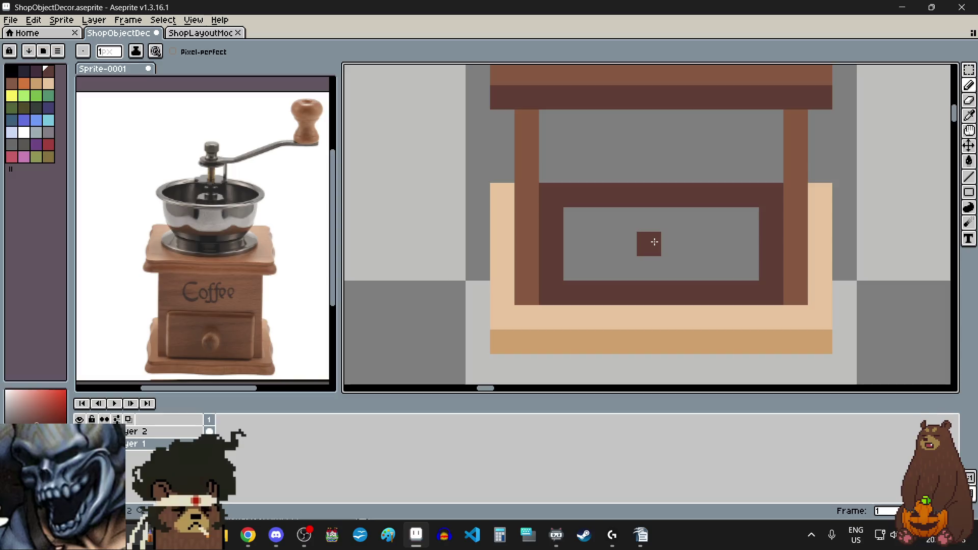
# Shrink the drawer knob to two dark pixels after undoing an overlong knob bar.
pyautogui.moveTo(655, 241); pyautogui.dragTo(683, 247)
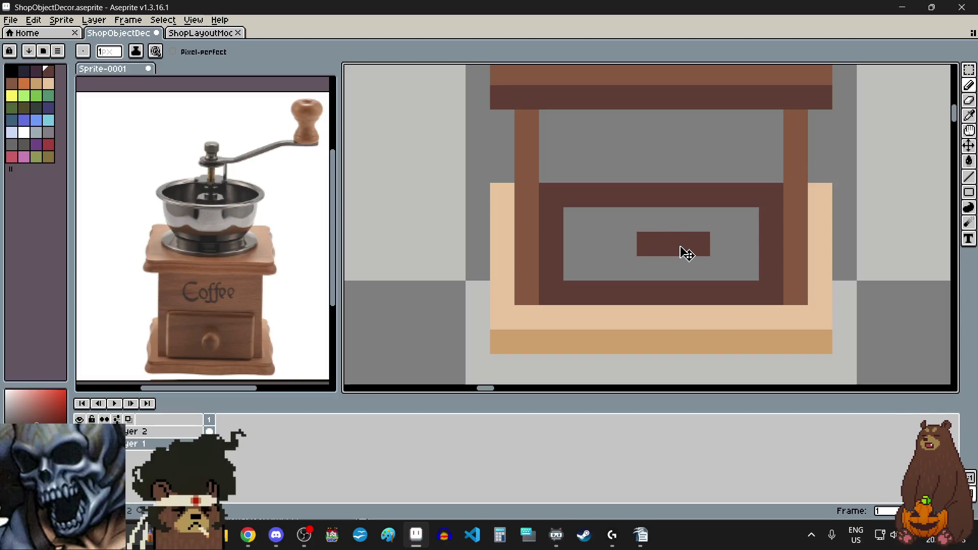
pyautogui.hotkey('ctrl', 'z')
pyautogui.click(648, 243)
pyautogui.click(672, 244)
pyautogui.scroll(-3, 667, 254)
pyautogui.scroll(1, 667, 254)
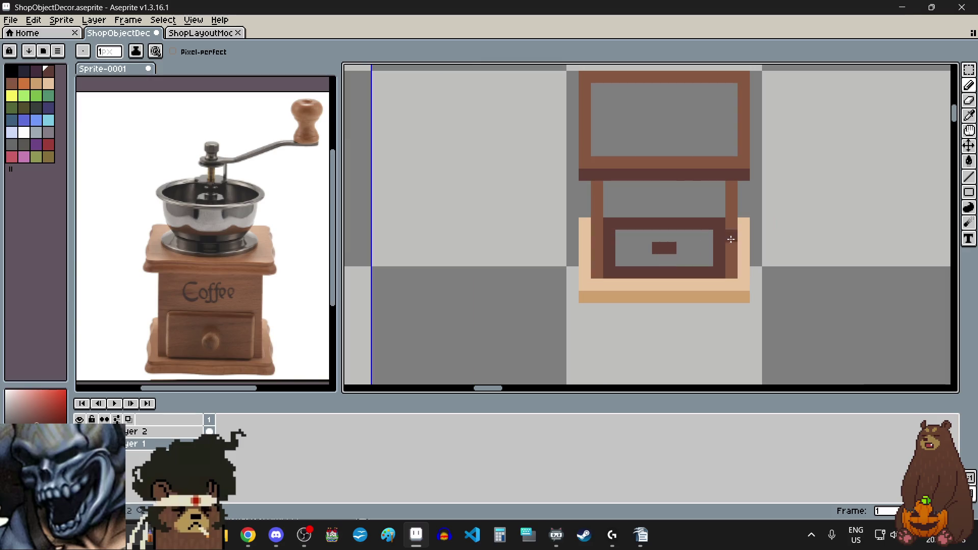
# Sample the brown wood colour, then fill the drawer front, leg gap and upper box with brown.
pyautogui.click(970, 116)
pyautogui.click(799, 142)
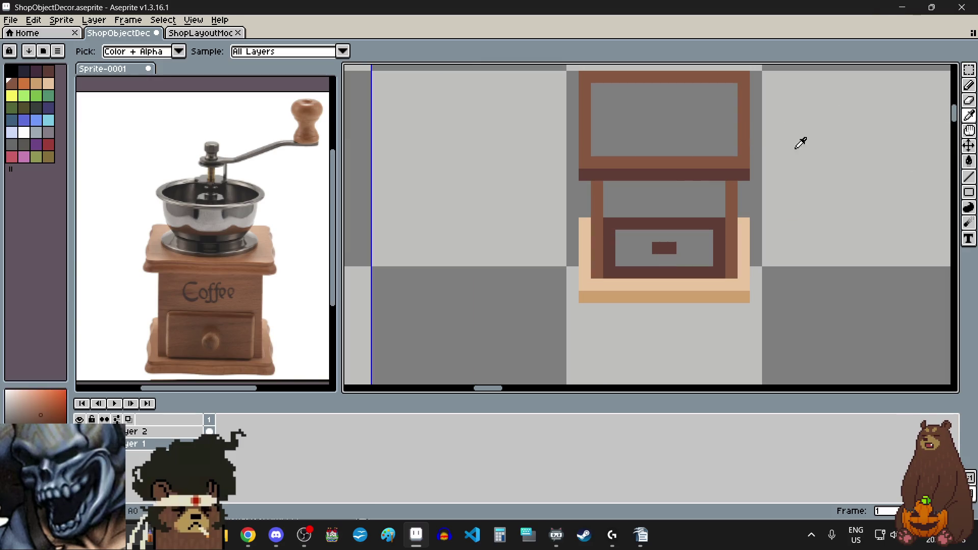
pyautogui.click(970, 161)
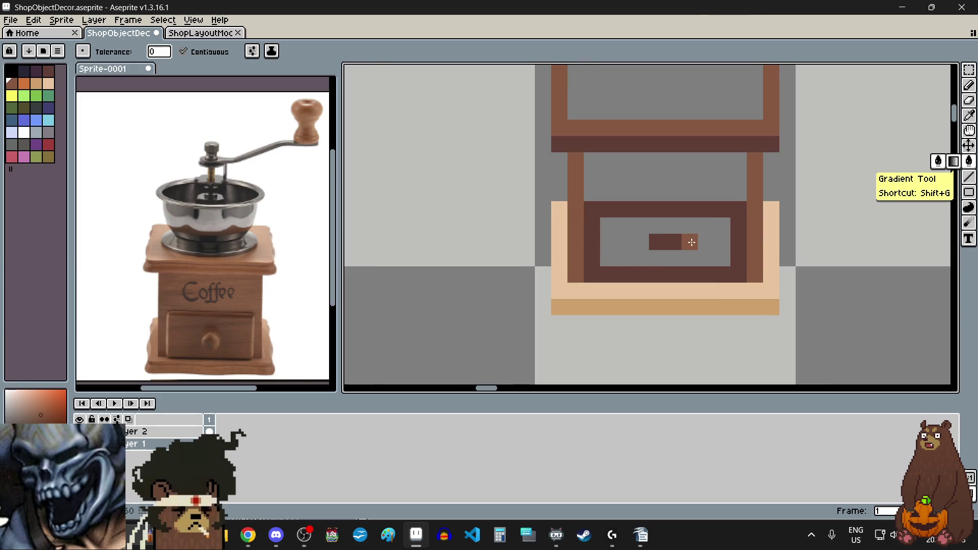
pyautogui.click(698, 245)
pyautogui.click(690, 212)
pyautogui.scroll(-1, 683, 204)
pyautogui.scroll(1, 671, 175)
pyautogui.click(671, 175)
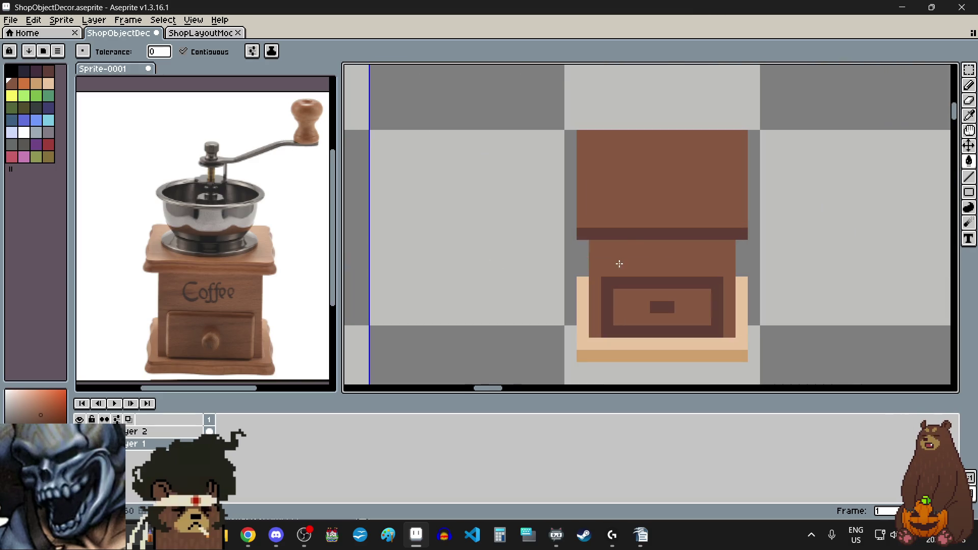
pyautogui.scroll(-1, 624, 241)
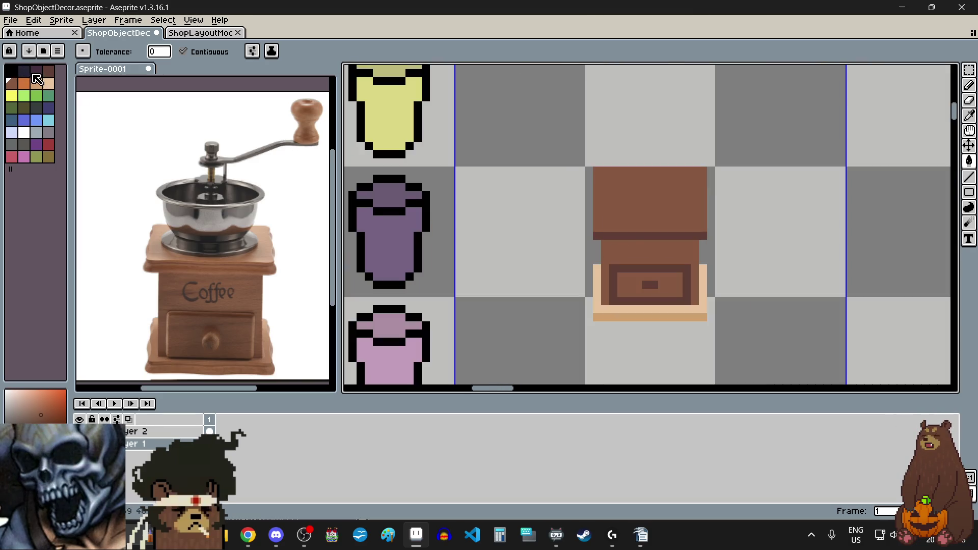
# Choose dark purple from the palette and undo the accidental background fill.
pyautogui.click(40, 75)
pyautogui.scroll(2, 698, 309)
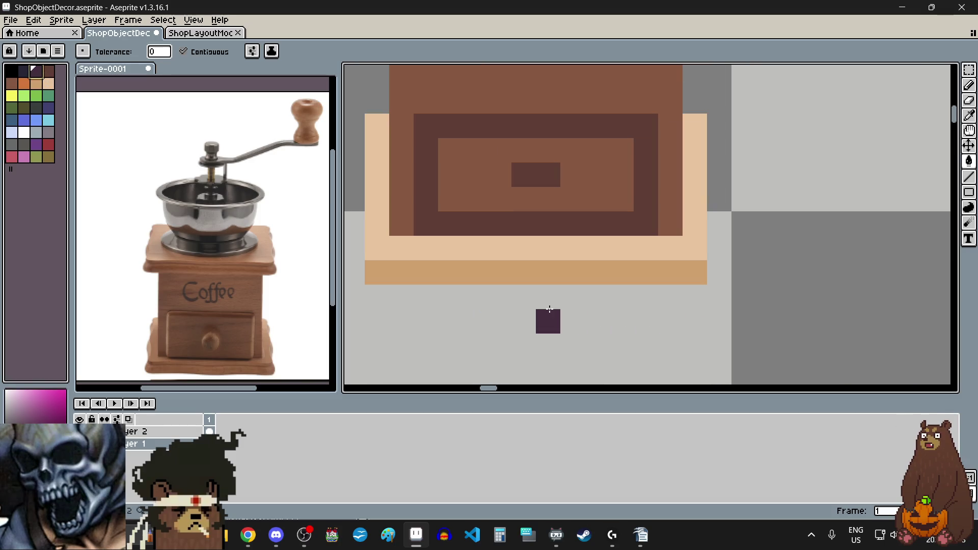
pyautogui.click(379, 296)
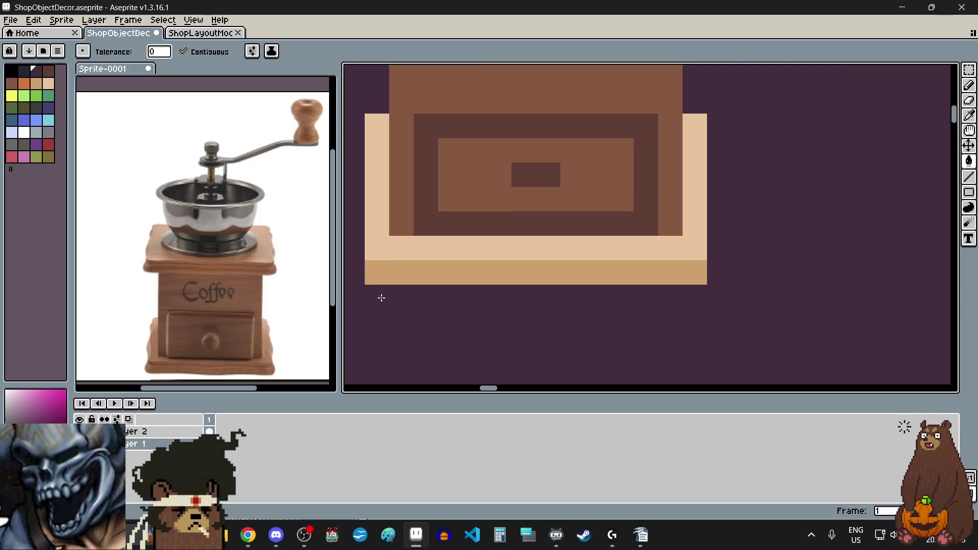
pyautogui.hotkey('ctrl', 'z')
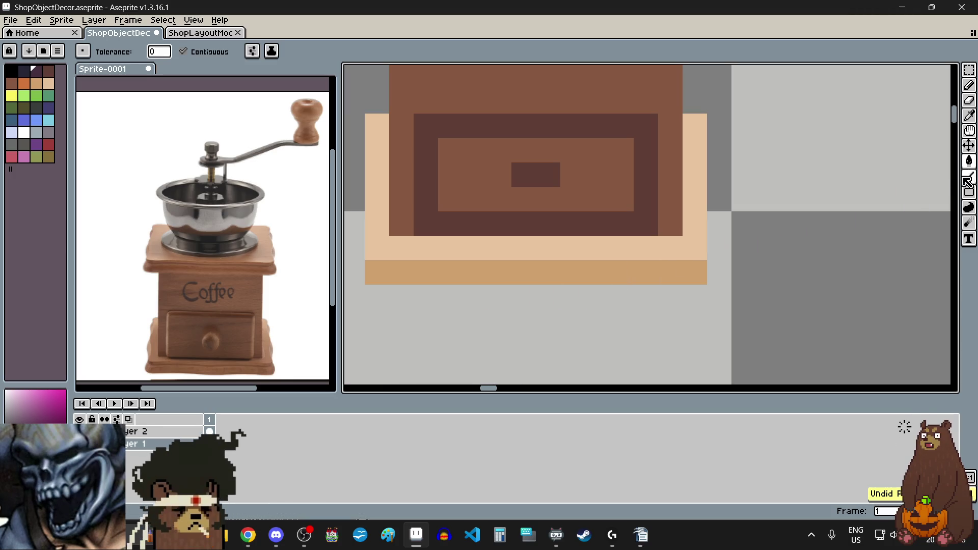
pyautogui.click(968, 176)
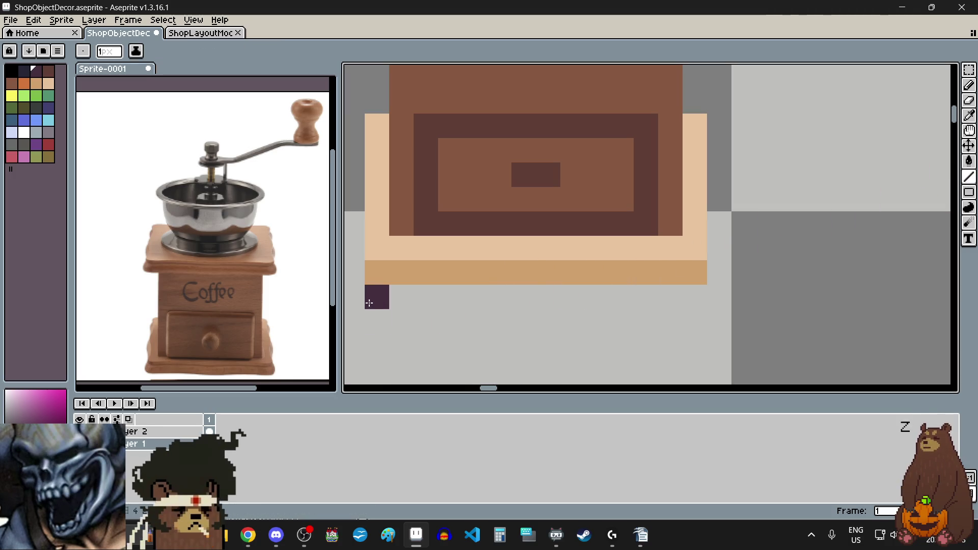
# Draw dark purple outlines under the grinder's base and up its left and right sides.
pyautogui.moveTo(354, 297); pyautogui.dragTo(705, 301)
pyautogui.scroll(-1, 705, 301)
pyautogui.scroll(1, 619, 287)
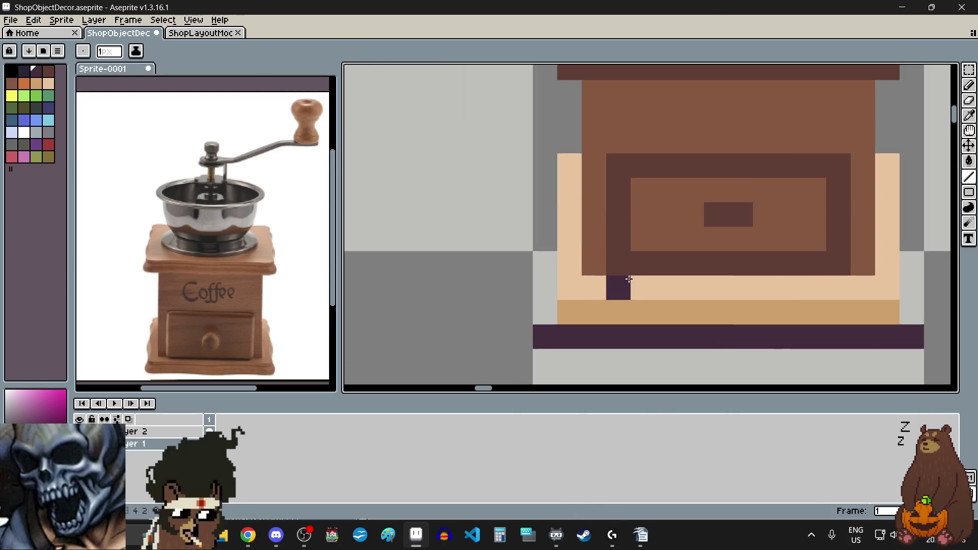
pyautogui.moveTo(540, 337); pyautogui.dragTo(541, 144)
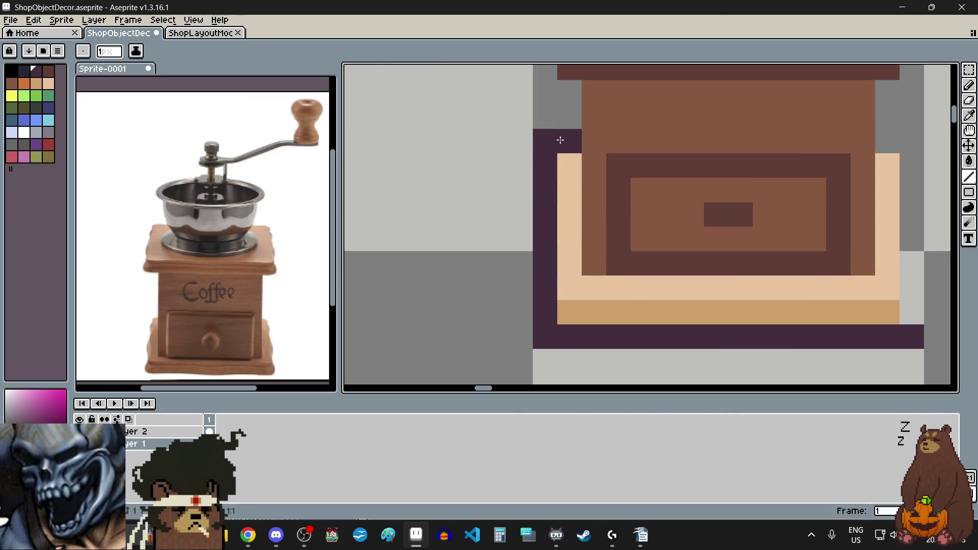
pyautogui.scroll(-3, 632, 244)
pyautogui.scroll(2, 632, 239)
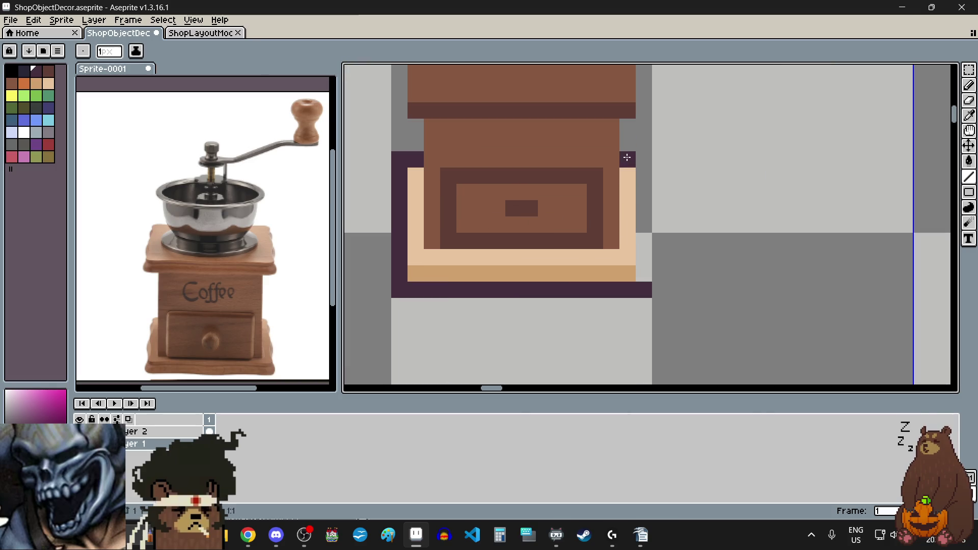
pyautogui.moveTo(650, 164); pyautogui.dragTo(645, 279)
pyautogui.scroll(-1, 644, 279)
pyautogui.scroll(2, 586, 306)
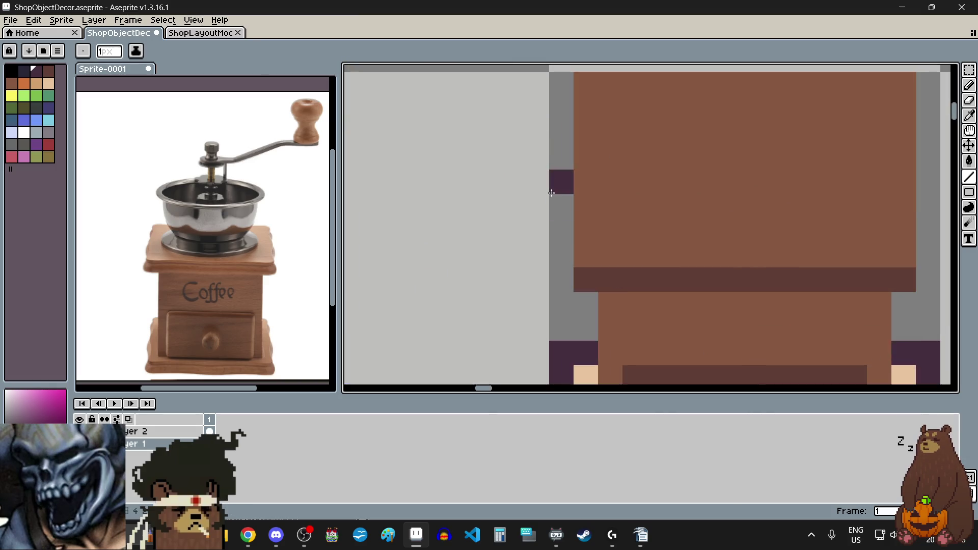
pyautogui.click(581, 304)
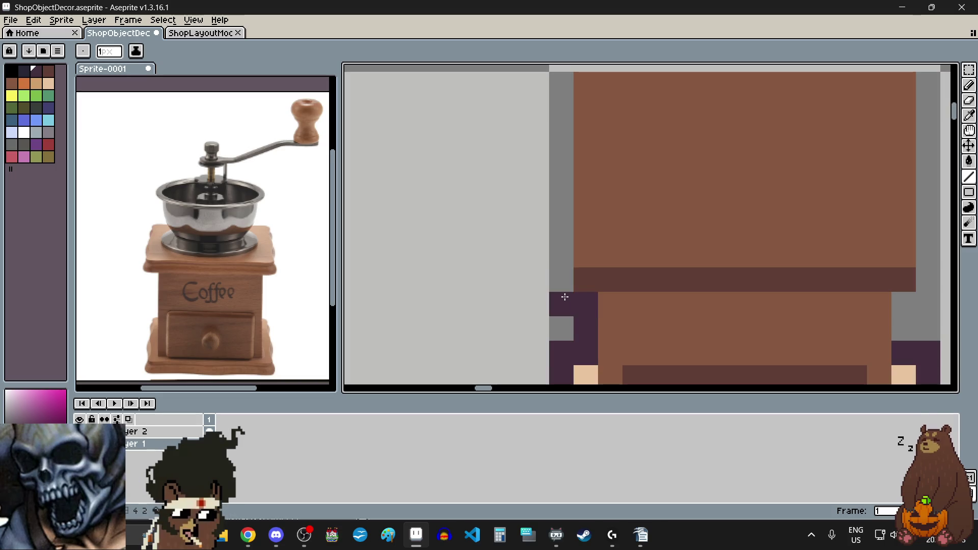
# Extend the left and right purple outlines up the upper box, patching gaps on the right.
pyautogui.moveTo(561, 277); pyautogui.dragTo(561, 133)
pyautogui.scroll(-3, 560, 153)
pyautogui.scroll(4, 560, 168)
pyautogui.scroll(-2, 585, 163)
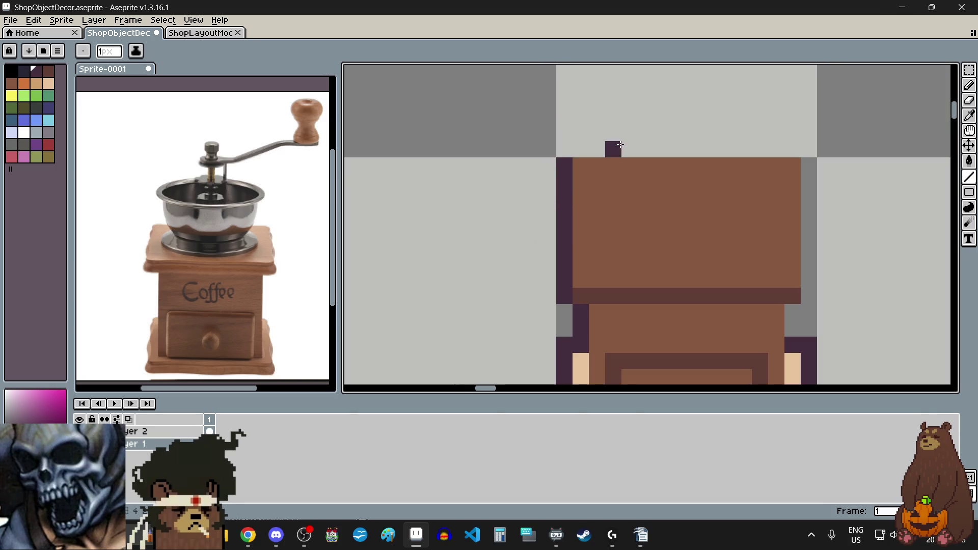
pyautogui.scroll(2, 539, 153)
pyautogui.scroll(-1, 612, 229)
pyautogui.scroll(1, 769, 314)
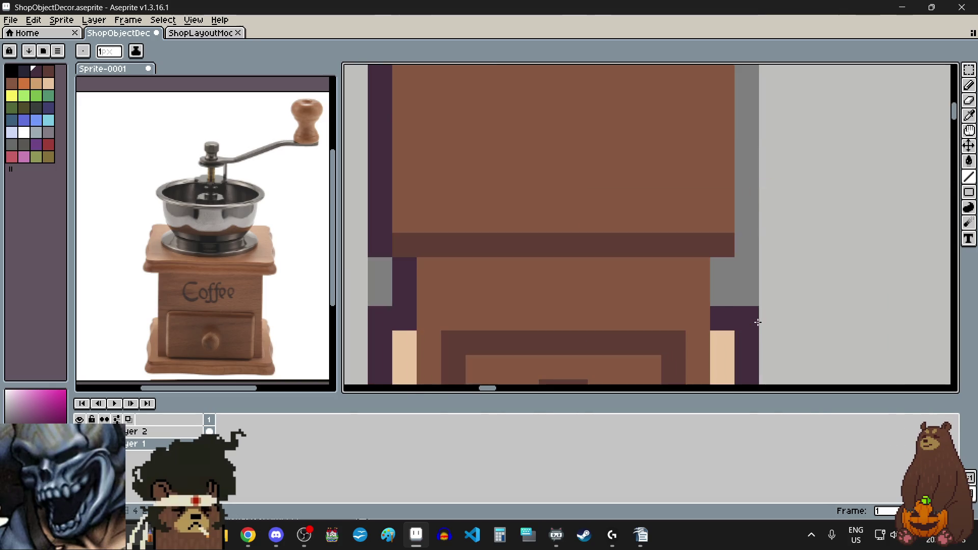
pyautogui.click(722, 294)
pyautogui.click(722, 270)
pyautogui.moveTo(749, 237); pyautogui.dragTo(746, 168)
pyautogui.scroll(-1, 746, 225)
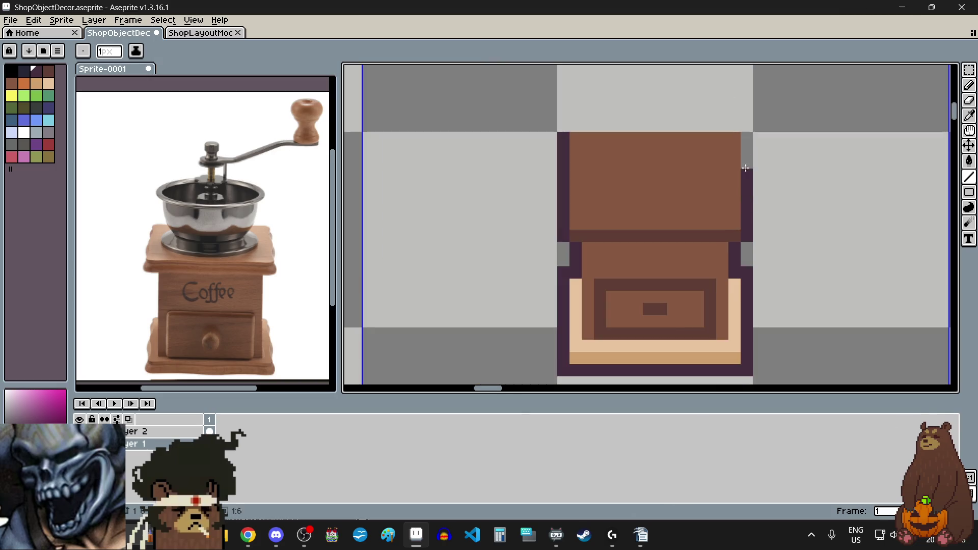
pyautogui.scroll(-2, 736, 247)
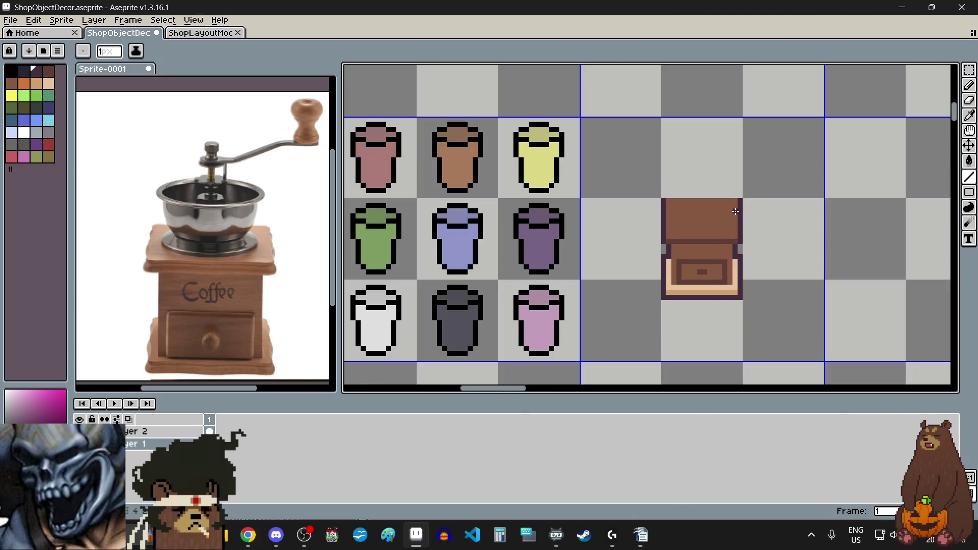
pyautogui.scroll(3, 735, 211)
pyautogui.scroll(2, 620, 182)
# Outline the grinder's top edge in purple, then choose dark grey from the palette.
pyautogui.click(482, 163)
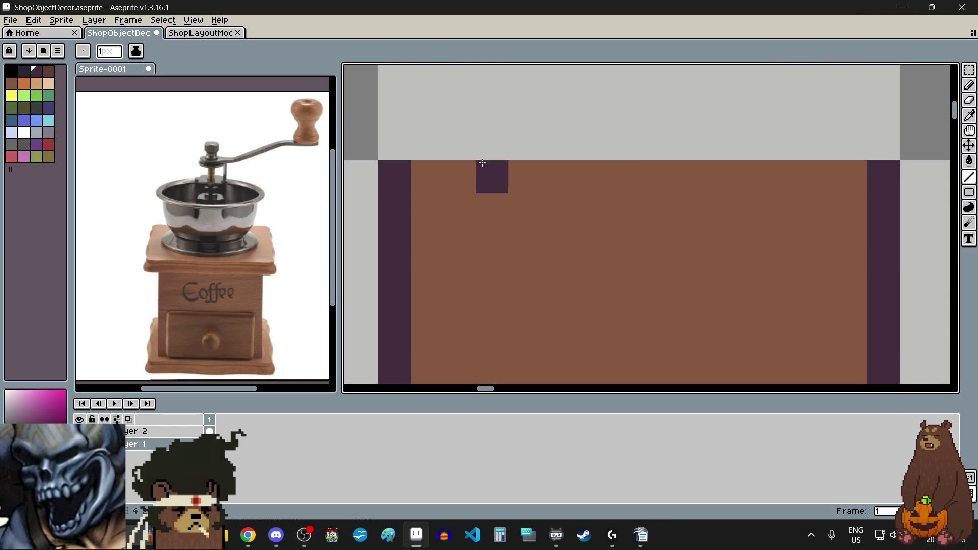
pyautogui.moveTo(430, 146); pyautogui.dragTo(850, 144)
pyautogui.scroll(-5, 675, 170)
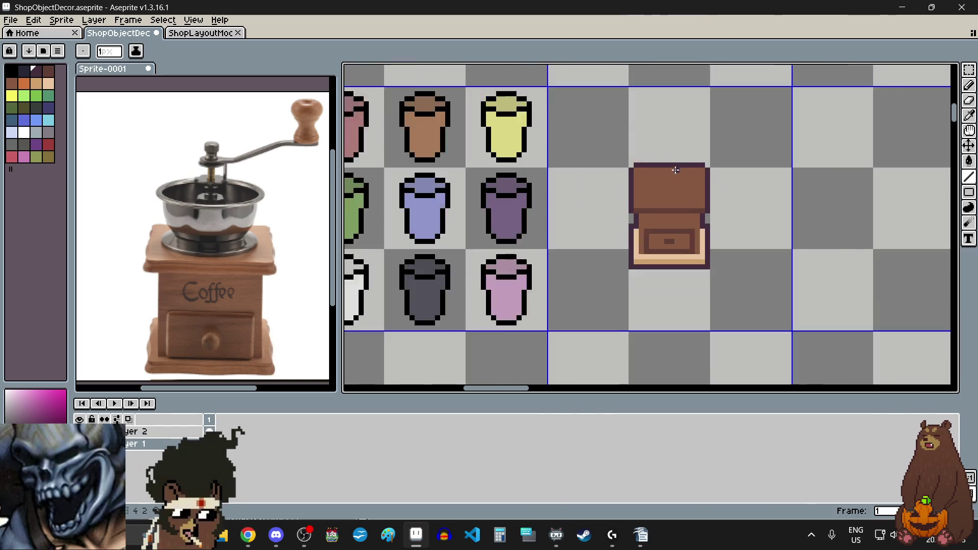
pyautogui.scroll(-1, 676, 169)
pyautogui.scroll(1, 676, 304)
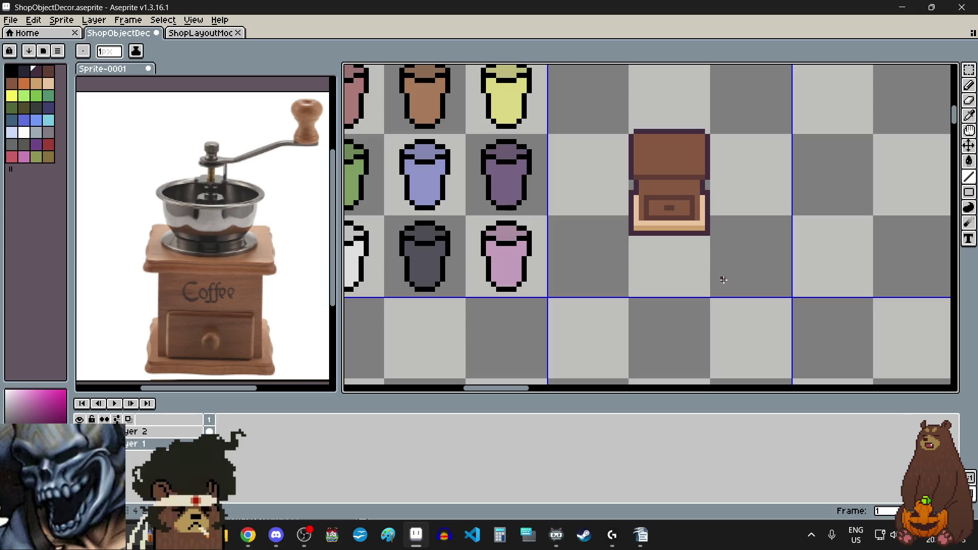
pyautogui.scroll(1, 699, 102)
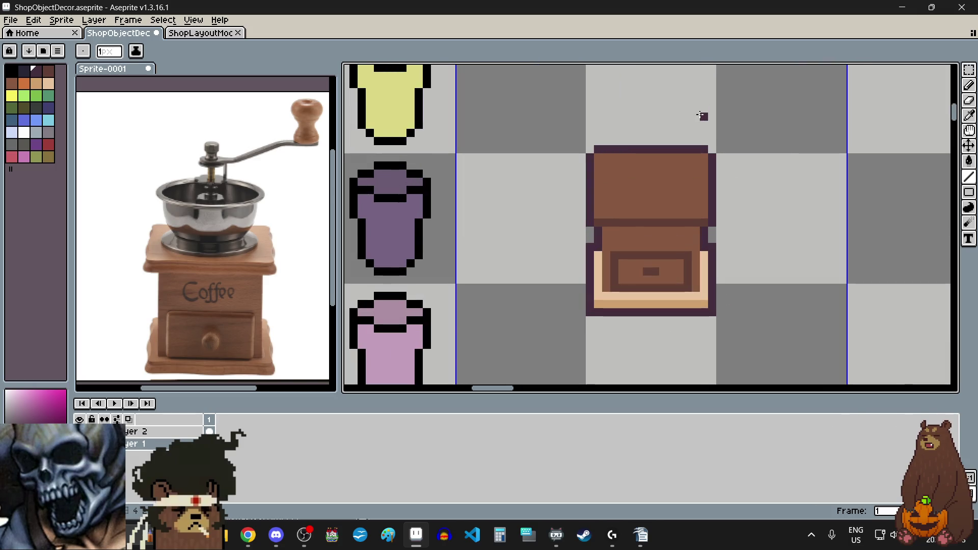
pyautogui.scroll(-1, 702, 117)
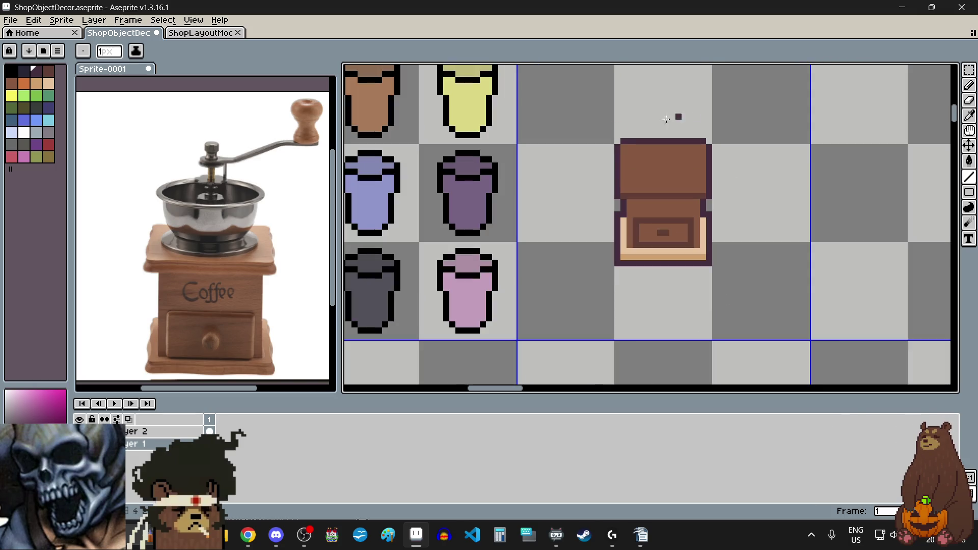
pyautogui.click(25, 145)
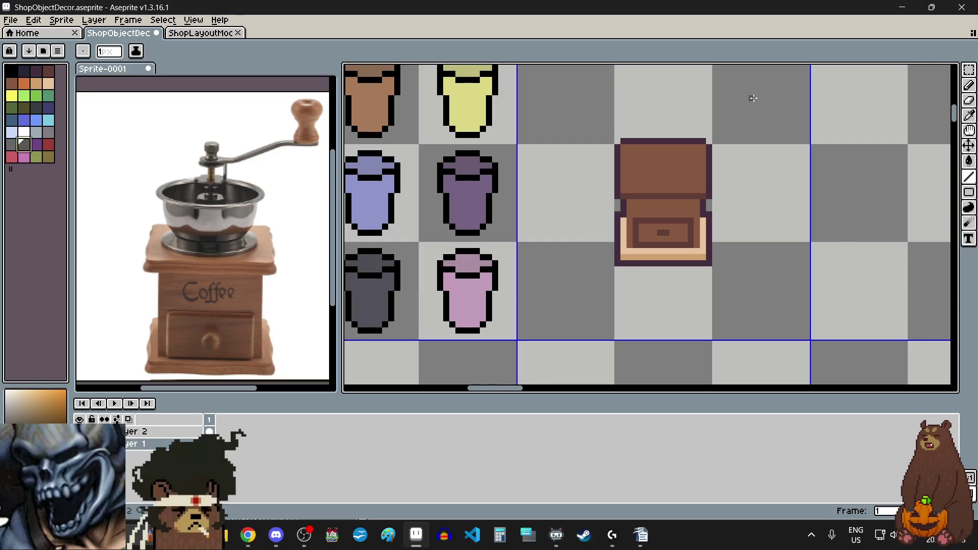
pyautogui.scroll(2, 753, 97)
# Paint a dark grey strip on the upper box with stepped grey pixels on each side.
pyautogui.scroll(2, 619, 246)
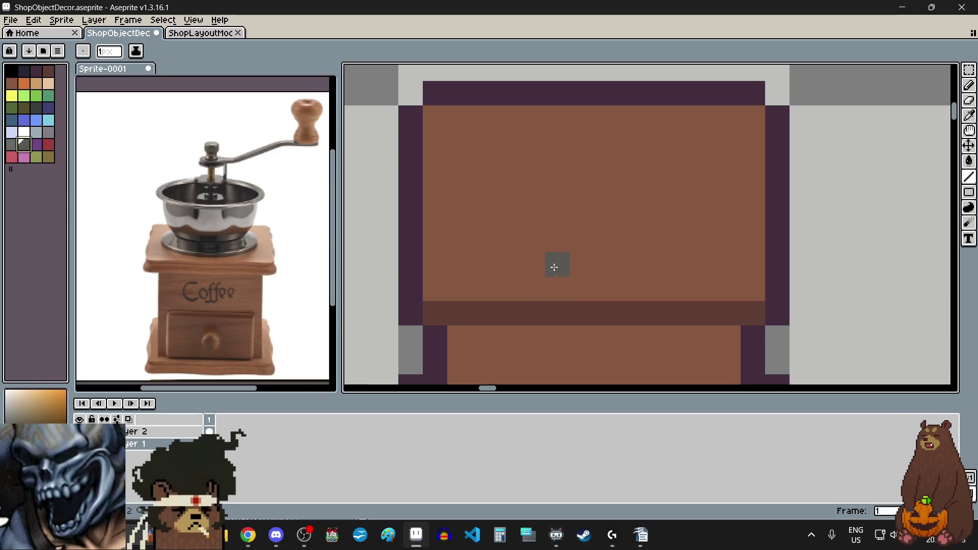
pyautogui.moveTo(555, 261); pyautogui.dragTo(574, 265)
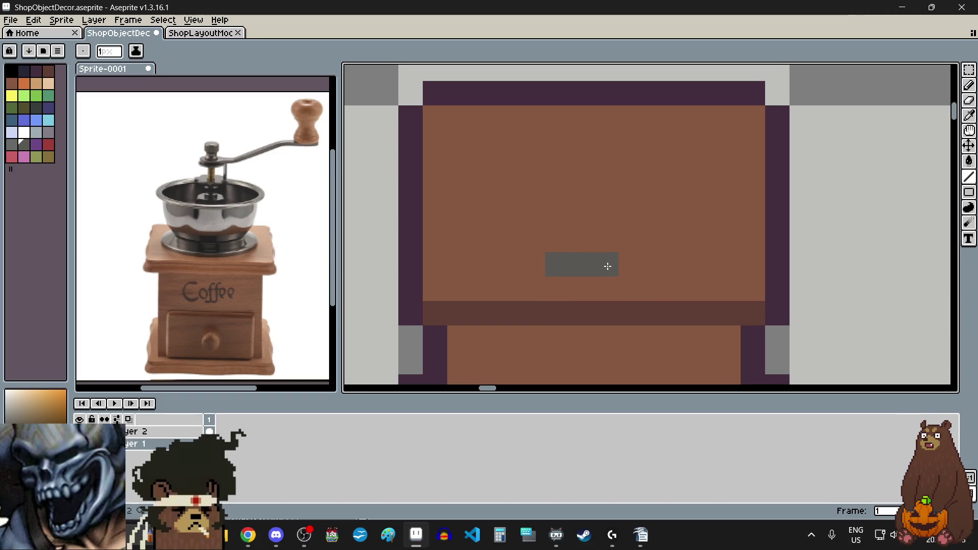
pyautogui.click(527, 266)
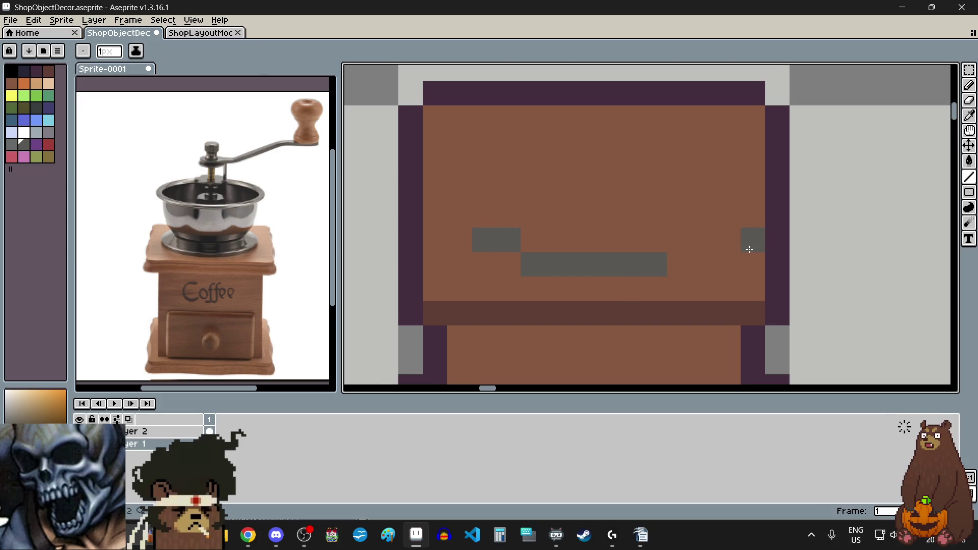
pyautogui.click(679, 240)
pyautogui.click(703, 240)
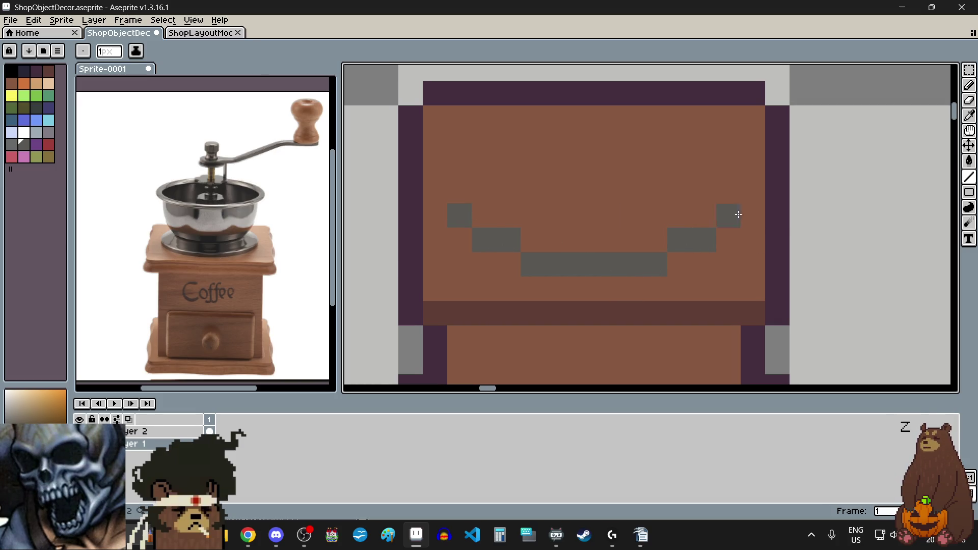
pyautogui.scroll(-2, 610, 258)
pyautogui.scroll(2, 559, 198)
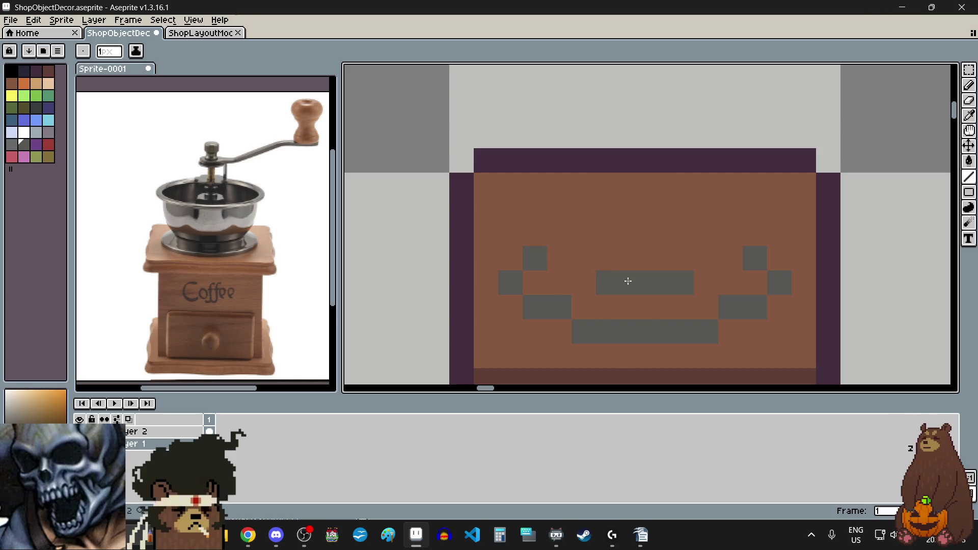
# Lengthen both ends of the middle grey bar and extend both grey columns upward.
pyautogui.click(581, 282)
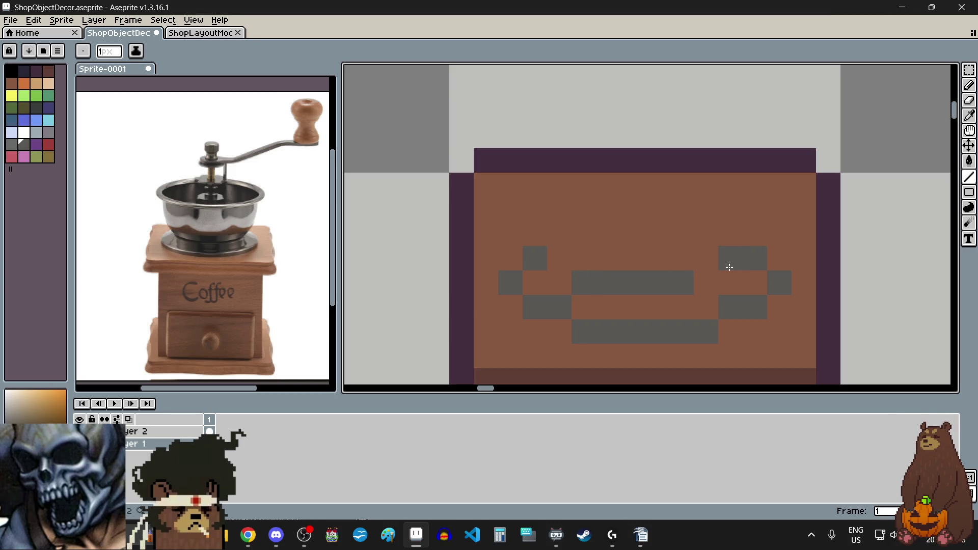
pyautogui.click(708, 283)
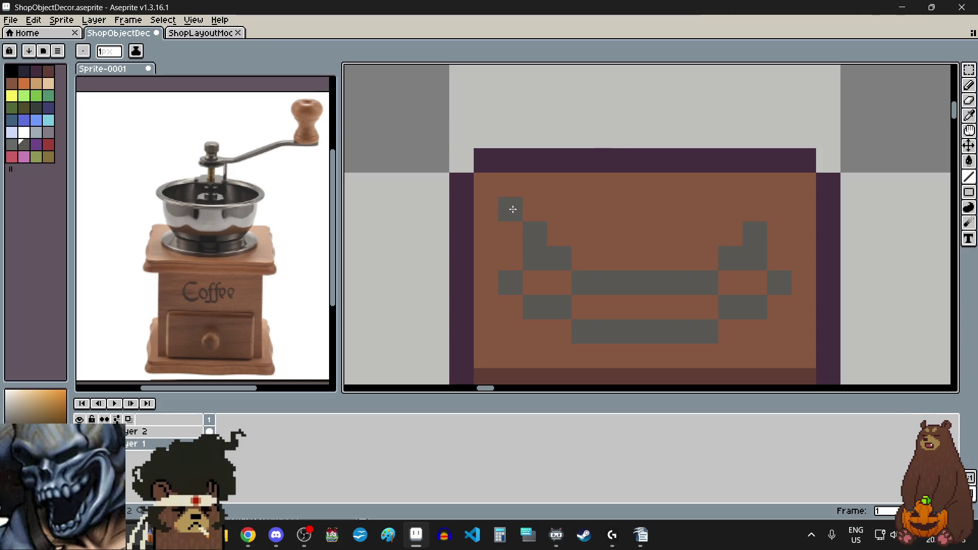
pyautogui.click(534, 209)
pyautogui.click(755, 210)
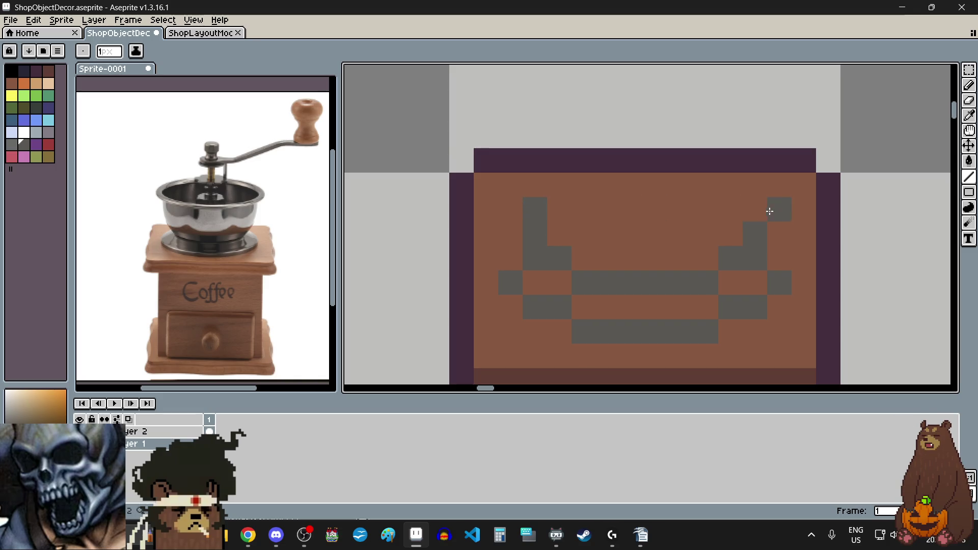
pyautogui.scroll(-6, 638, 219)
pyautogui.scroll(4, 630, 211)
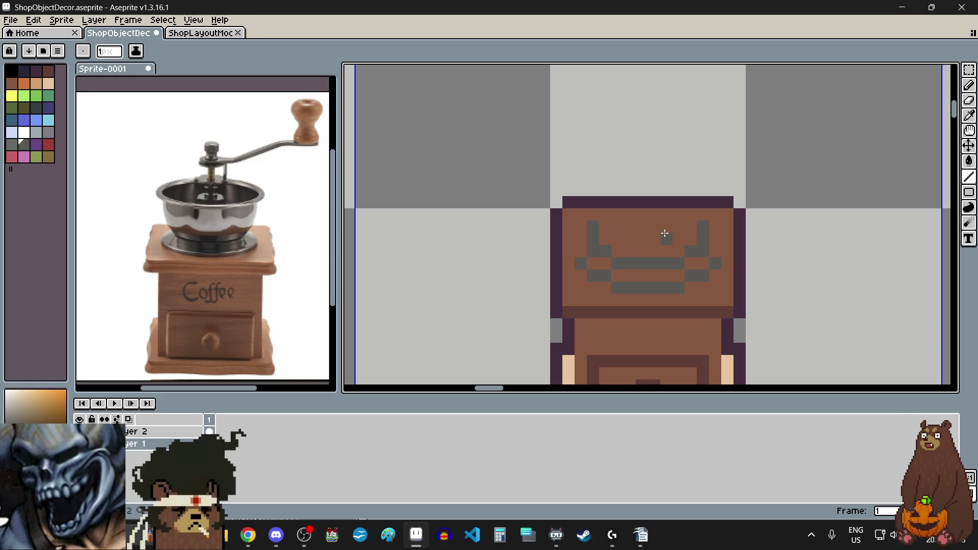
pyautogui.scroll(1, 654, 222)
pyautogui.scroll(1, 654, 223)
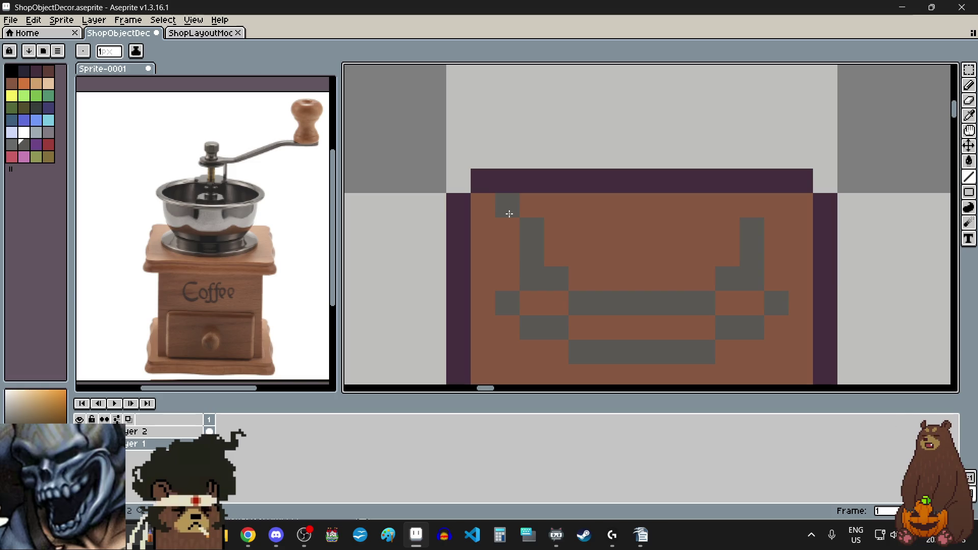
# Carry the left and right grey columns up into the purple top border.
pyautogui.moveTo(508, 204); pyautogui.dragTo(509, 178)
pyautogui.scroll(-4, 509, 177)
pyautogui.scroll(3, 630, 237)
pyautogui.click(630, 238)
pyautogui.scroll(1, 630, 237)
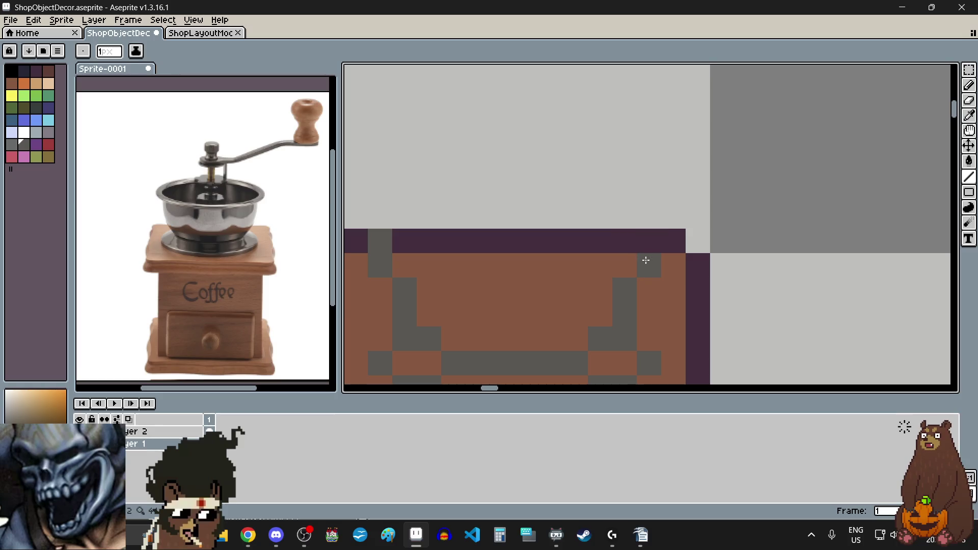
pyautogui.scroll(-4, 561, 235)
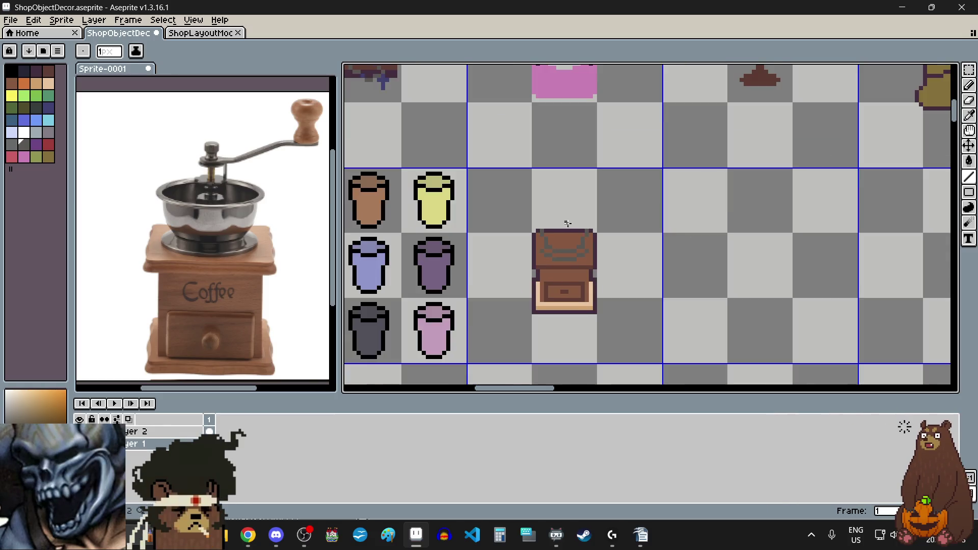
# Place grey pixels beside both posts and on the arch's upper-left and upper-right steps.
pyautogui.scroll(3, 553, 226)
pyautogui.scroll(1, 553, 226)
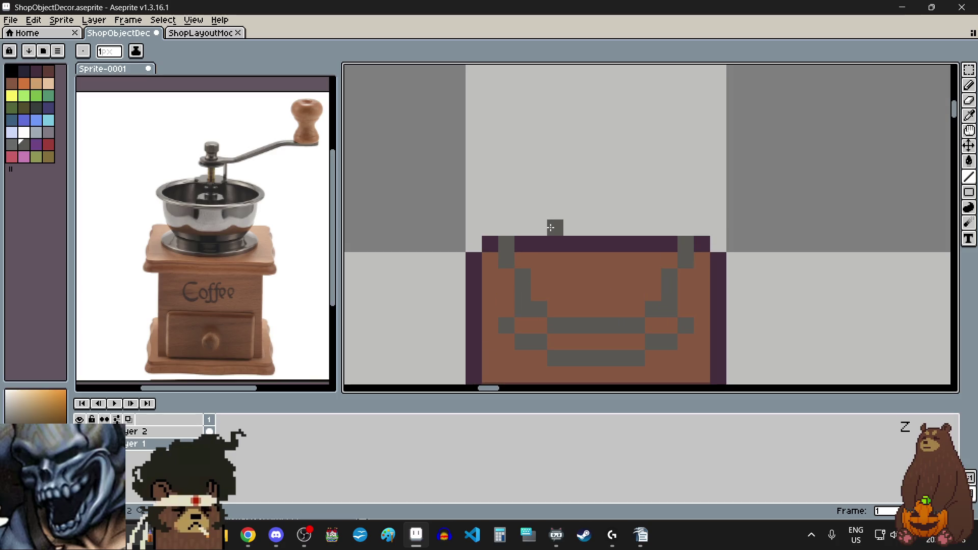
pyautogui.scroll(1, 543, 215)
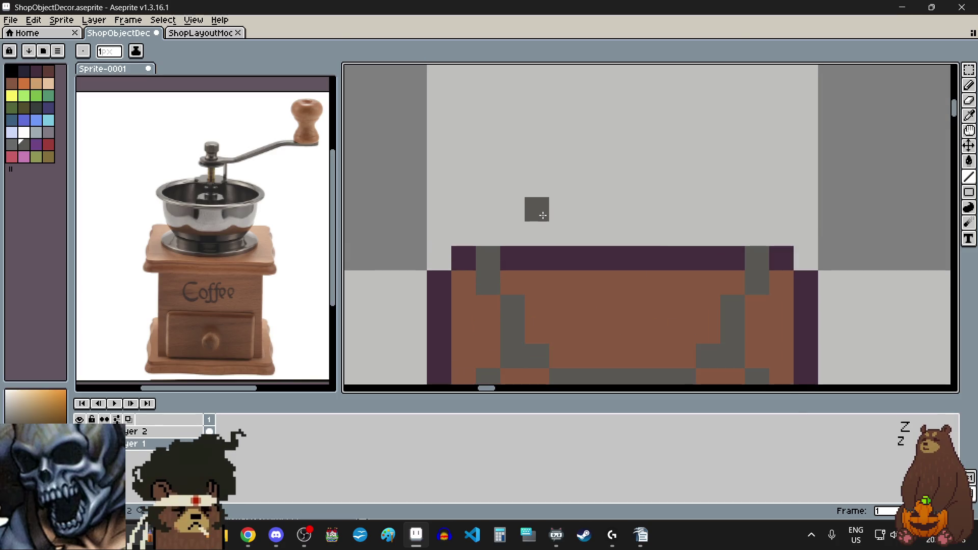
pyautogui.click(757, 234)
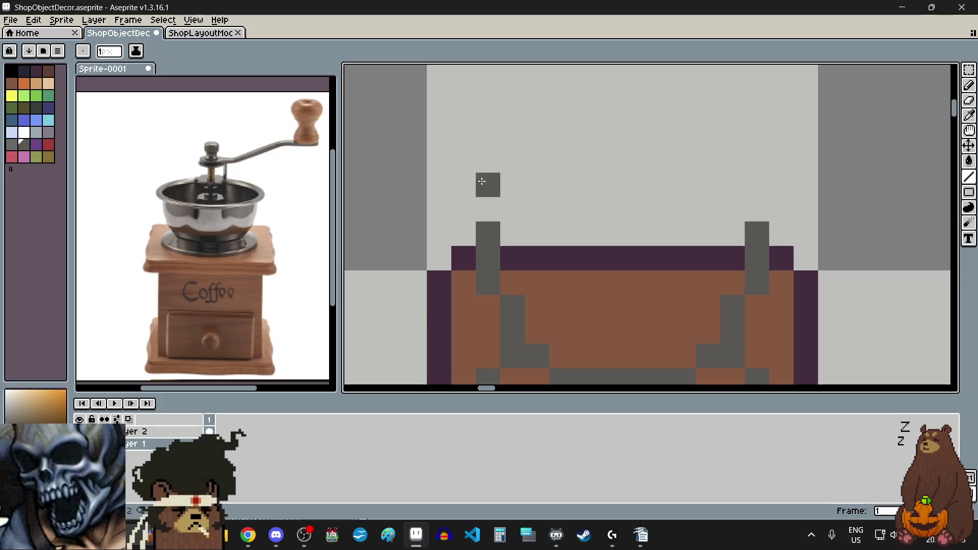
pyautogui.click(463, 209)
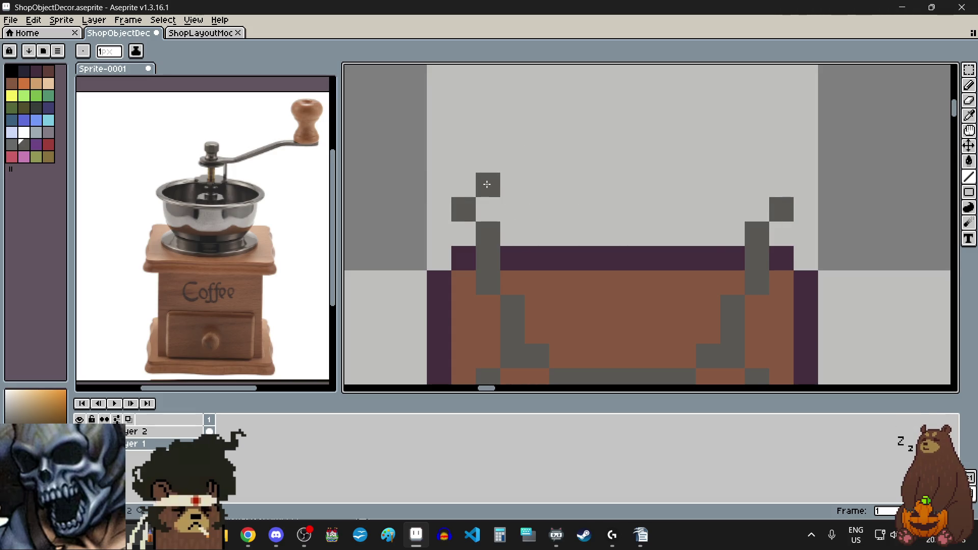
pyautogui.moveTo(487, 184); pyautogui.dragTo(512, 185)
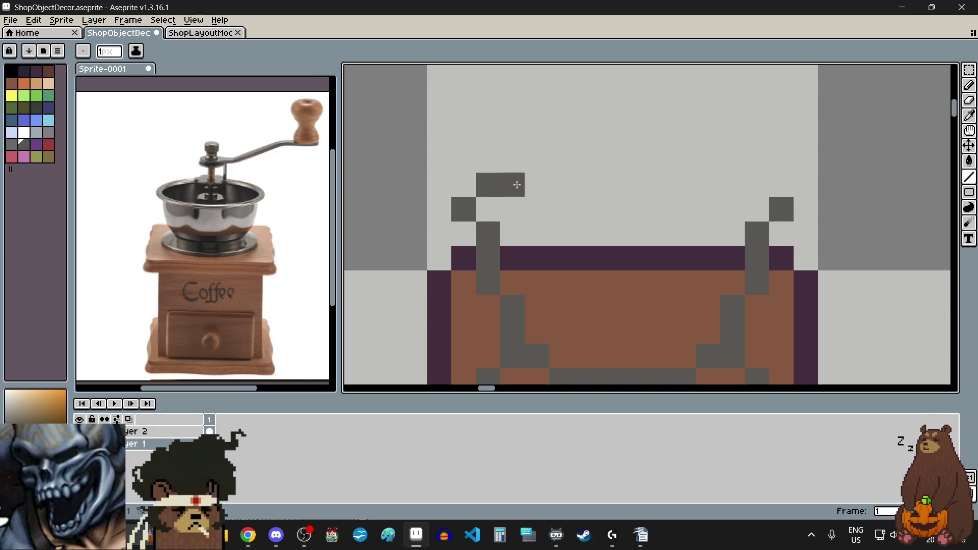
pyautogui.click(757, 185)
pyautogui.click(733, 185)
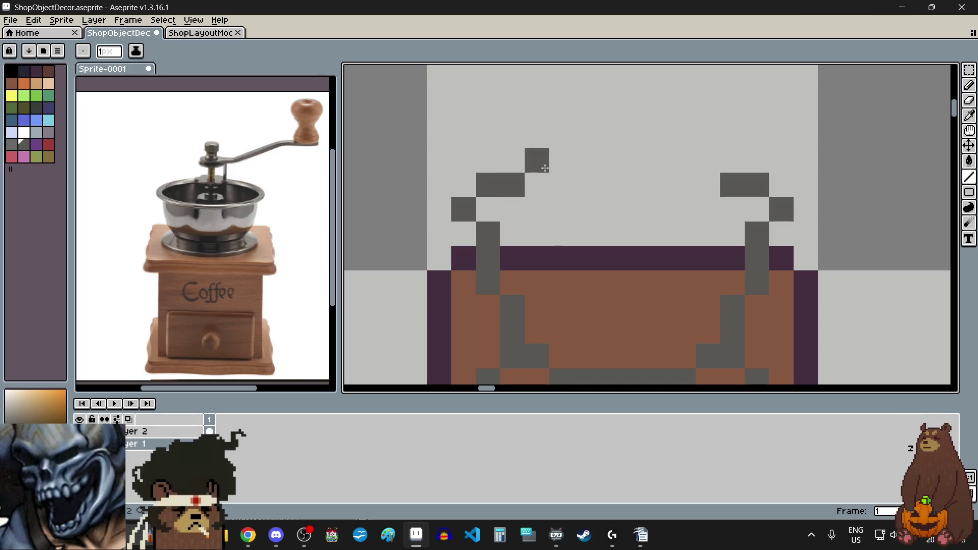
# Fill in the grey arch's top row, stepping inward at the upper left.
pyautogui.click(537, 160)
pyautogui.click(708, 160)
pyautogui.click(683, 160)
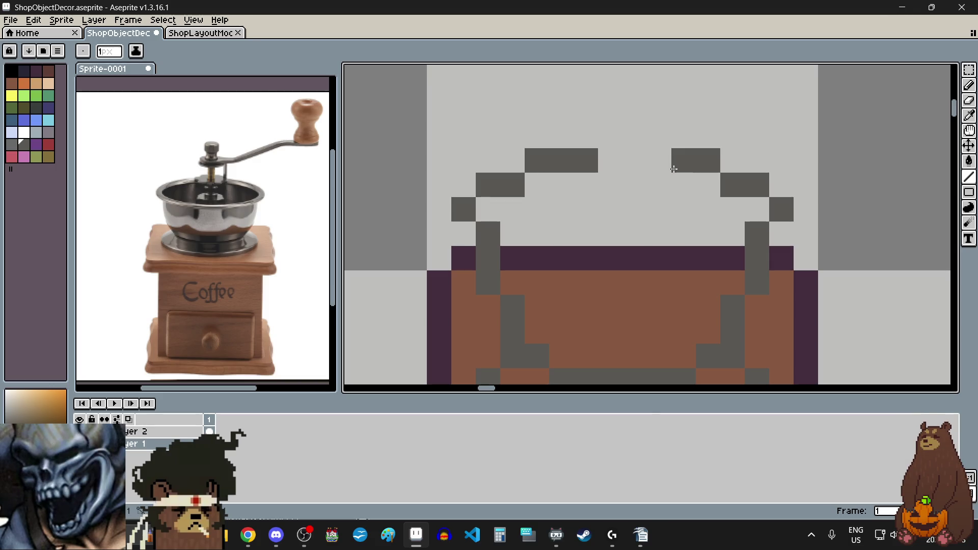
pyautogui.click(659, 160)
pyautogui.click(635, 161)
pyautogui.click(610, 160)
pyautogui.click(634, 209)
# Thicken both sides of the arch and recolour the purple top band grey.
pyautogui.scroll(-3, 621, 239)
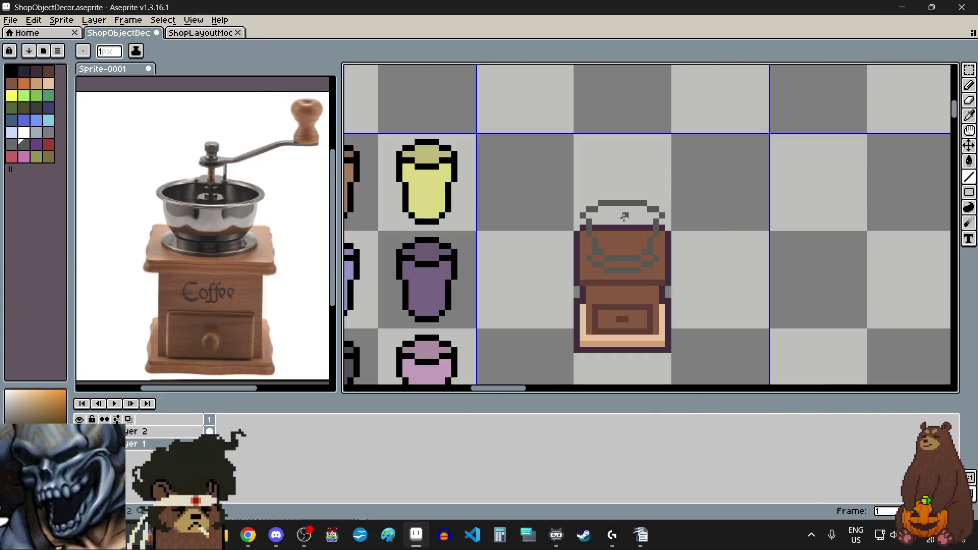
pyautogui.scroll(3, 622, 238)
pyautogui.scroll(1, 617, 213)
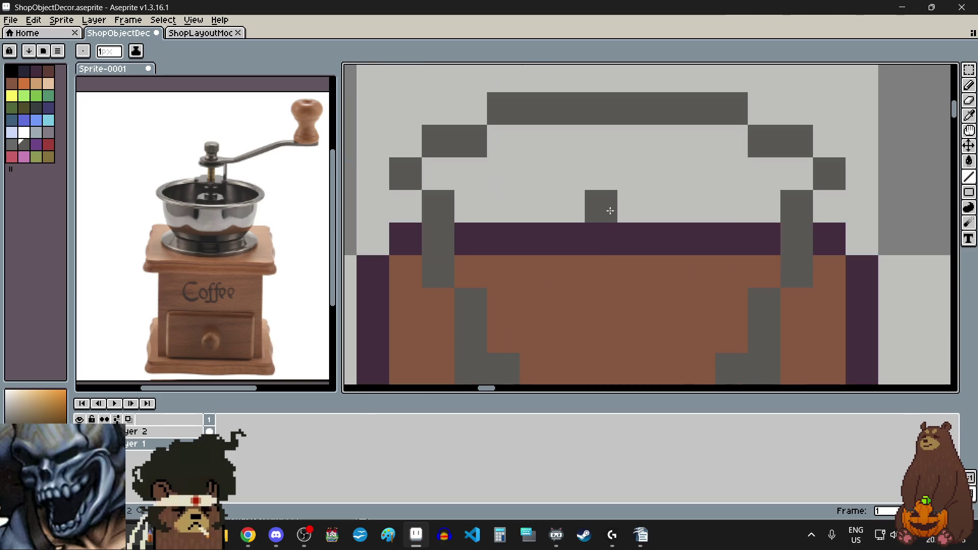
pyautogui.click(473, 211)
pyautogui.click(756, 206)
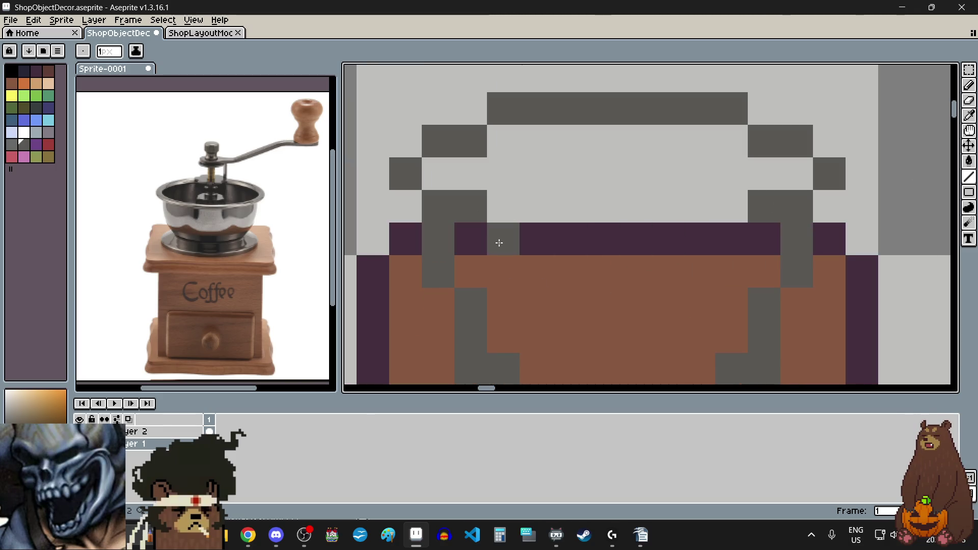
pyautogui.moveTo(499, 243); pyautogui.dragTo(718, 231)
pyautogui.scroll(-4, 588, 270)
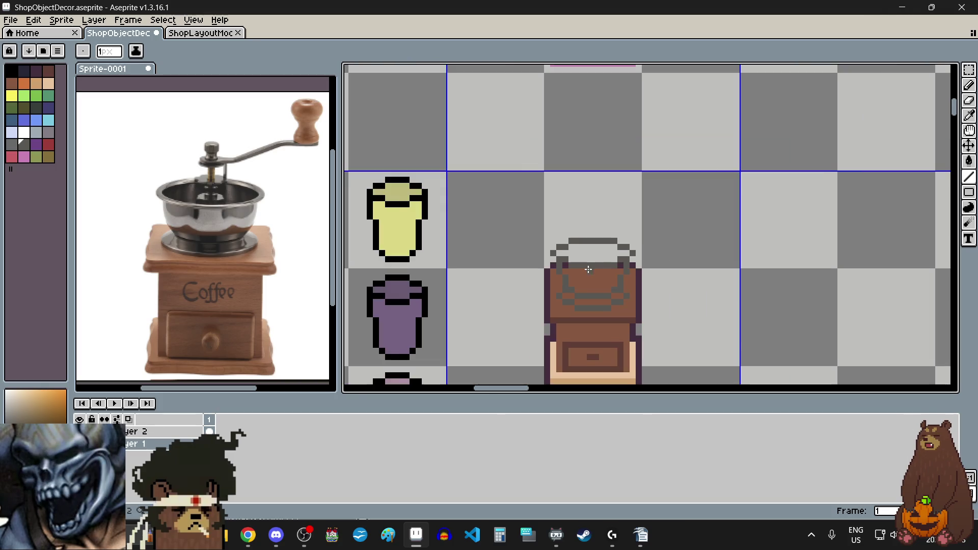
pyautogui.scroll(-1, 589, 270)
pyautogui.scroll(5, 591, 264)
pyautogui.scroll(-1, 601, 246)
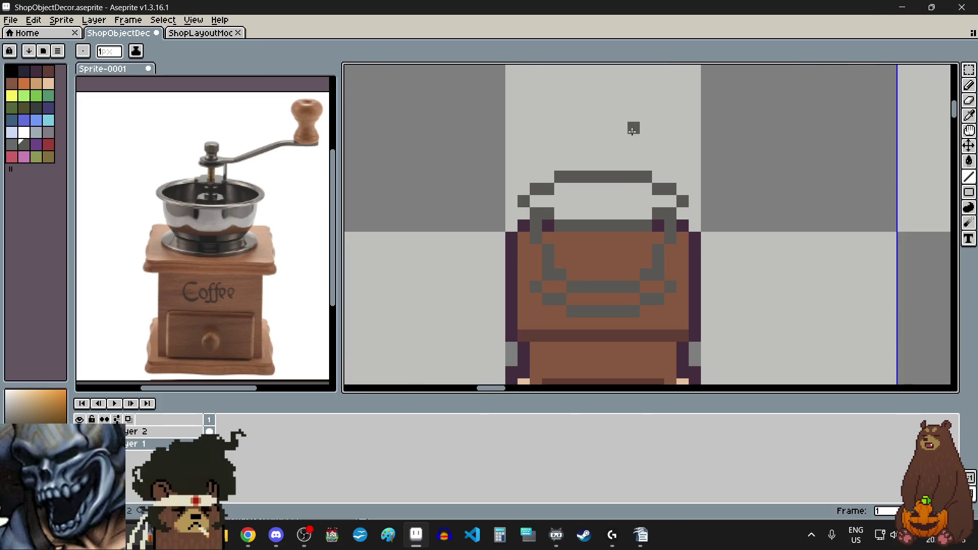
pyautogui.scroll(-2, 632, 131)
pyautogui.scroll(3, 626, 148)
pyautogui.scroll(1, 589, 220)
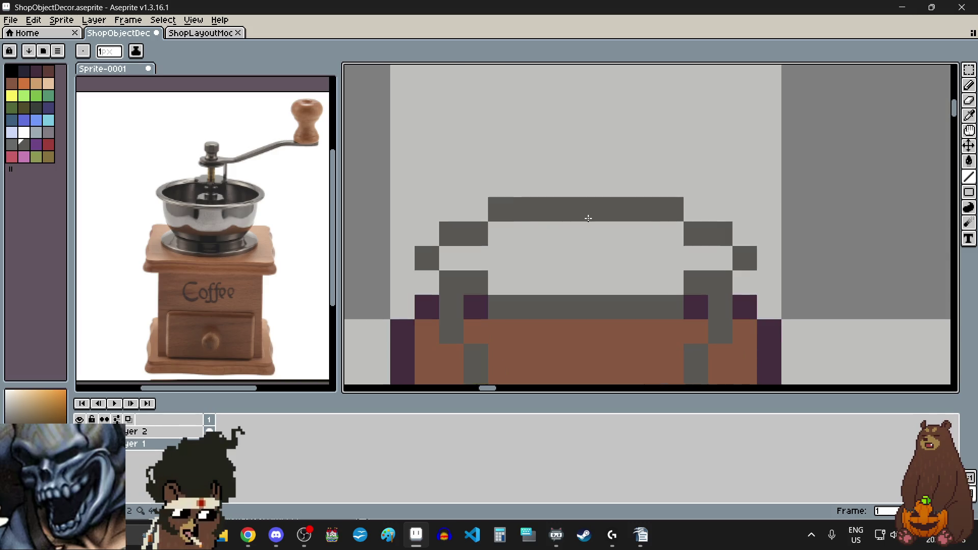
# Draw a thick vertical shaft stroke rising above the grinder's bowl.
pyautogui.moveTo(585, 247); pyautogui.dragTo(586, 153)
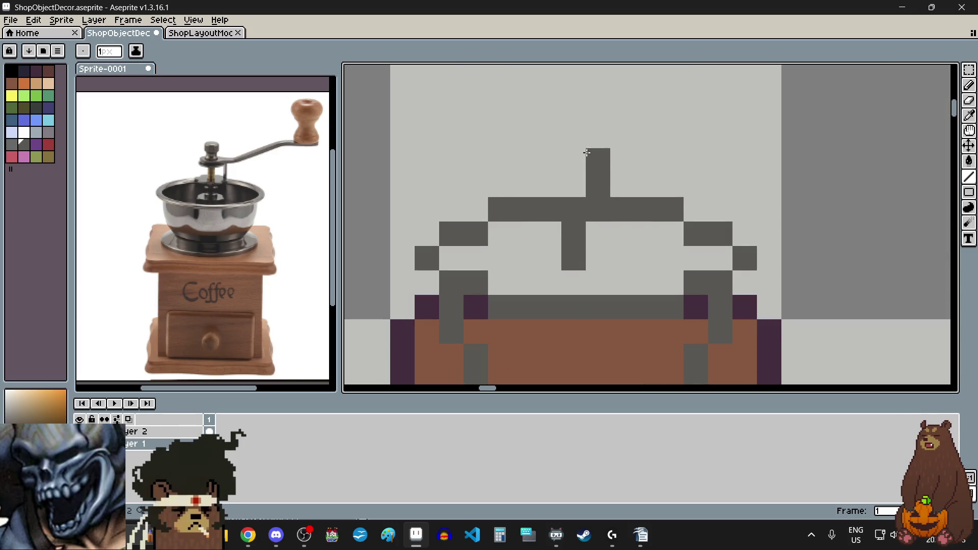
pyautogui.moveTo(598, 258); pyautogui.dragTo(578, 159)
pyautogui.scroll(-4, 628, 247)
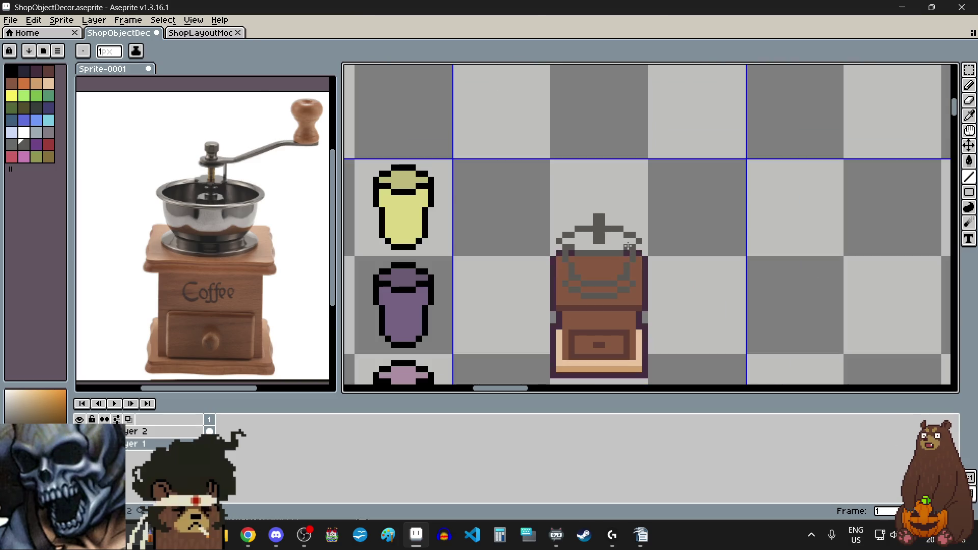
pyautogui.scroll(2, 621, 247)
pyautogui.scroll(2, 587, 234)
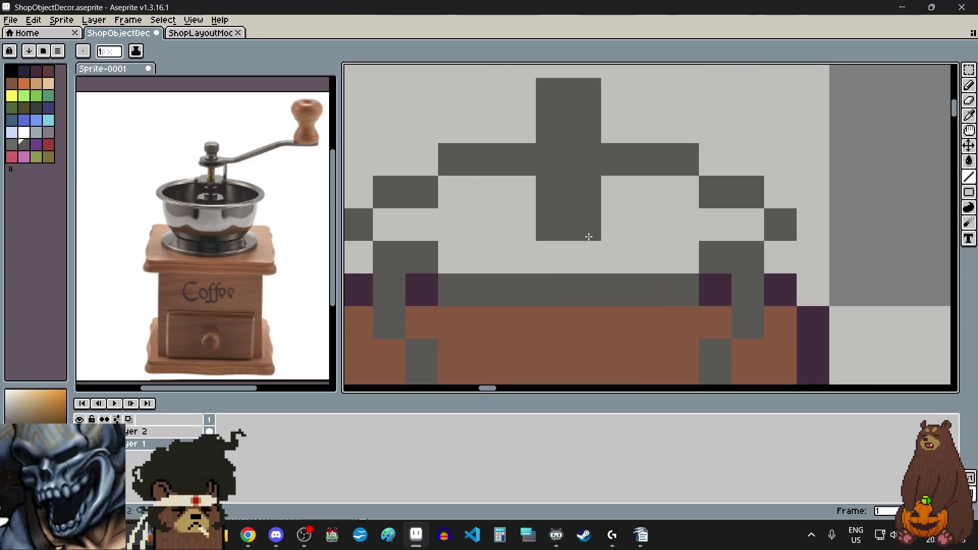
pyautogui.scroll(-1, 586, 232)
pyautogui.scroll(-1, 610, 159)
# Add dark pixels extending the shaft higher and beside its top.
pyautogui.click(610, 159)
pyautogui.scroll(2, 602, 162)
pyautogui.scroll(2, 602, 162)
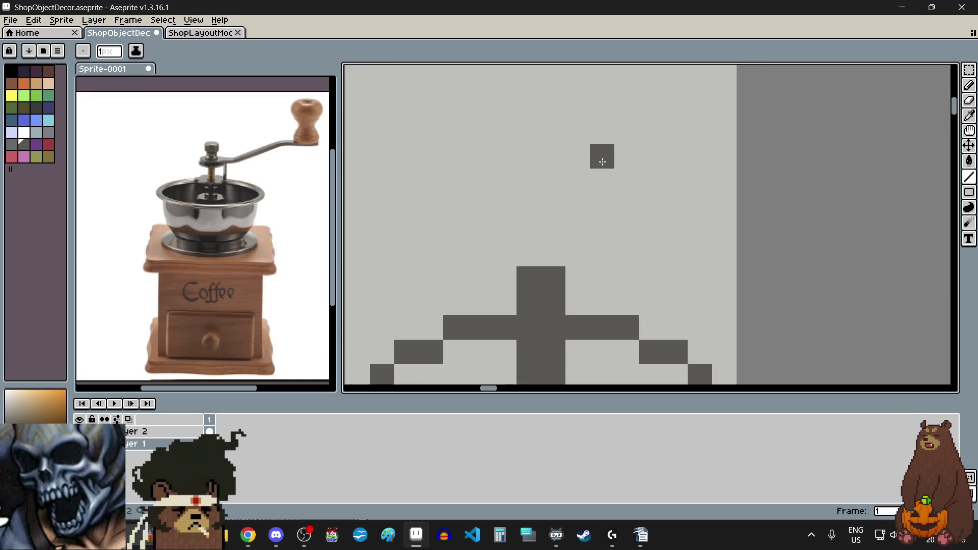
pyautogui.click(529, 254)
pyautogui.click(553, 254)
pyautogui.click(550, 227)
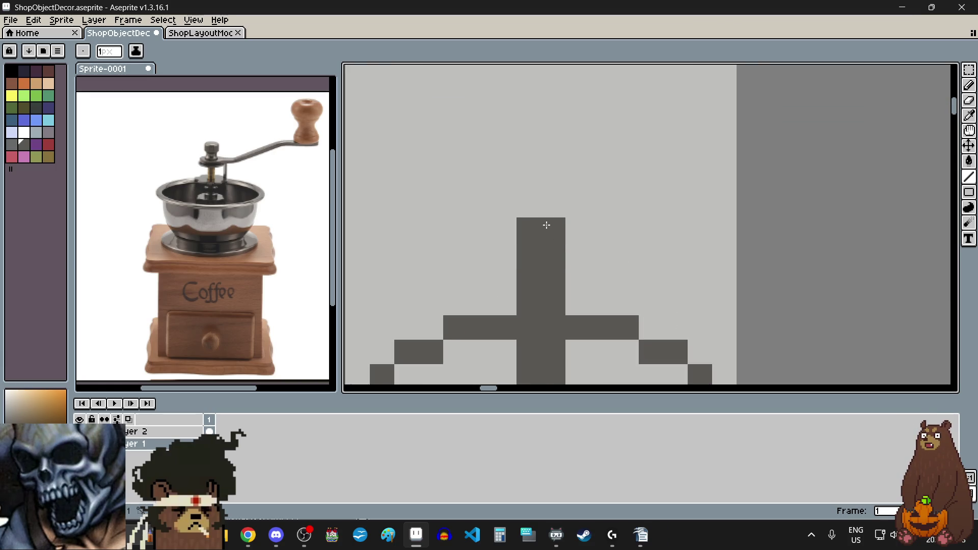
pyautogui.scroll(-1, 549, 224)
pyautogui.scroll(1, 561, 236)
pyautogui.click(540, 237)
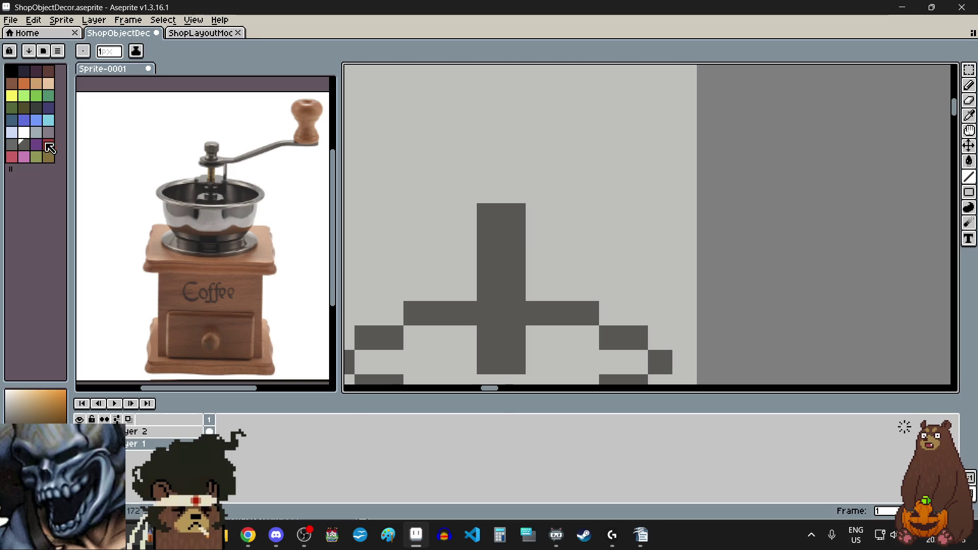
# Paint a light grey crank arm stepping diagonally up-right from the shaft top.
pyautogui.click(15, 146)
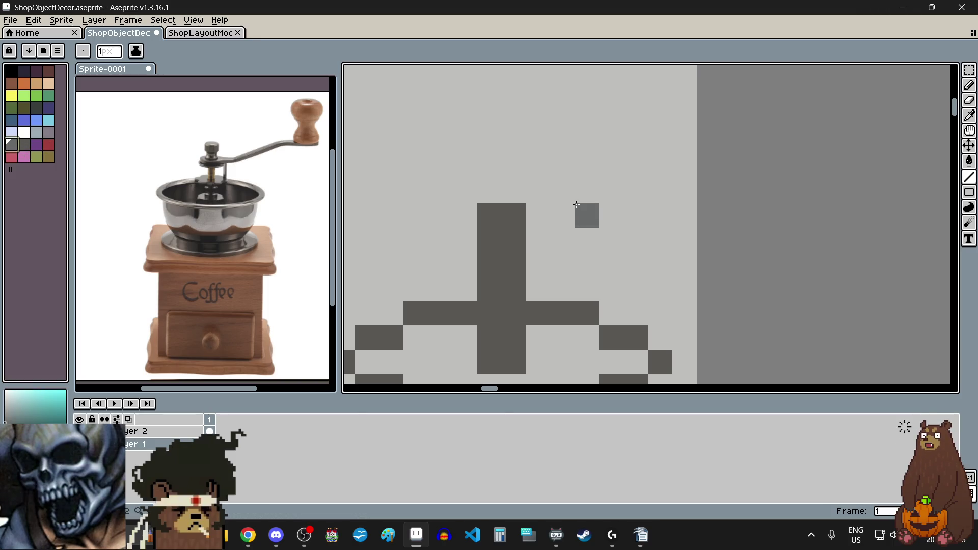
pyautogui.click(538, 239)
pyautogui.click(586, 234)
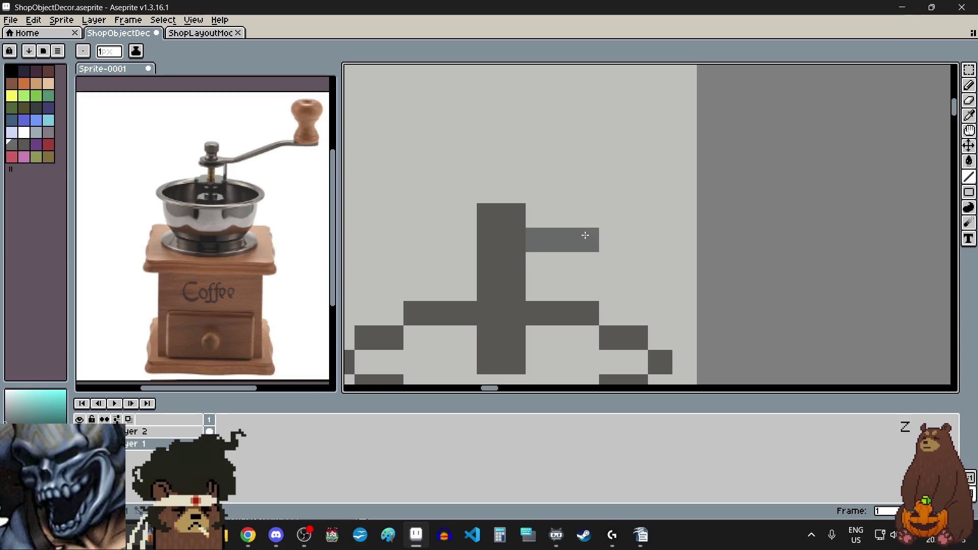
pyautogui.click(601, 219)
pyautogui.scroll(-3, 658, 216)
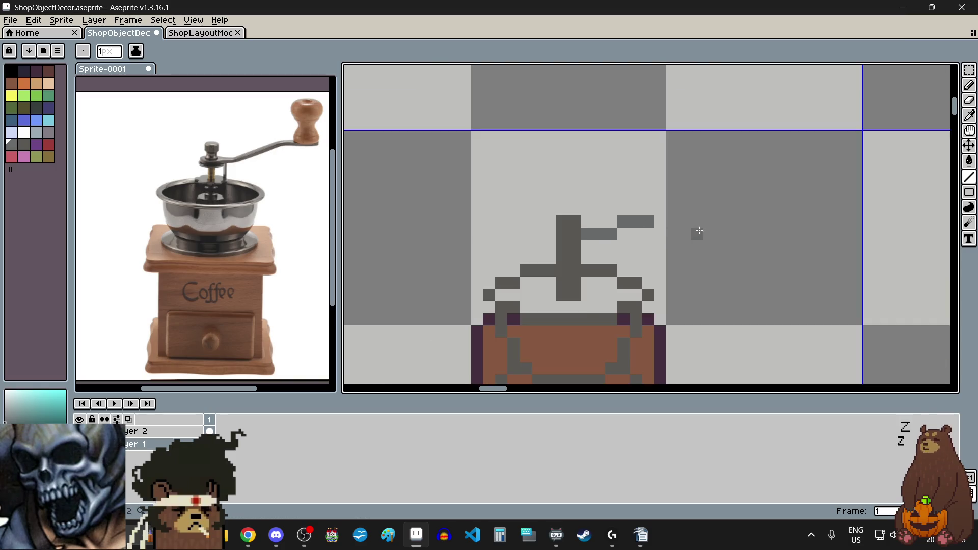
pyautogui.scroll(3, 693, 231)
pyautogui.click(645, 188)
pyautogui.click(620, 189)
pyautogui.click(669, 190)
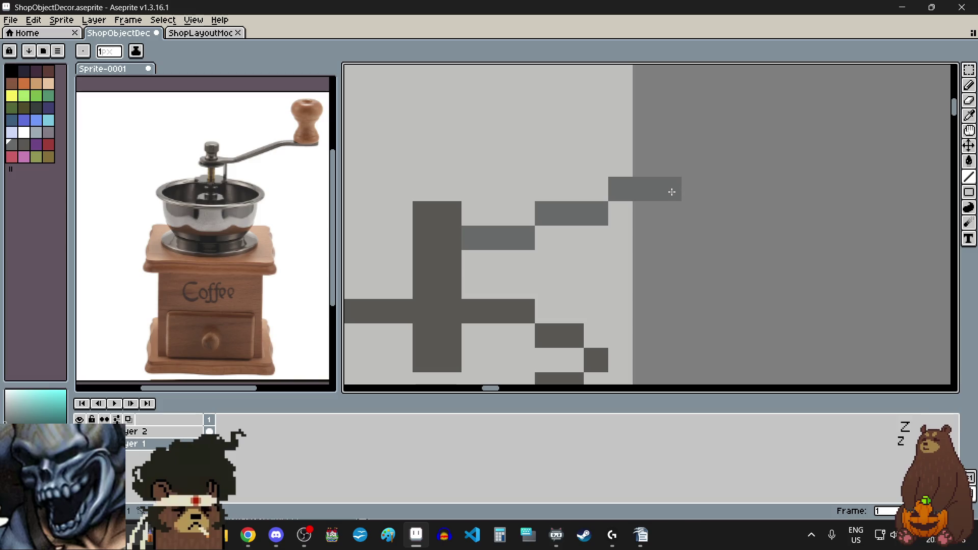
pyautogui.click(703, 192)
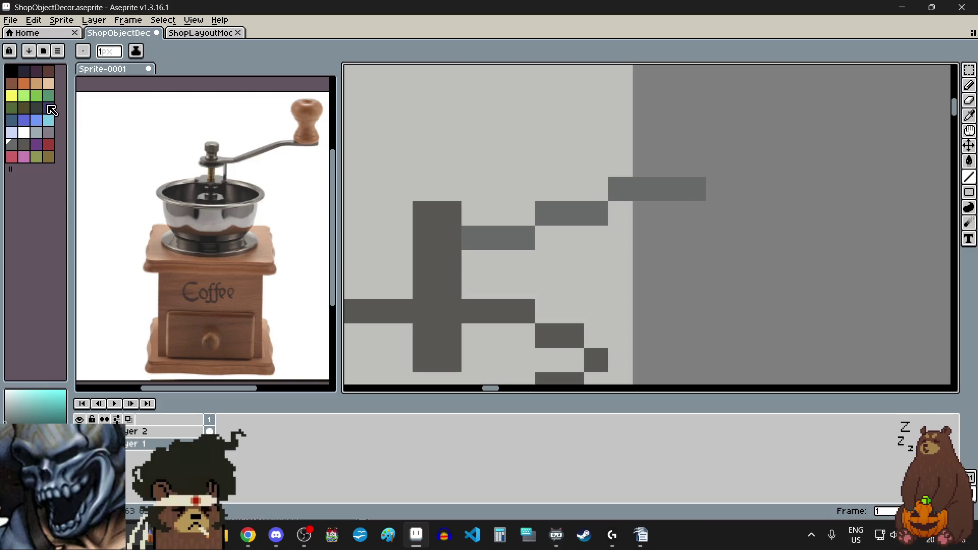
# Paint a dark brown knob around the tip of the crank arm.
pyautogui.click(50, 72)
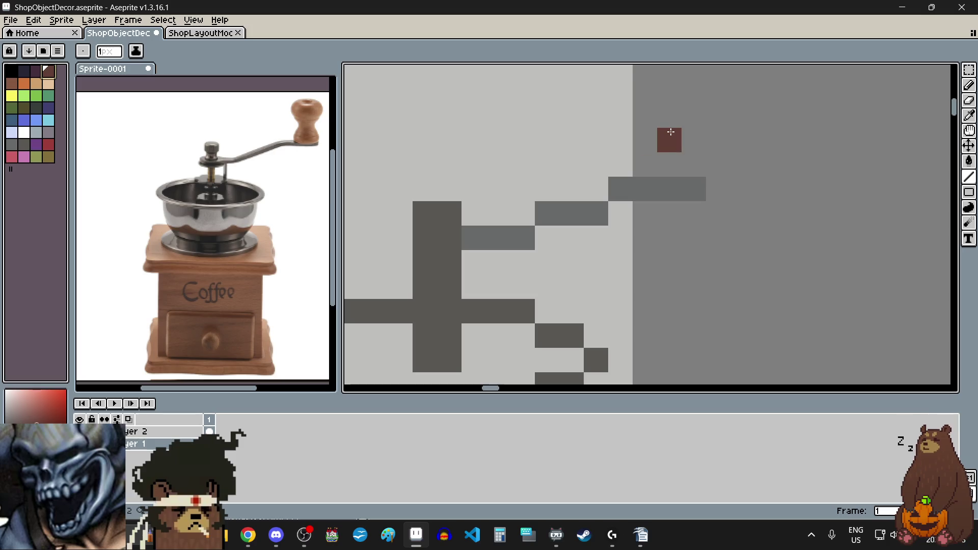
pyautogui.click(669, 164)
pyautogui.click(694, 140)
pyautogui.click(670, 140)
pyautogui.click(669, 189)
pyautogui.click(669, 214)
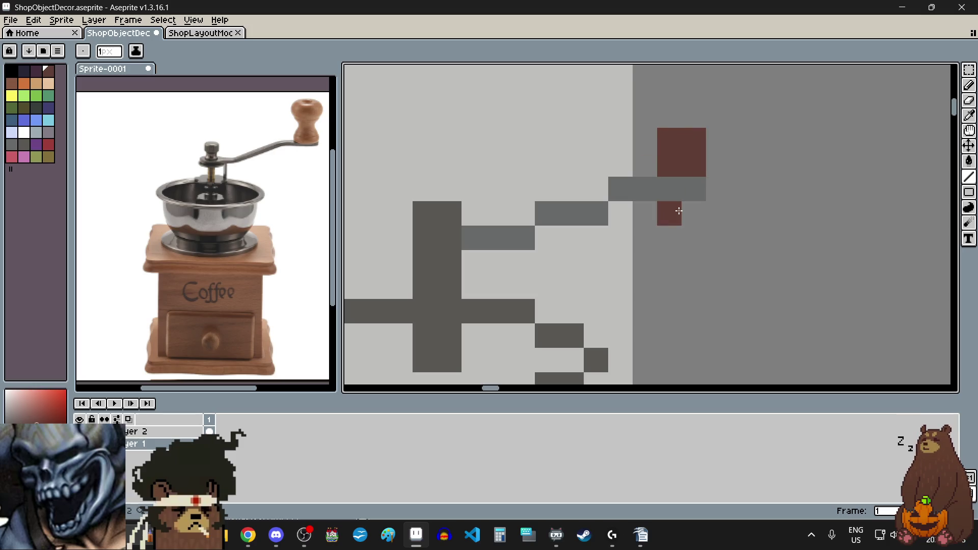
pyautogui.click(694, 213)
pyautogui.click(645, 214)
pyautogui.scroll(-3, 640, 213)
pyautogui.scroll(1, 641, 213)
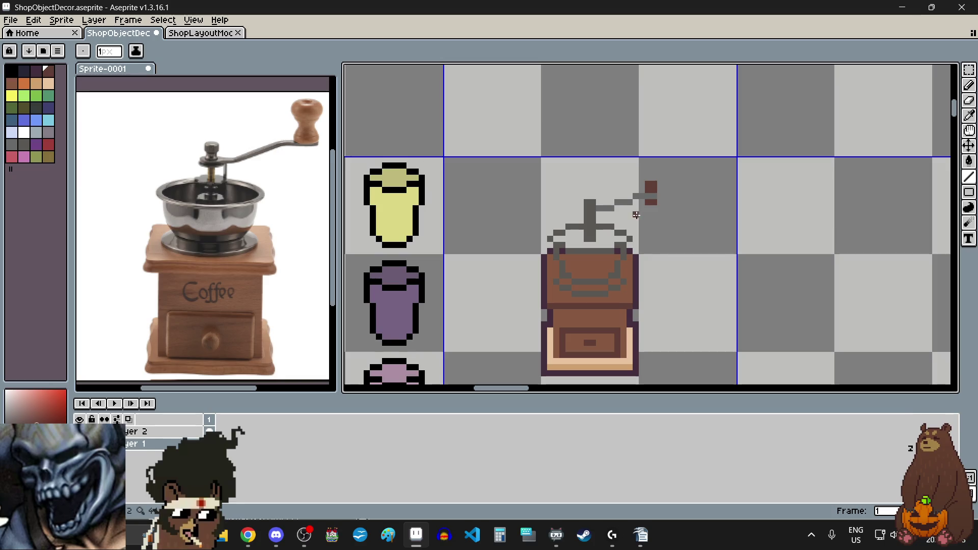
pyautogui.scroll(1, 588, 222)
pyautogui.scroll(1, 597, 317)
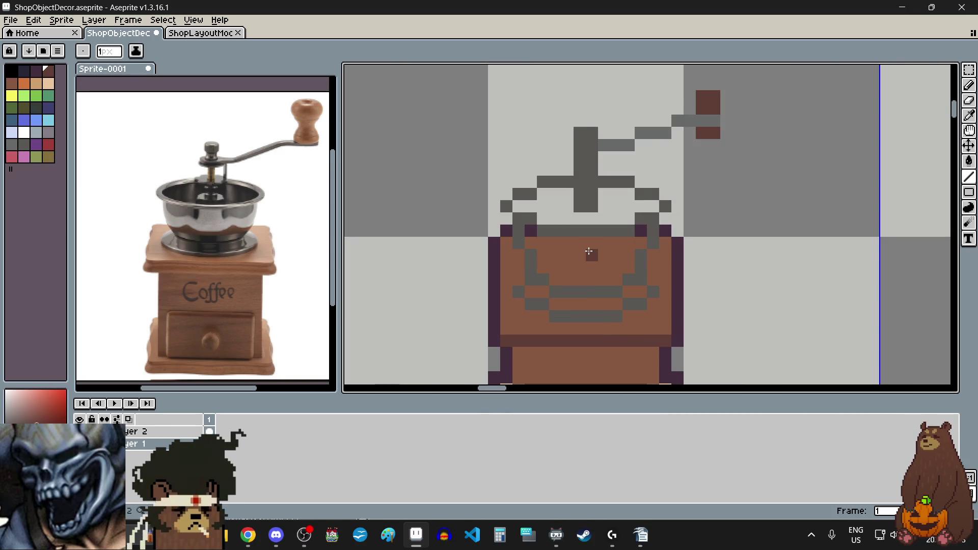
pyautogui.scroll(1, 589, 251)
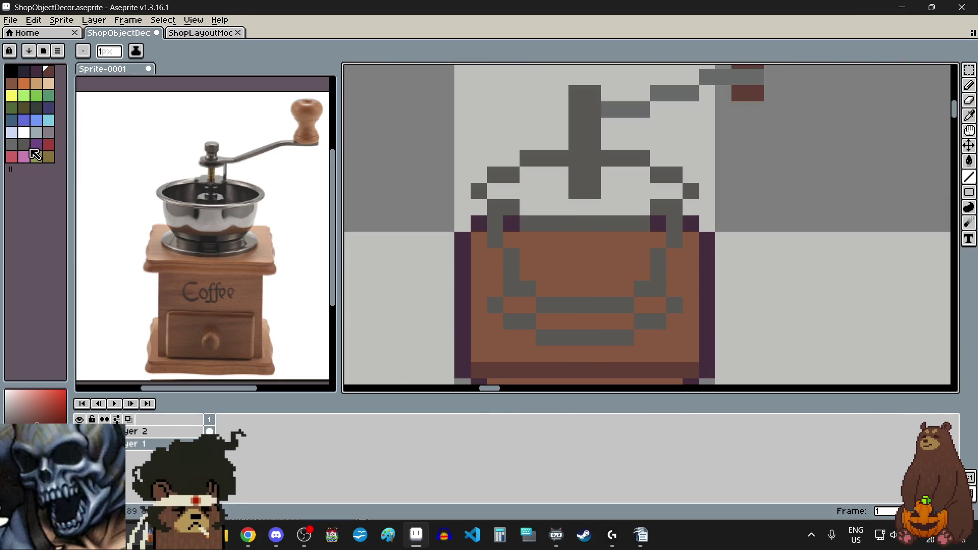
# Choose the grey-purple swatch and switch to the Paint Bucket for the bowl.
pyautogui.click(36, 132)
pyautogui.scroll(-3, 475, 213)
pyautogui.scroll(3, 514, 267)
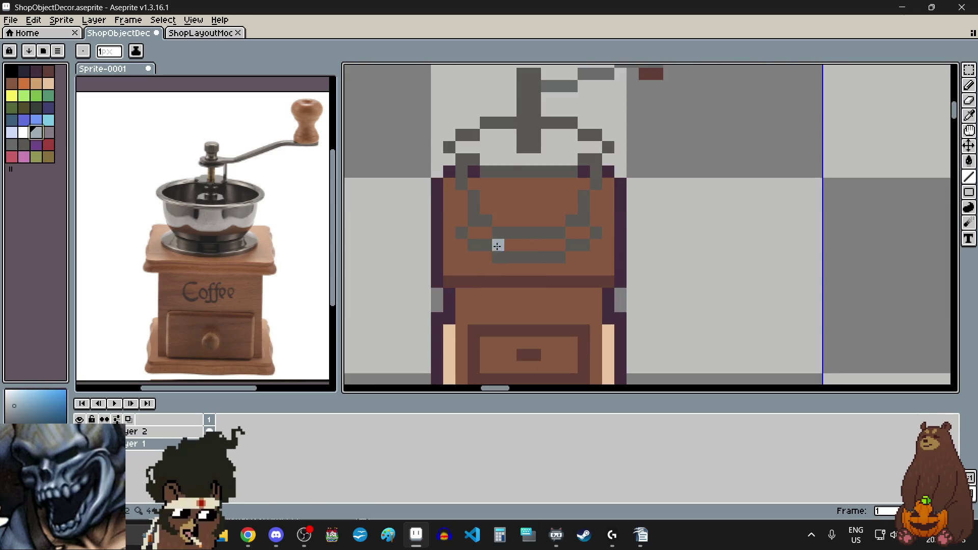
pyautogui.scroll(-2, 509, 224)
pyautogui.scroll(2, 508, 204)
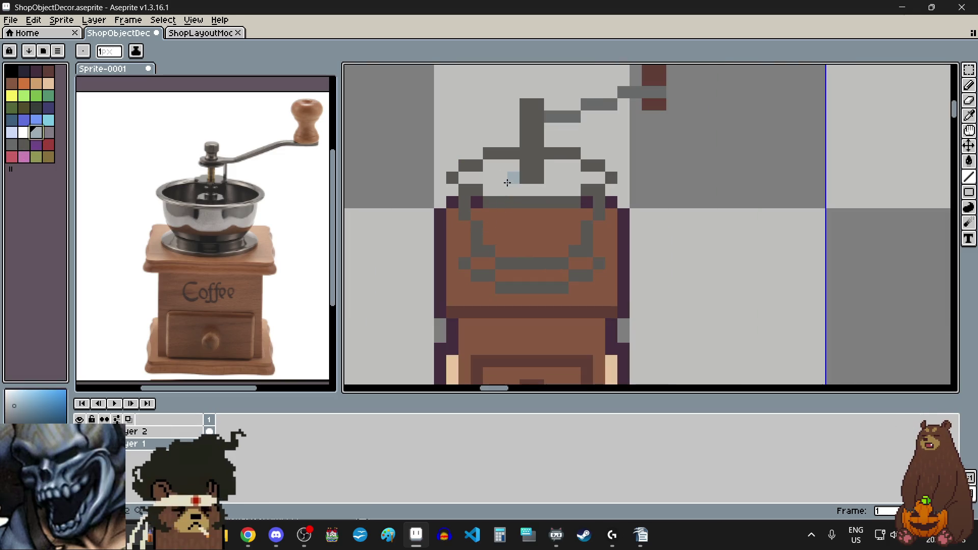
pyautogui.scroll(1, 507, 182)
pyautogui.click(49, 133)
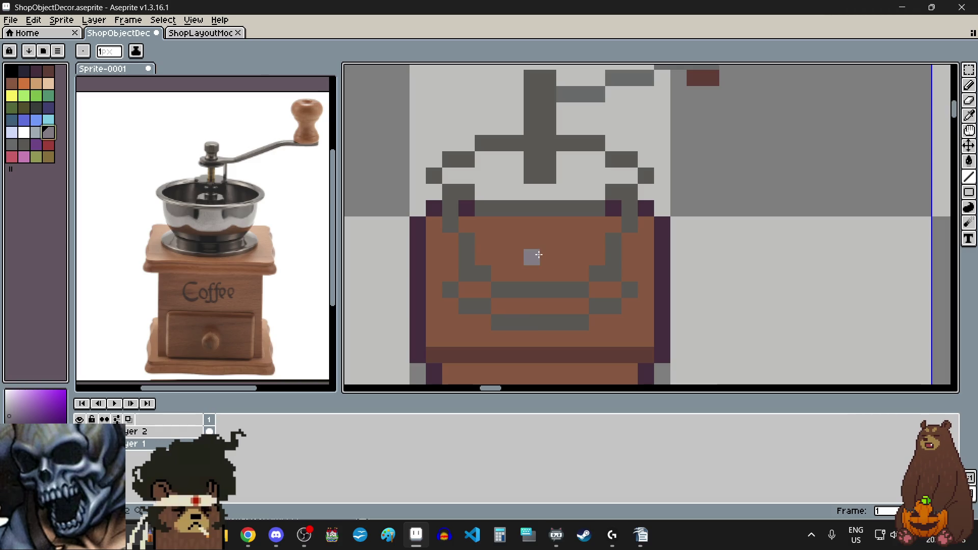
pyautogui.click(968, 160)
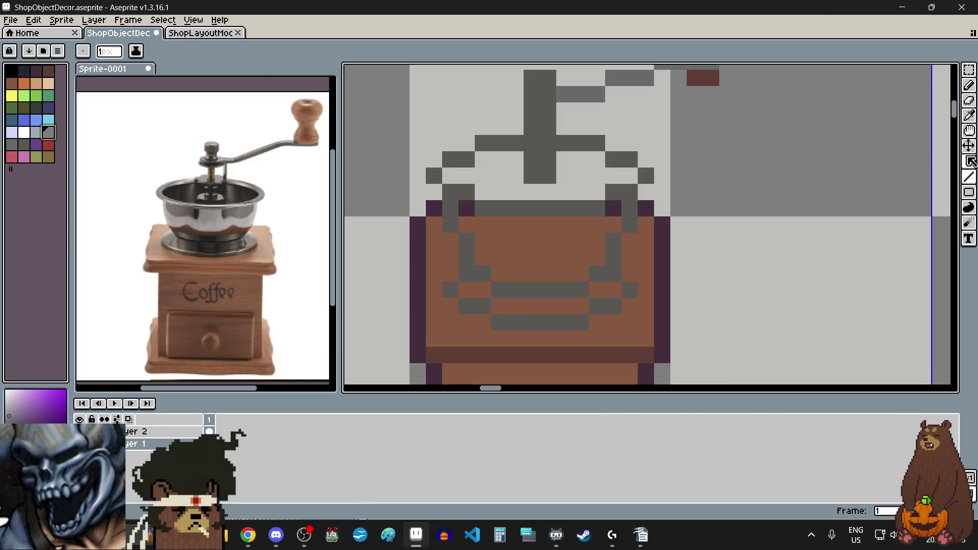
# Fill the bowl, its dark corners and stray grey pixels with grey-purple.
pyautogui.click(969, 161)
pyautogui.click(544, 259)
pyautogui.scroll(3, 525, 222)
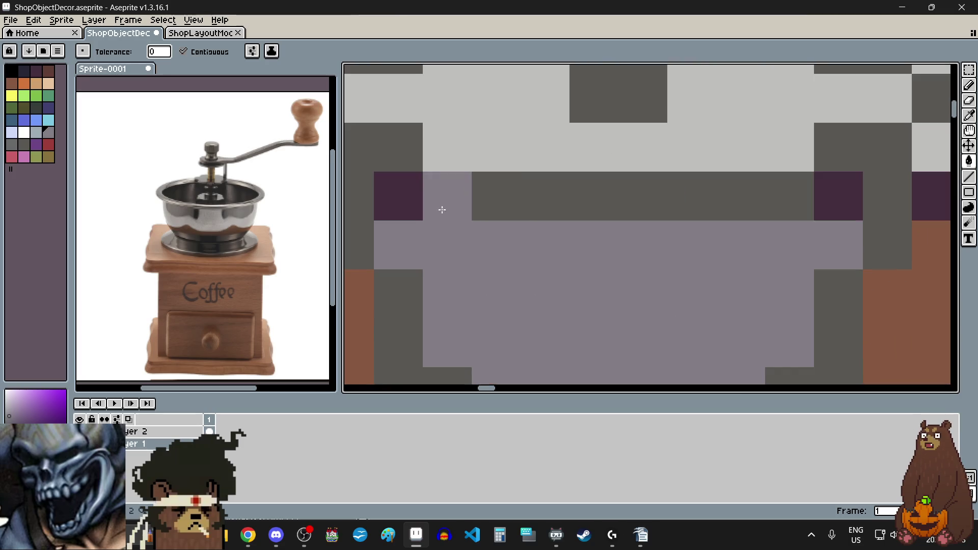
pyautogui.click(411, 206)
pyautogui.click(825, 207)
pyautogui.scroll(-4, 656, 289)
pyautogui.scroll(3, 656, 289)
pyautogui.click(642, 270)
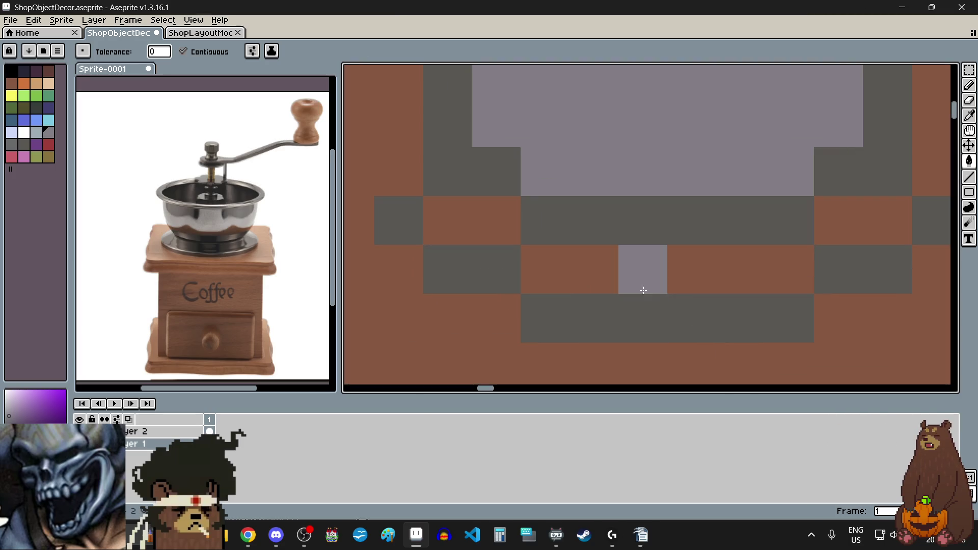
pyautogui.click(448, 219)
pyautogui.click(494, 219)
pyautogui.click(838, 219)
pyautogui.click(887, 219)
pyautogui.scroll(-4, 736, 246)
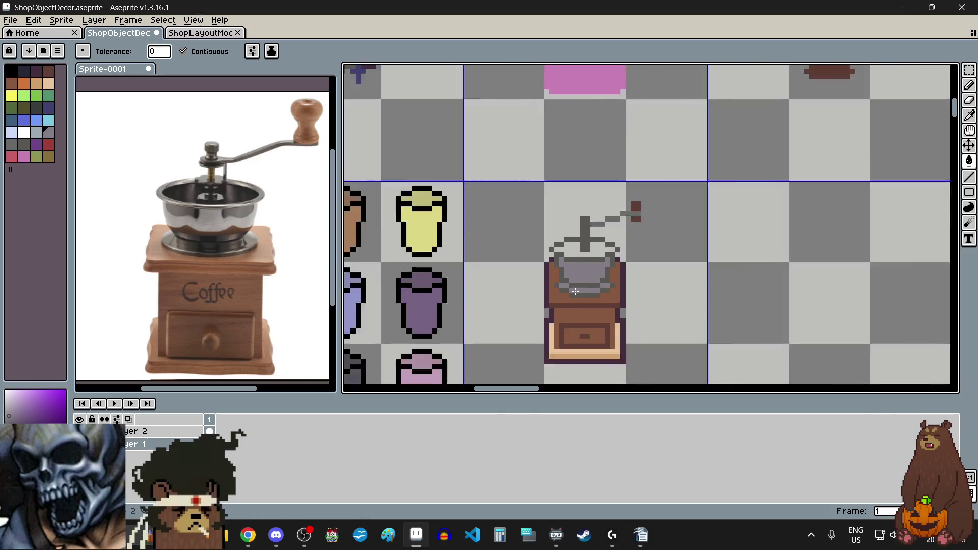
pyautogui.scroll(3, 607, 306)
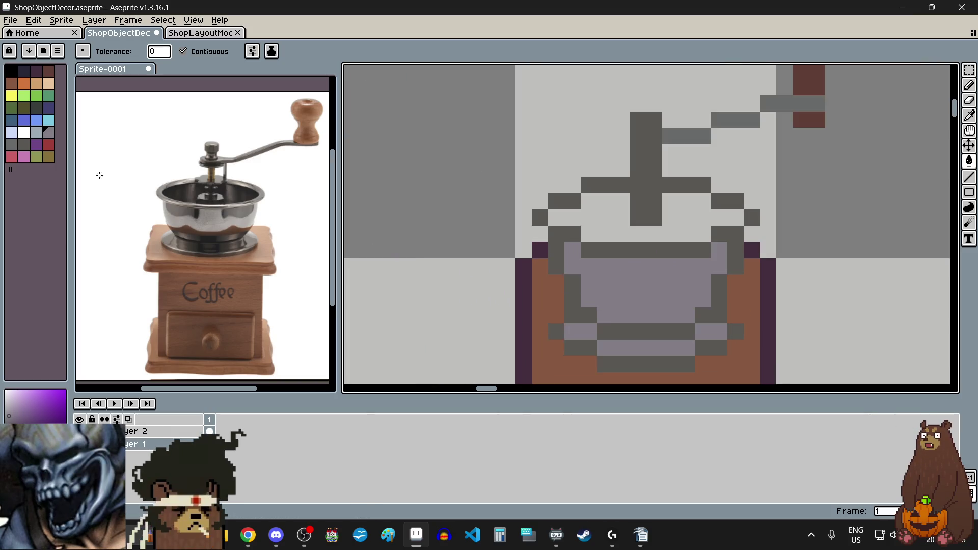
# Fill the light area inside the bowl's rim with dark grey.
pyautogui.click(13, 145)
pyautogui.scroll(2, 691, 209)
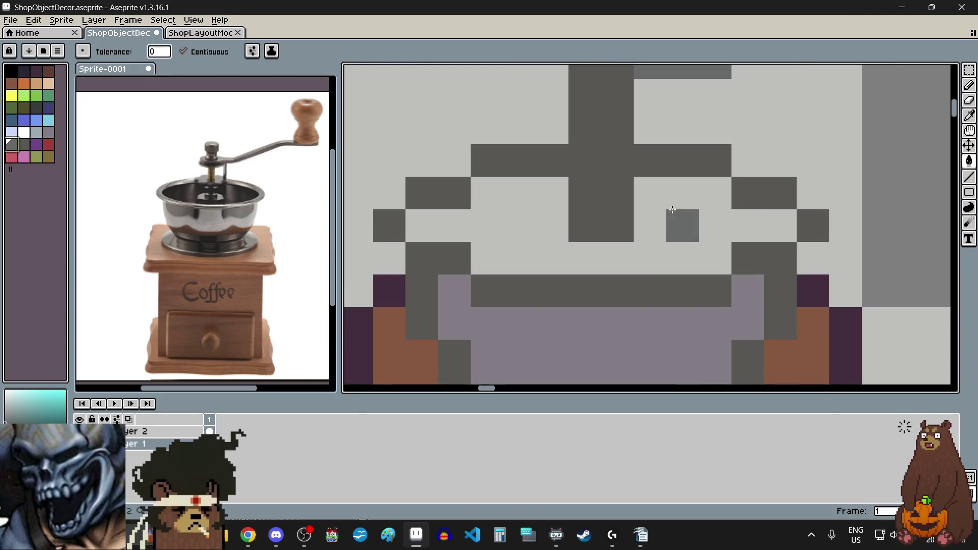
pyautogui.click(673, 209)
pyautogui.scroll(-5, 672, 209)
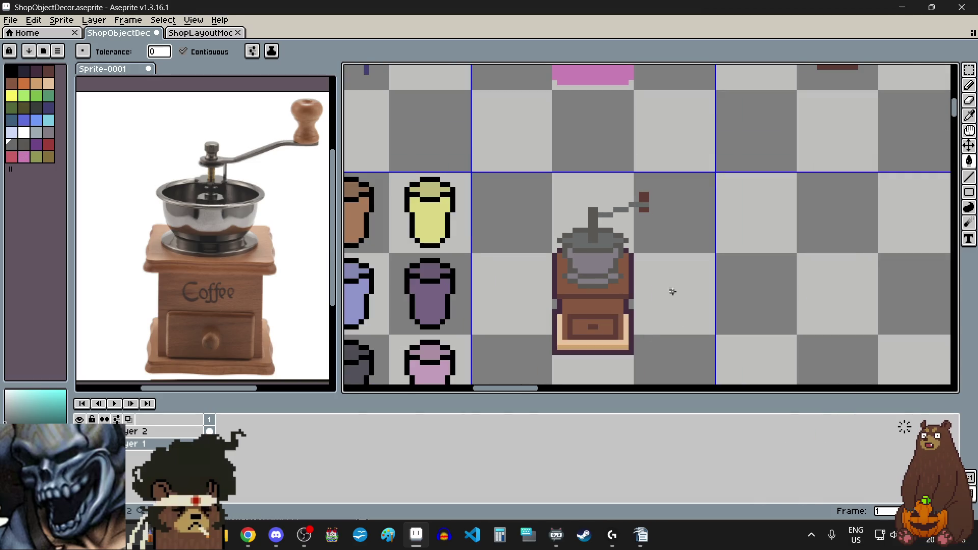
pyautogui.scroll(-1, 664, 260)
pyautogui.scroll(3, 645, 235)
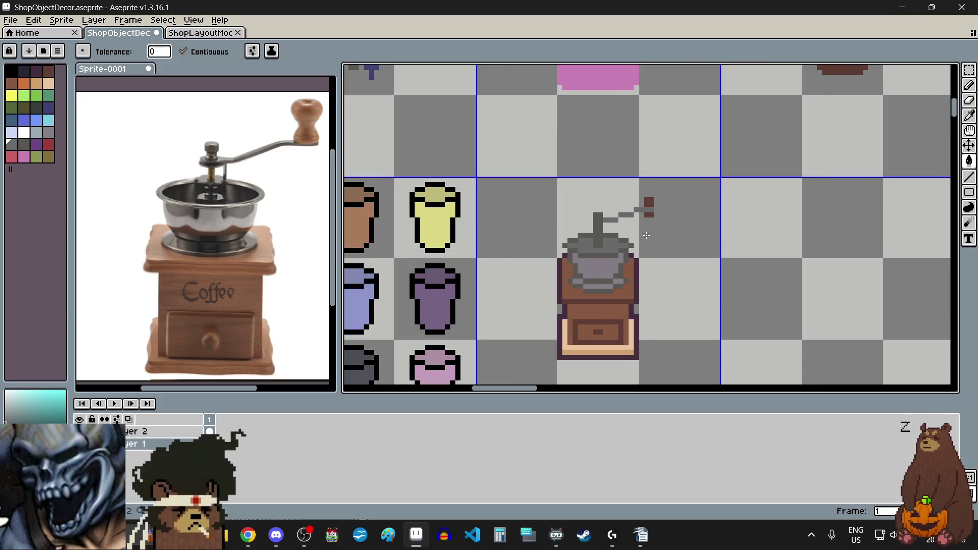
pyautogui.scroll(3, 547, 186)
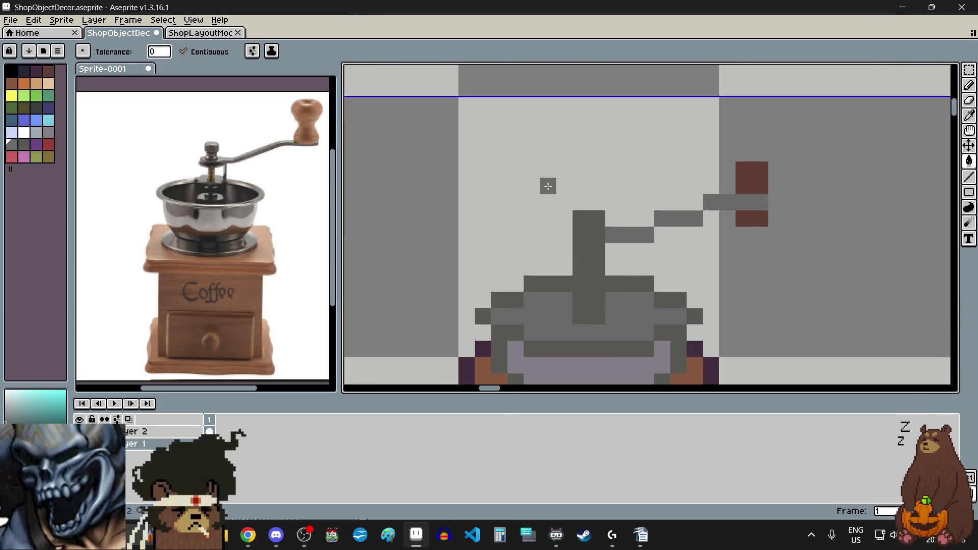
pyautogui.scroll(-1, 622, 285)
pyautogui.scroll(1, 632, 278)
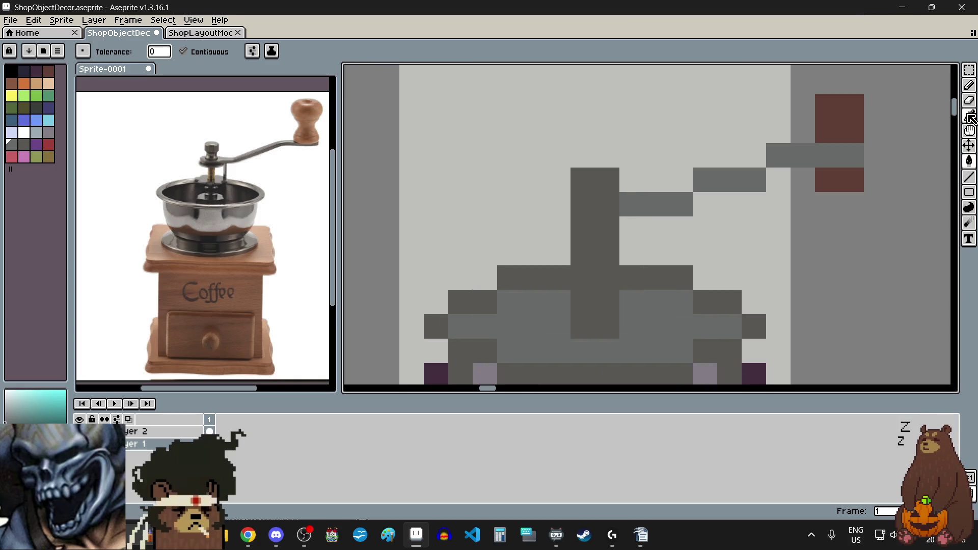
pyautogui.click(969, 85)
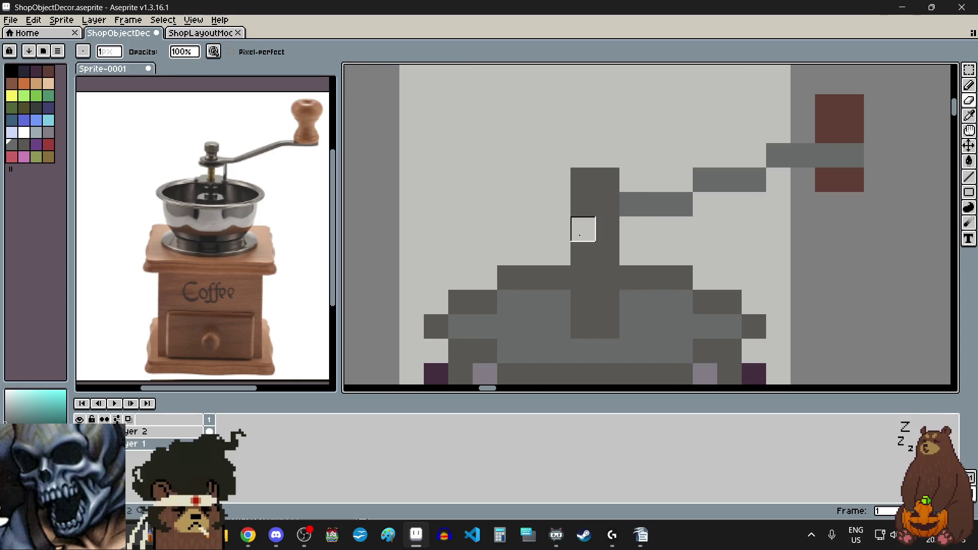
# Eyedrop the knob's dark brown and pencil a brown pixel atop the shaft.
pyautogui.scroll(-4, 558, 233)
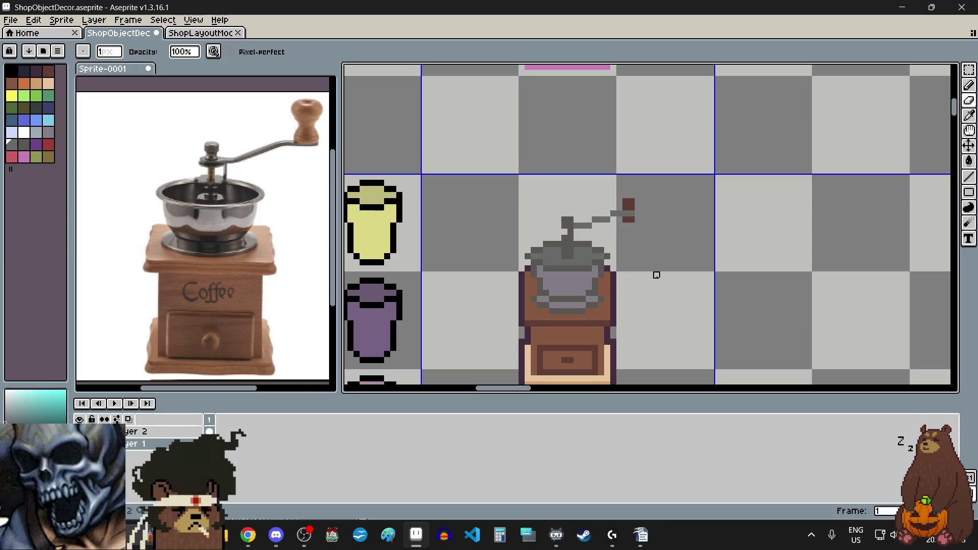
pyautogui.scroll(2, 583, 233)
pyautogui.press('i')
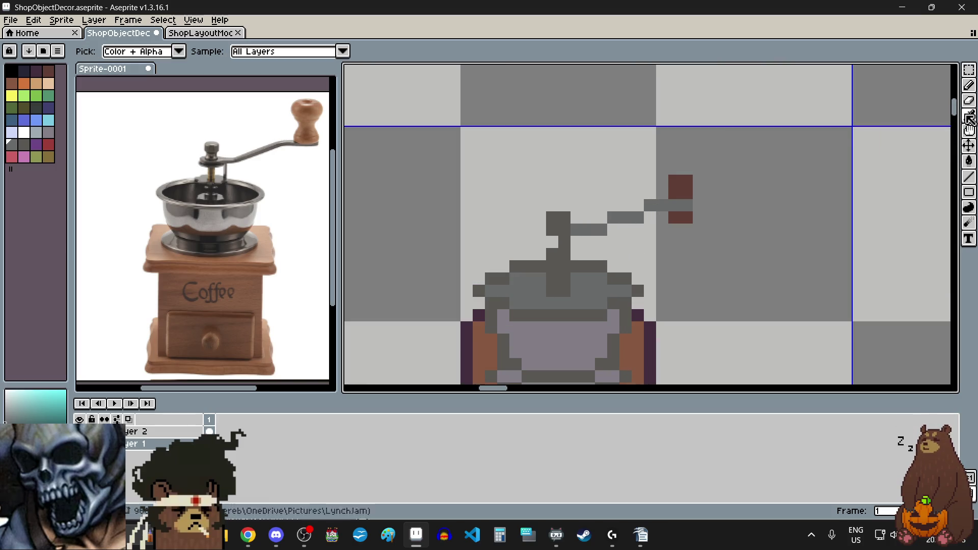
pyautogui.click(681, 186)
pyautogui.click(973, 88)
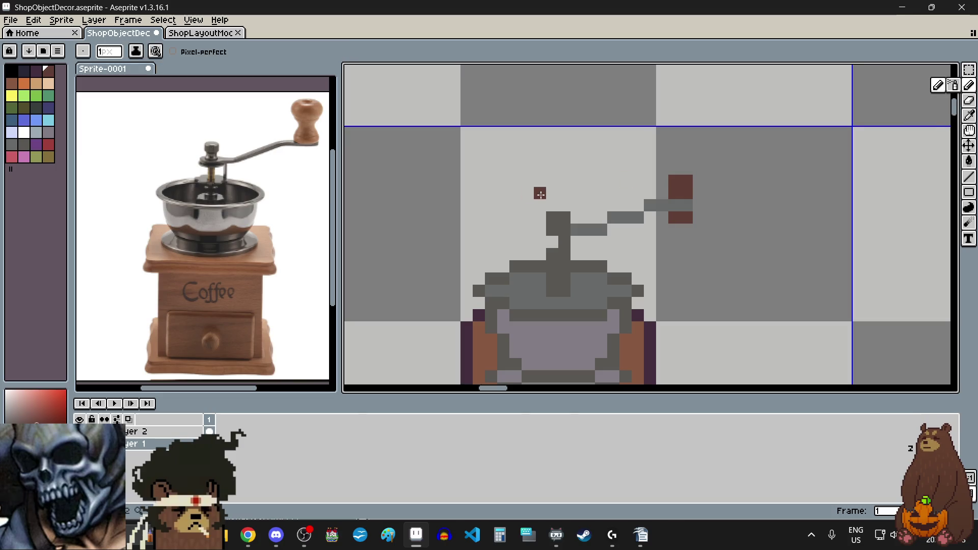
pyautogui.click(558, 206)
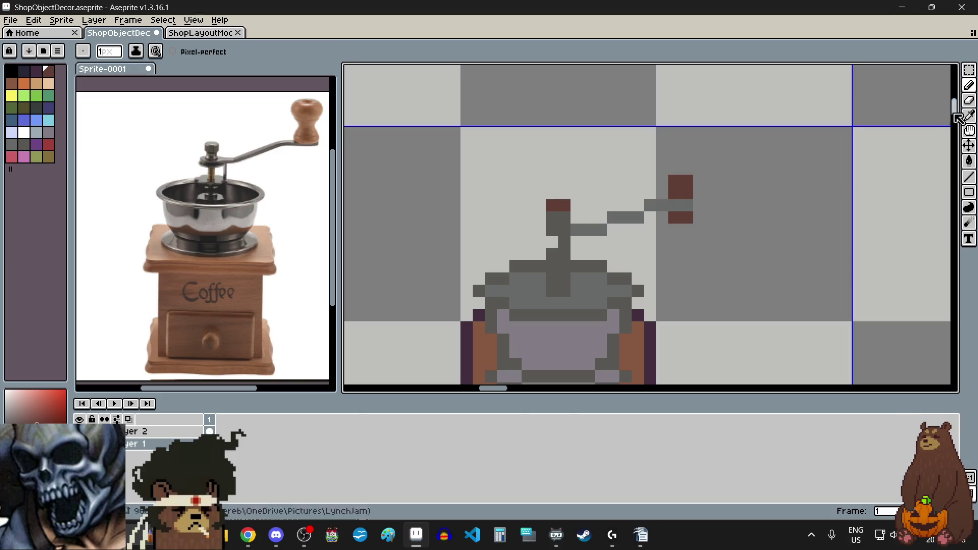
# Pick black and draw a diagonal line of black pixels up-right on the lid.
pyautogui.click(969, 115)
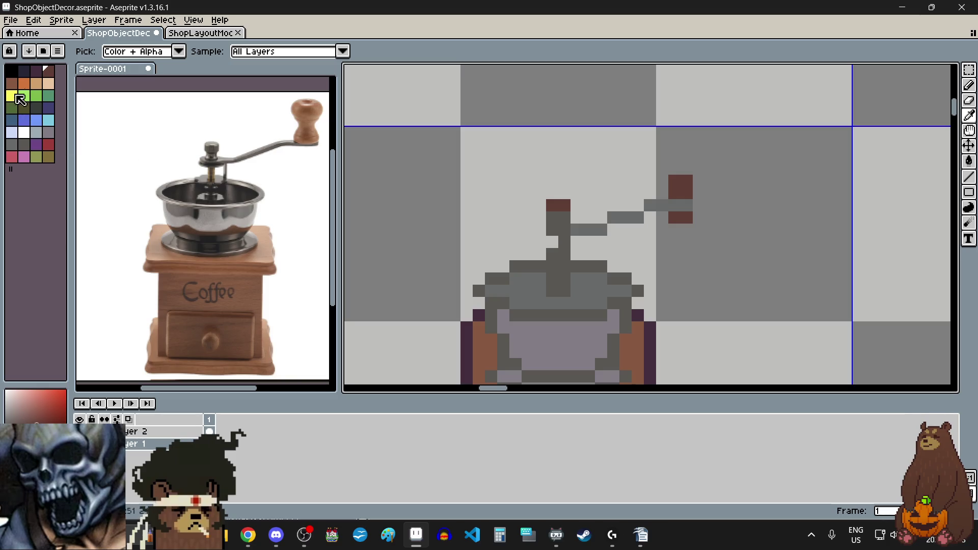
pyautogui.scroll(-2, 624, 264)
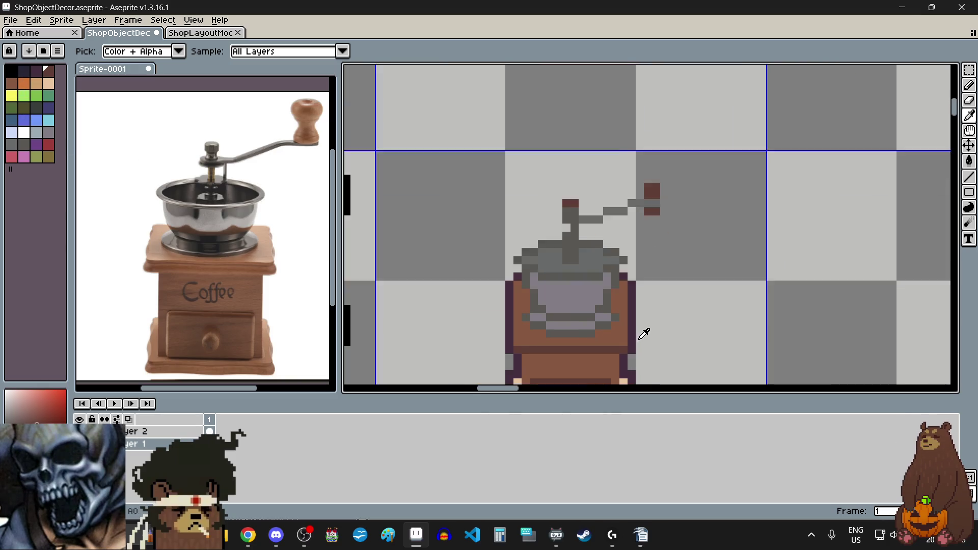
pyautogui.scroll(3, 563, 280)
pyautogui.click(303, 145)
pyautogui.scroll(3, 515, 194)
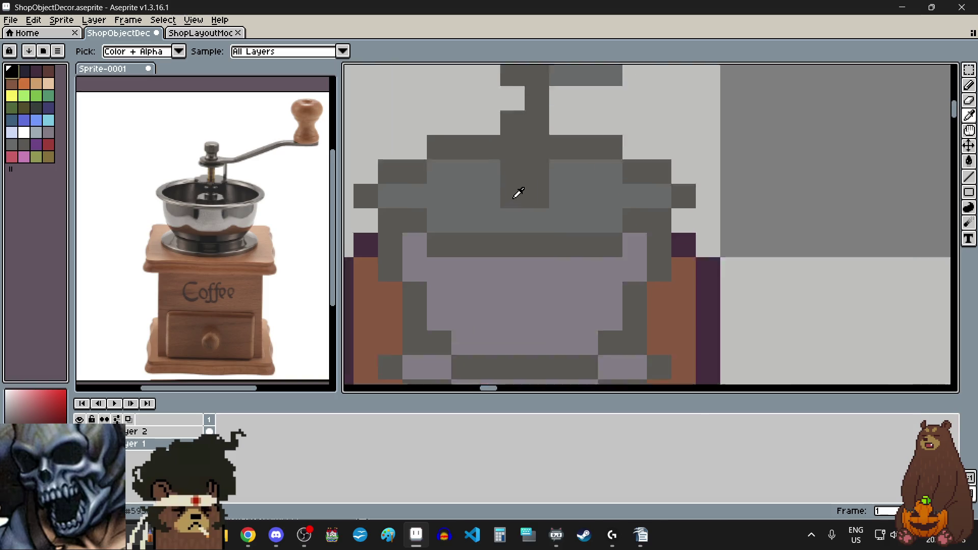
pyautogui.press('b')
pyautogui.click(521, 232)
pyautogui.moveTo(520, 232); pyautogui.dragTo(611, 206)
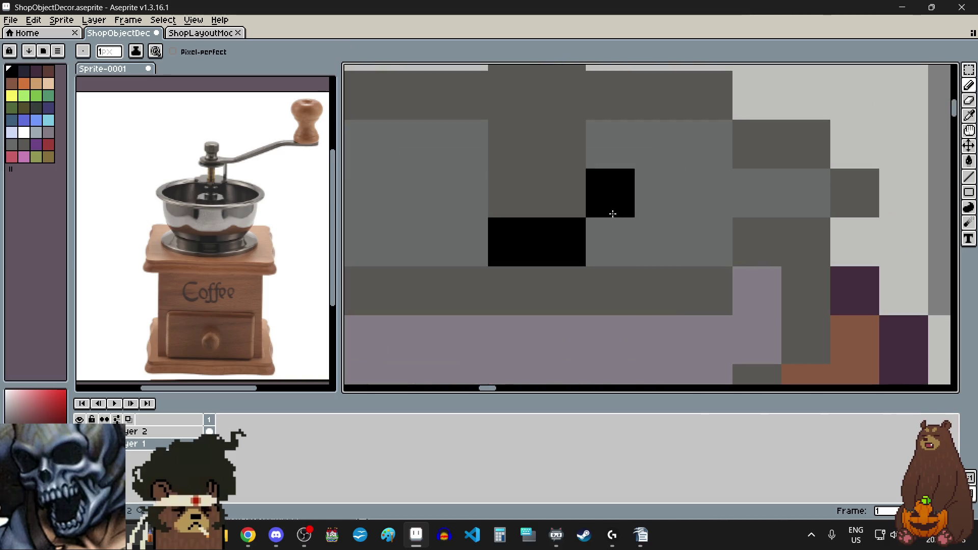
# Switch to the Rectangular Marquee tool.
pyautogui.scroll(-5, 733, 247)
pyautogui.scroll(1, 784, 249)
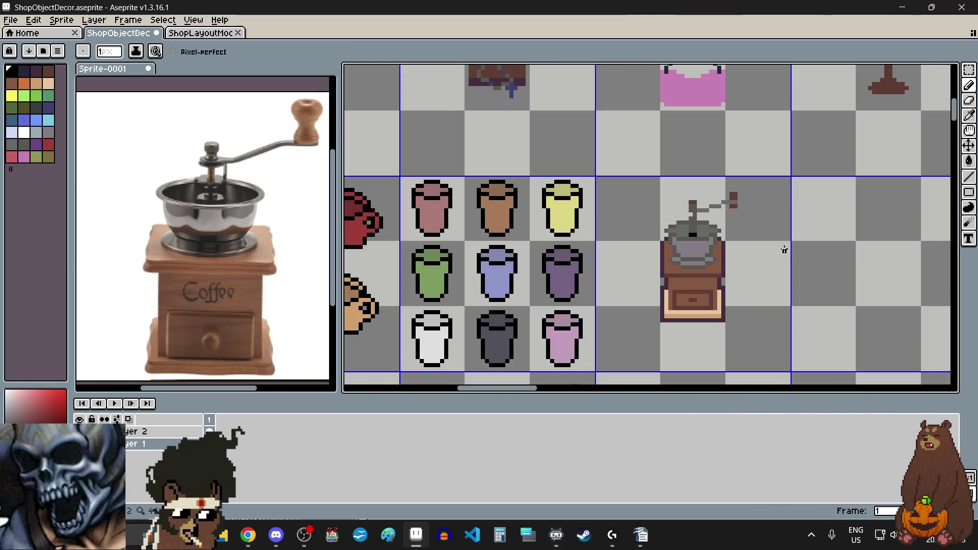
pyautogui.scroll(-1, 784, 259)
pyautogui.scroll(1, 795, 332)
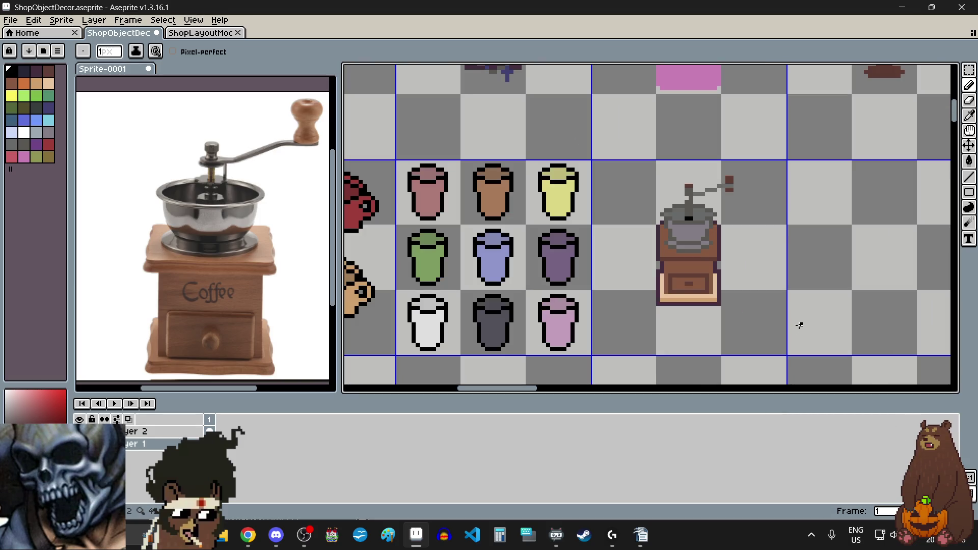
pyautogui.click(969, 70)
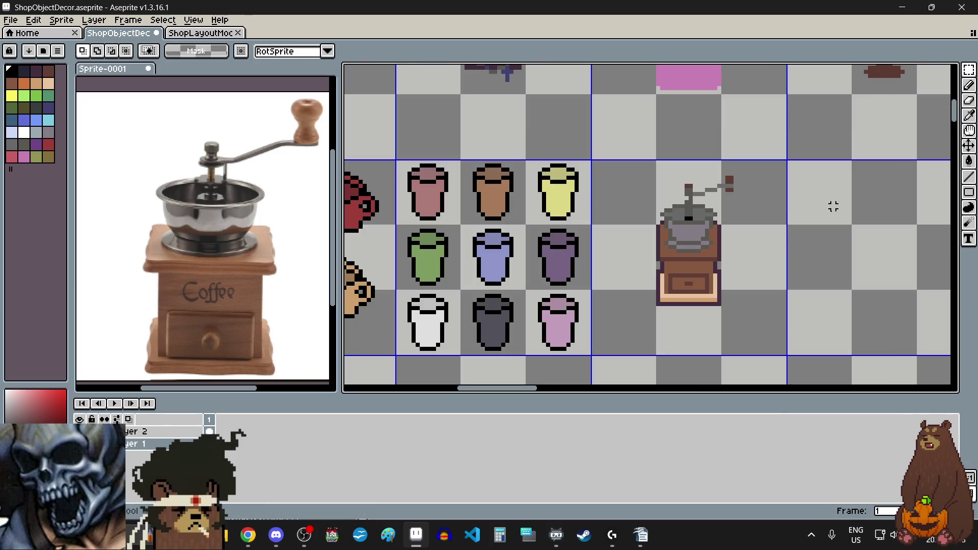
pyautogui.scroll(-1, 841, 259)
pyautogui.scroll(1, 863, 290)
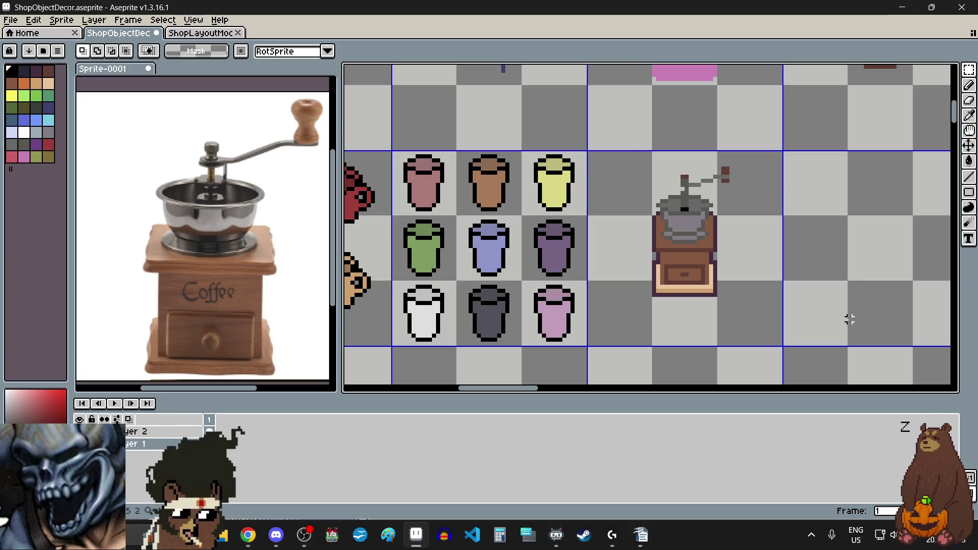
pyautogui.scroll(-4, 830, 270)
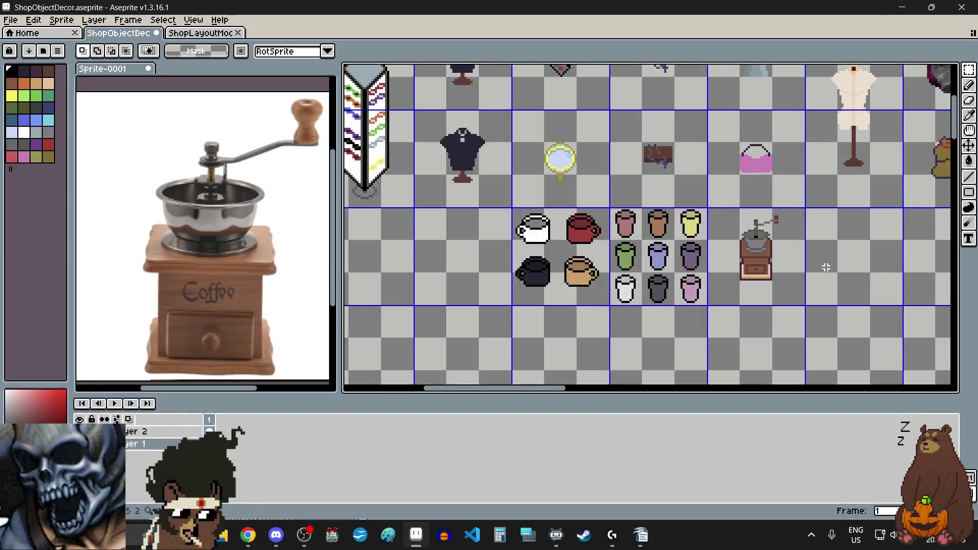
pyautogui.scroll(-1, 825, 265)
pyautogui.scroll(1, 826, 274)
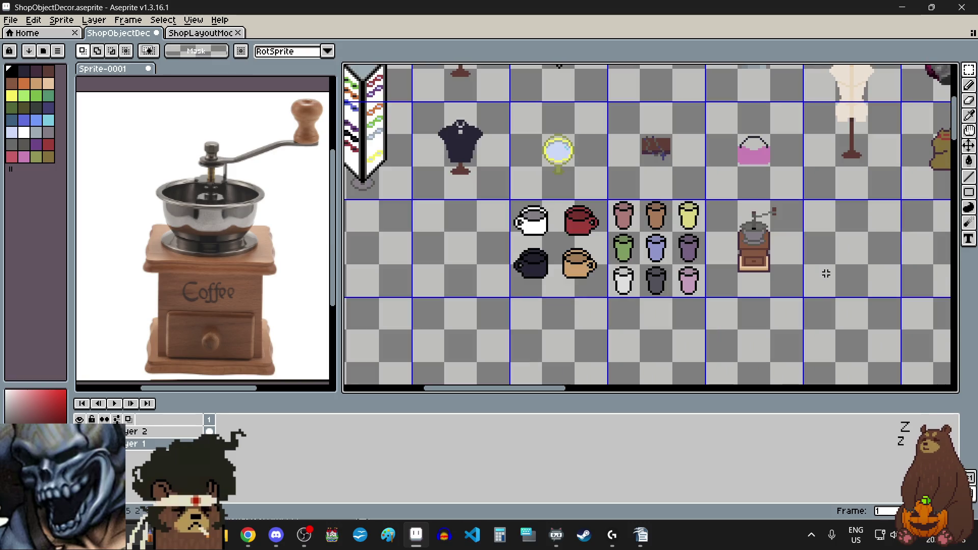
pyautogui.hscroll(1, 780, 220)
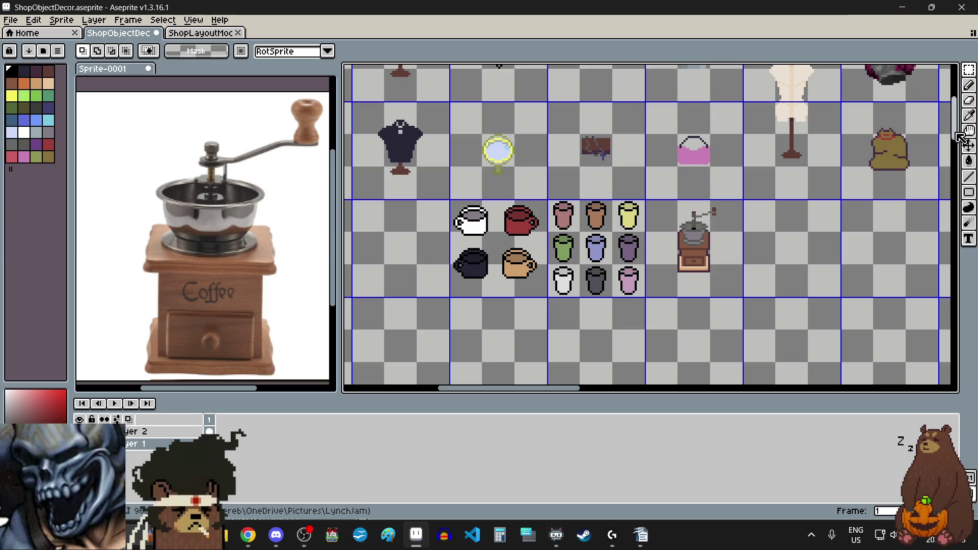
pyautogui.moveTo(959, 137)
pyautogui.mouseDown()
pyautogui.moveTo(960, 125)
pyautogui.moveTo(960, 135)
pyautogui.mouseUp()
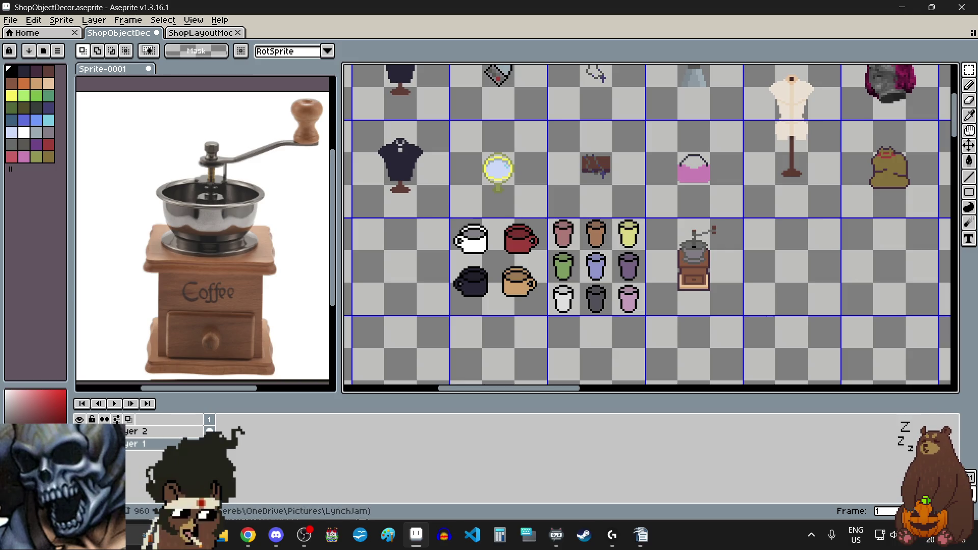
# Open a new File Explorer window with Win+E over Aseprite.
pyautogui.press('super+e')
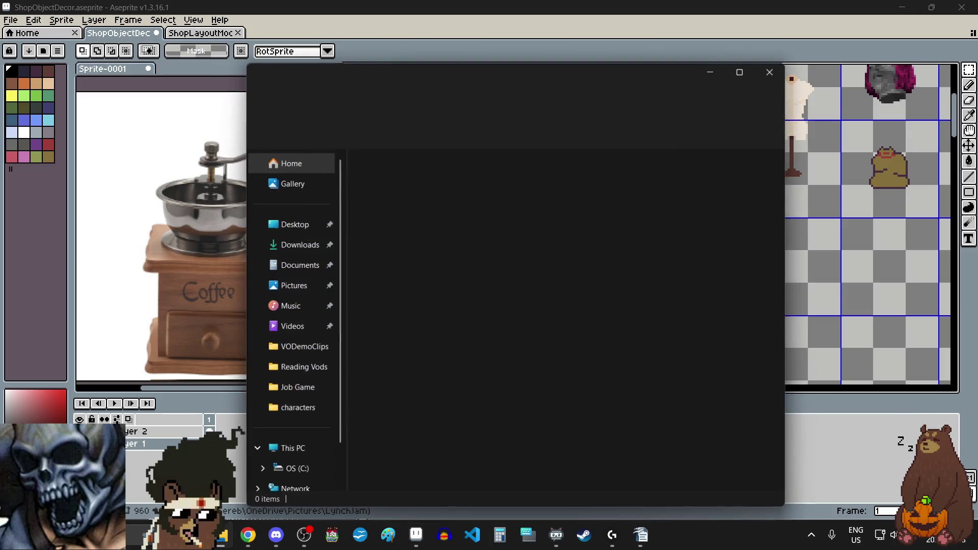
# Close File Explorer with Alt+F4 to return to the Aseprite sheet.
pyautogui.hotkey('alt', 'F4')
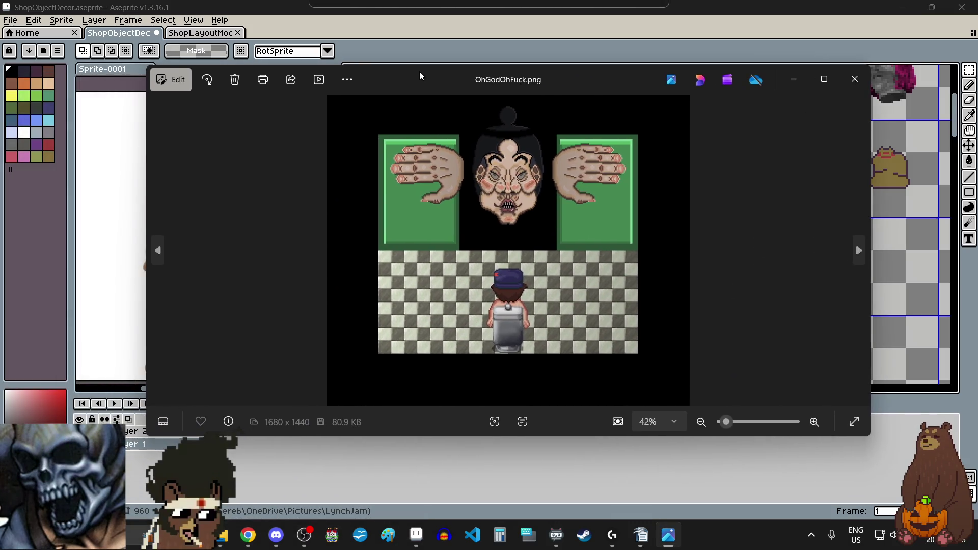
pyautogui.doubleClick(420, 72)
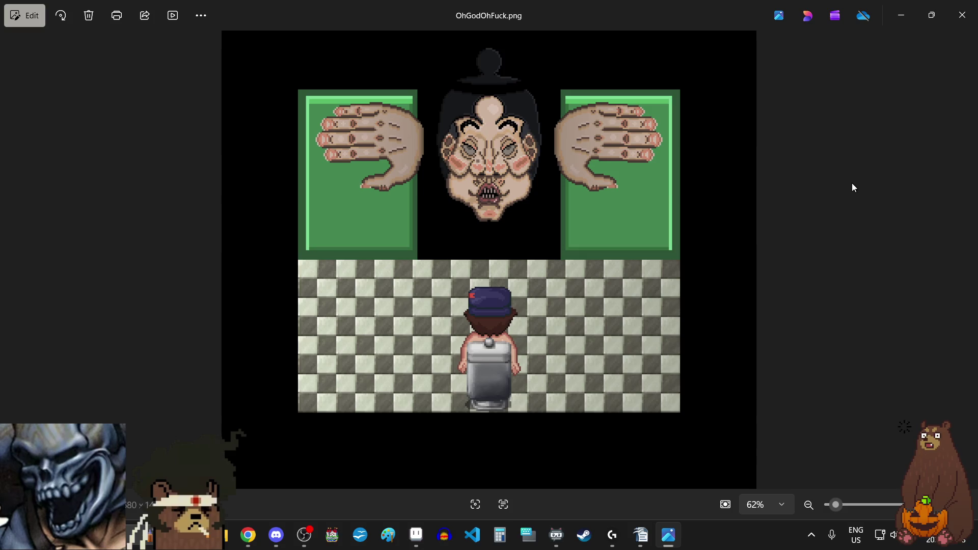
pyautogui.scroll(5, 469, 88)
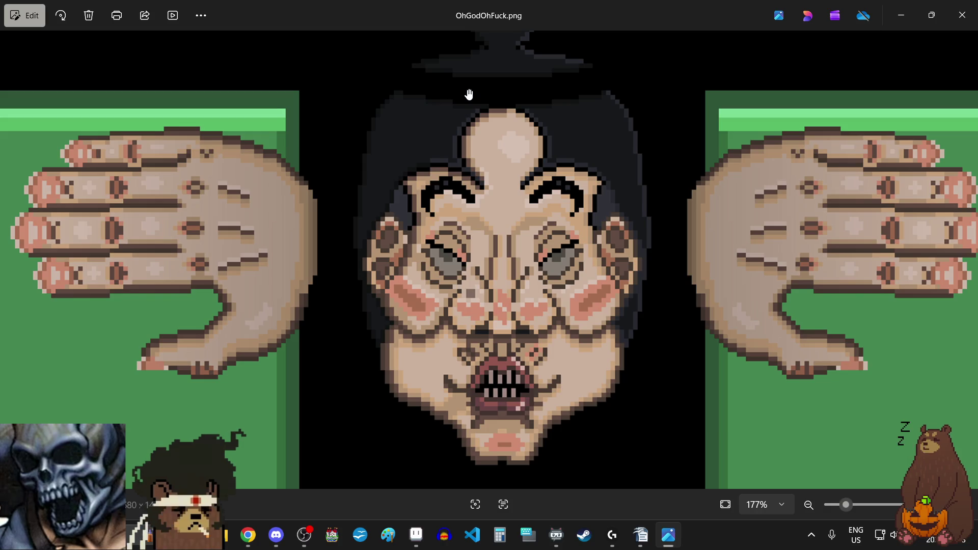
pyautogui.scroll(-5, 469, 94)
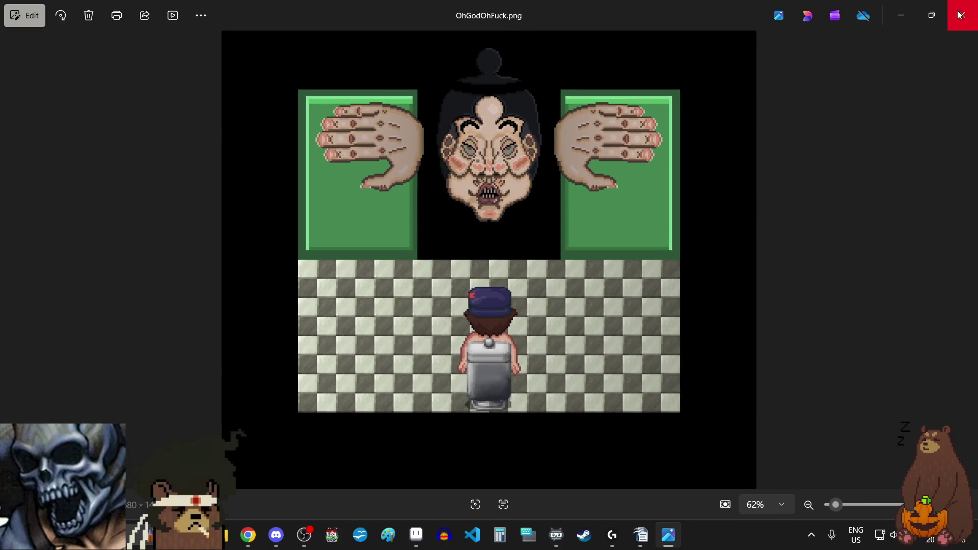
pyautogui.click(962, 15)
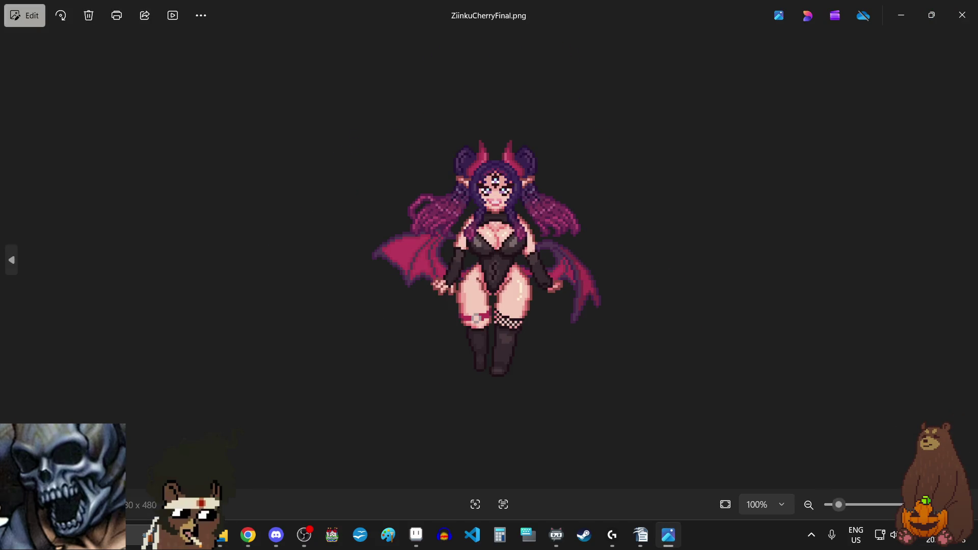
pyautogui.scroll(1, 507, 103)
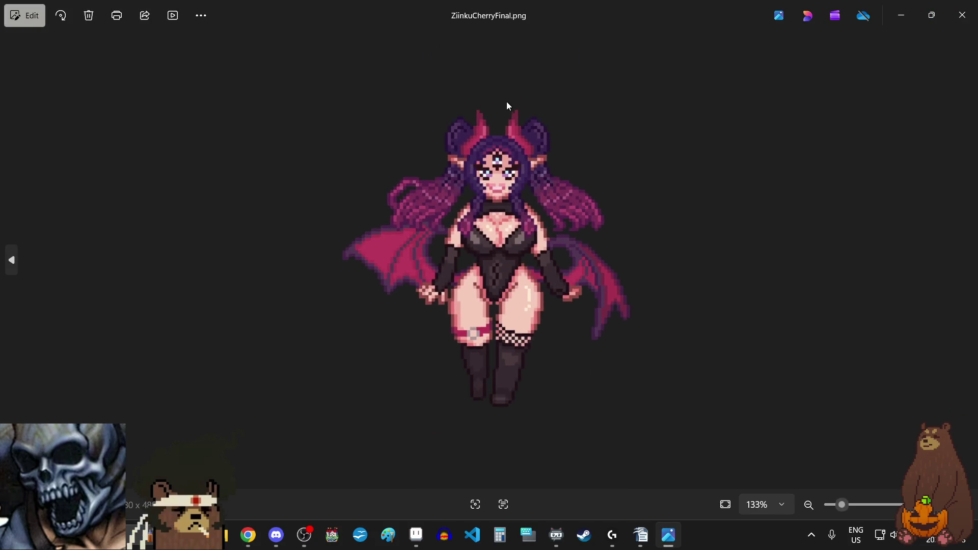
pyautogui.scroll(1, 621, 54)
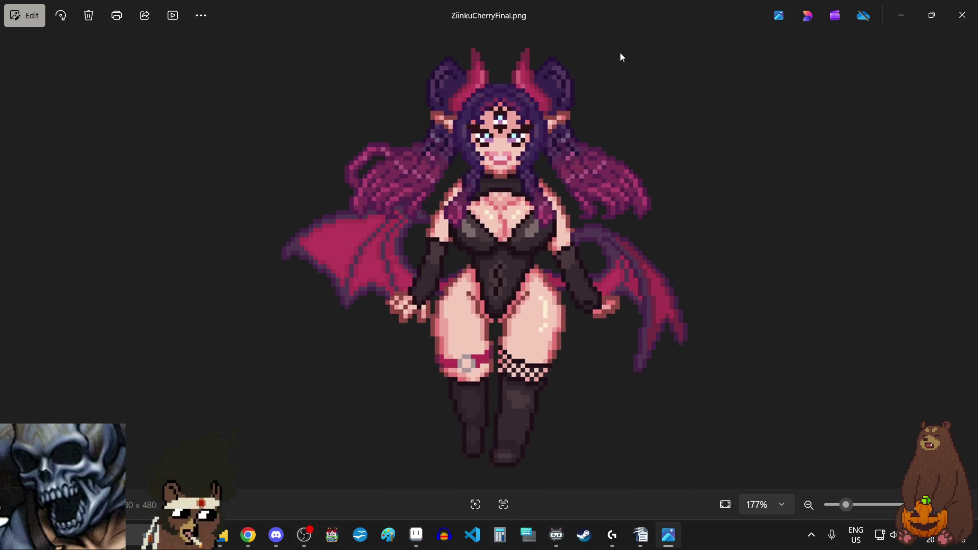
pyautogui.scroll(-1, 621, 54)
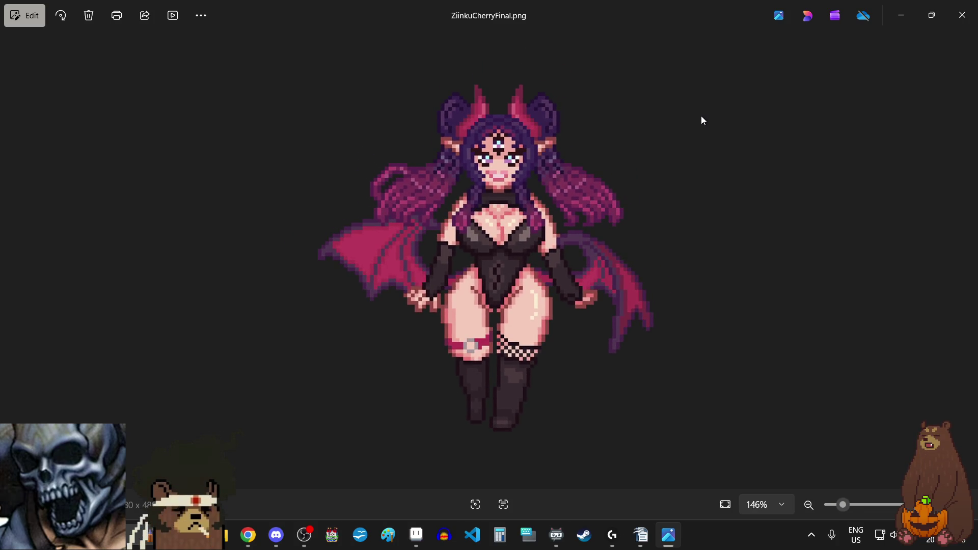
pyautogui.click(962, 18)
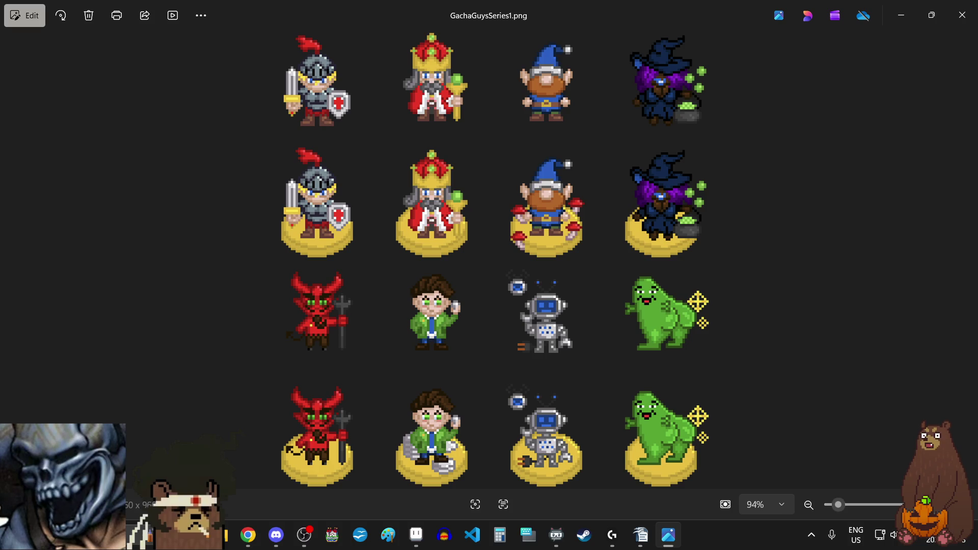
pyautogui.scroll(10, 570, 410)
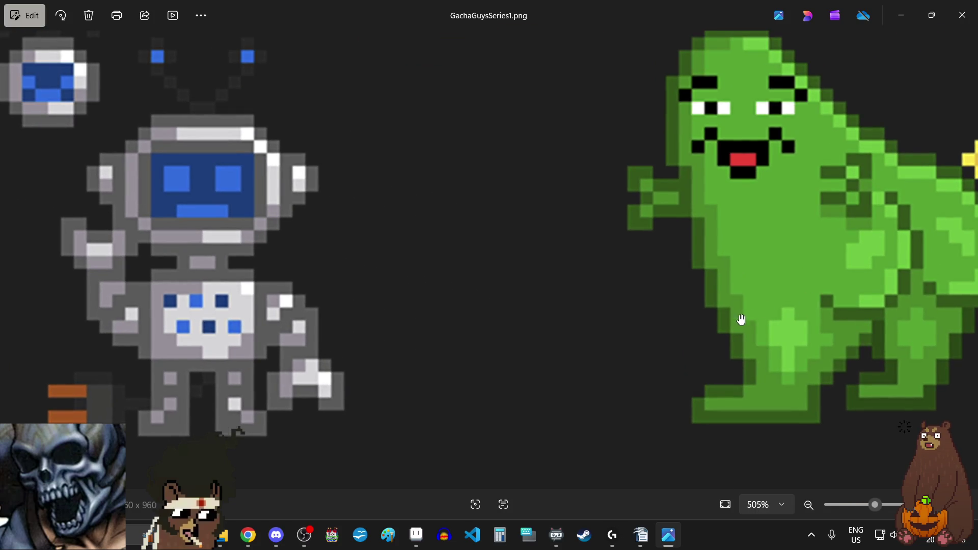
pyautogui.scroll(-5, 544, 378)
pyautogui.scroll(-5, 542, 379)
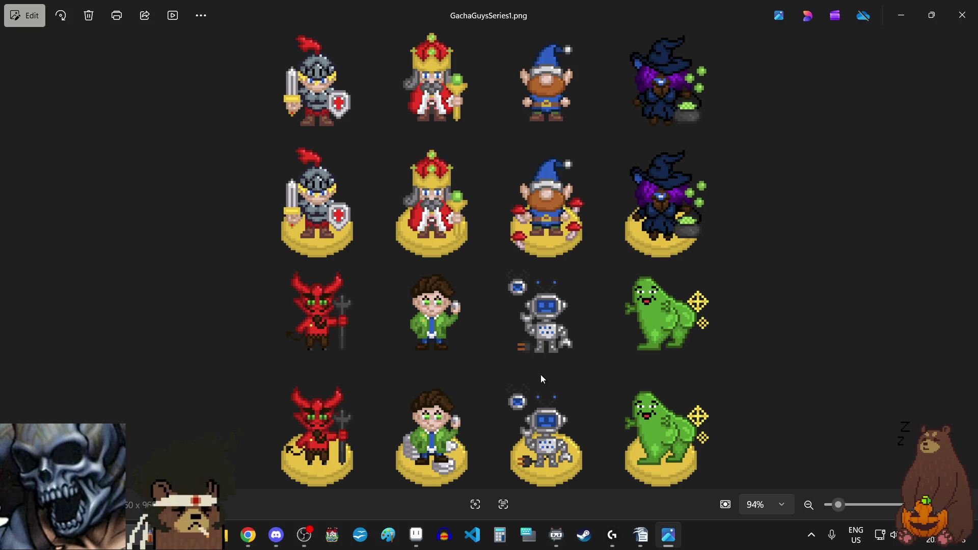
pyautogui.scroll(9, 533, 191)
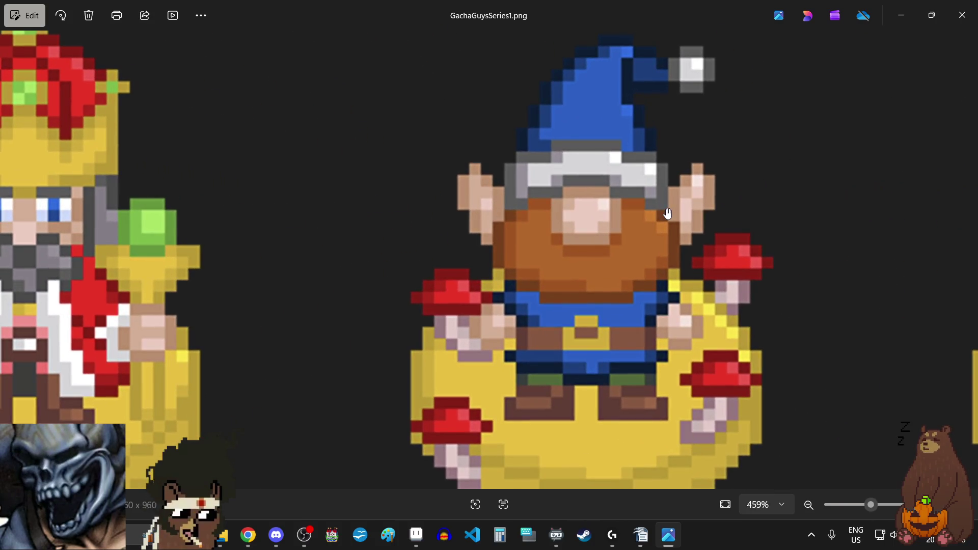
pyautogui.scroll(-9, 667, 213)
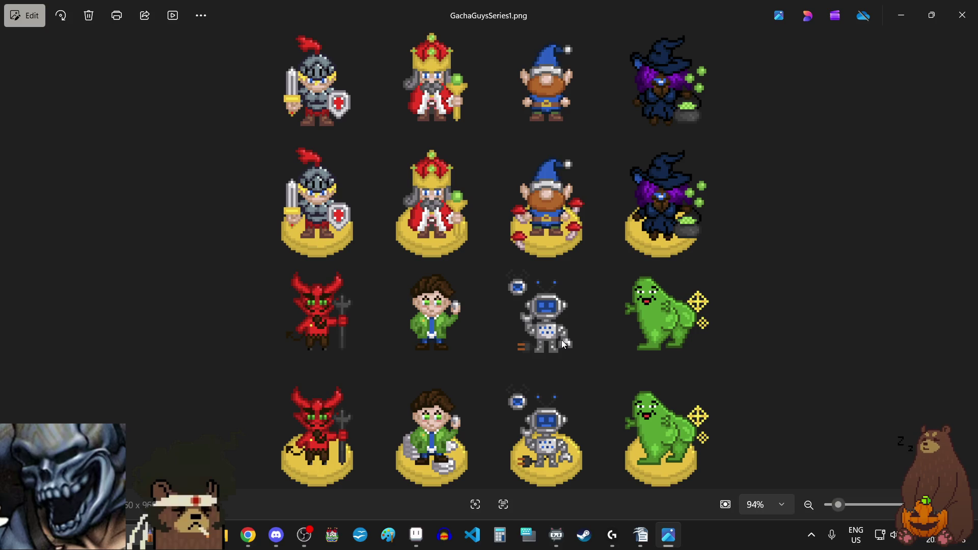
pyautogui.click(964, 18)
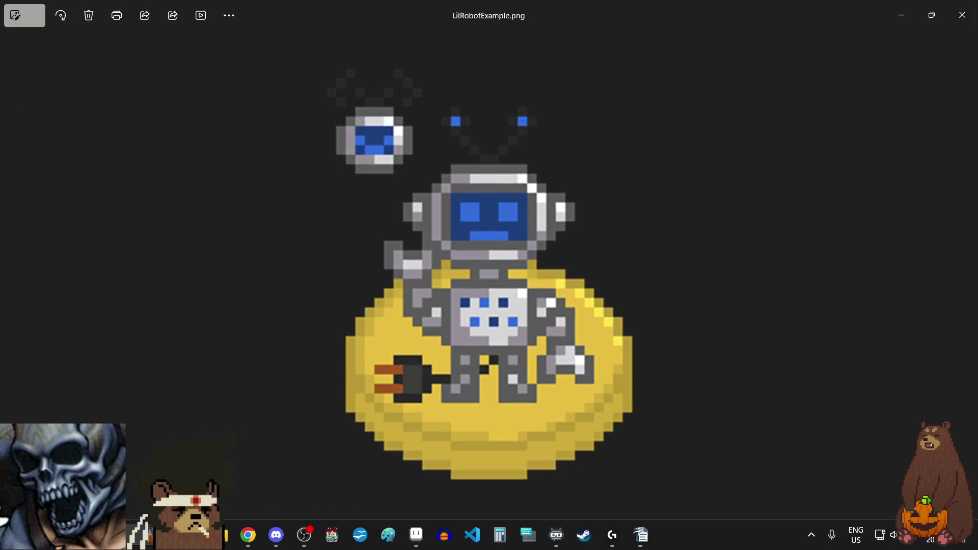
# Zoom around and close the robot, dragon and vampire example images in Photos.
pyautogui.scroll(8, 560, 274)
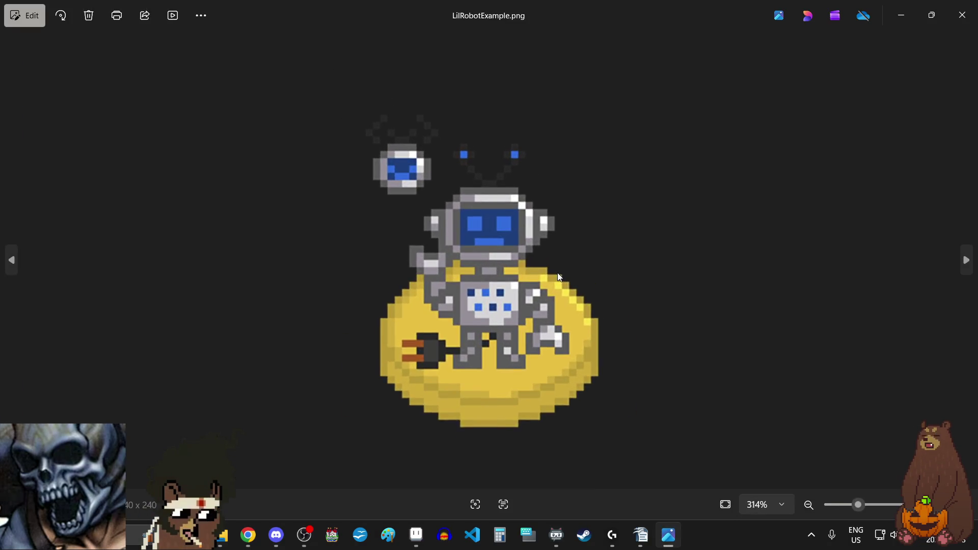
pyautogui.scroll(2, 559, 278)
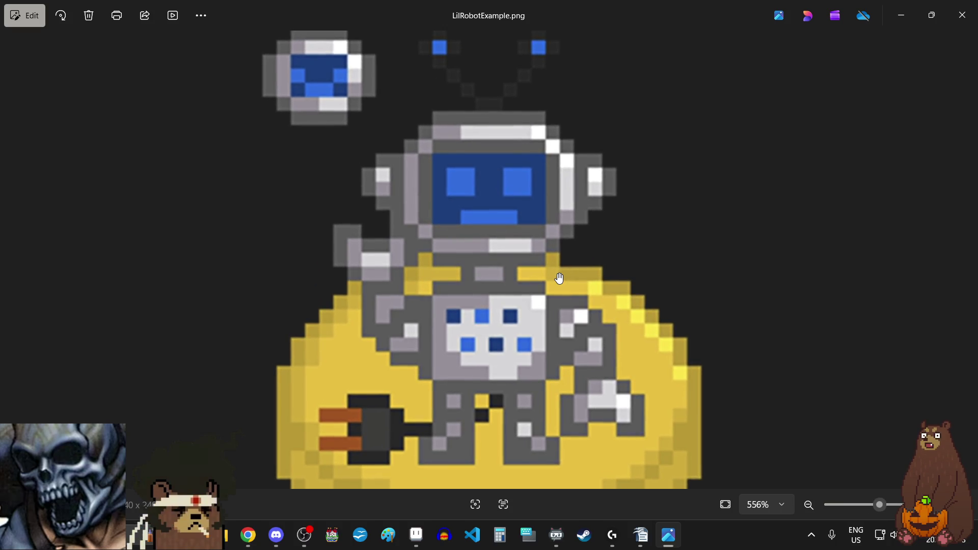
pyautogui.scroll(-3, 559, 278)
pyautogui.click(965, 12)
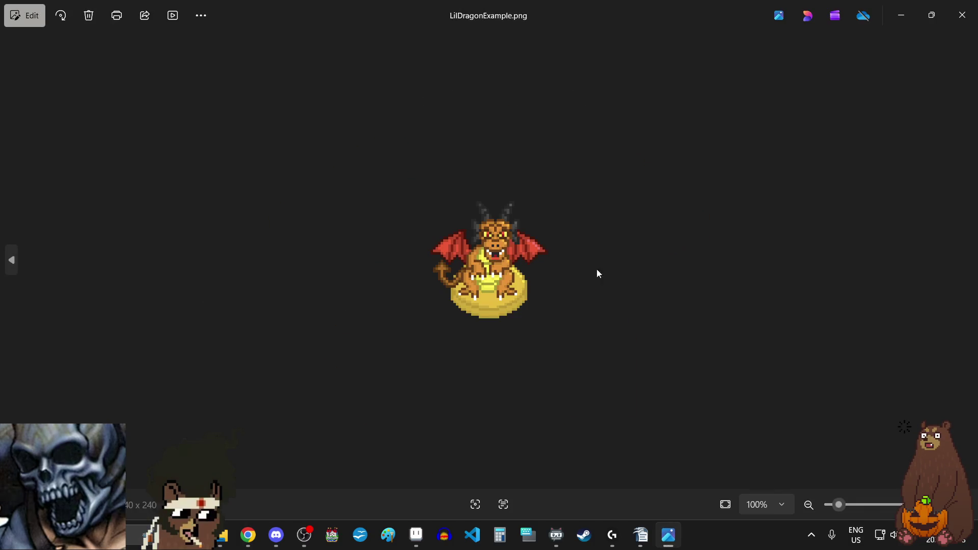
pyautogui.scroll(5, 640, 245)
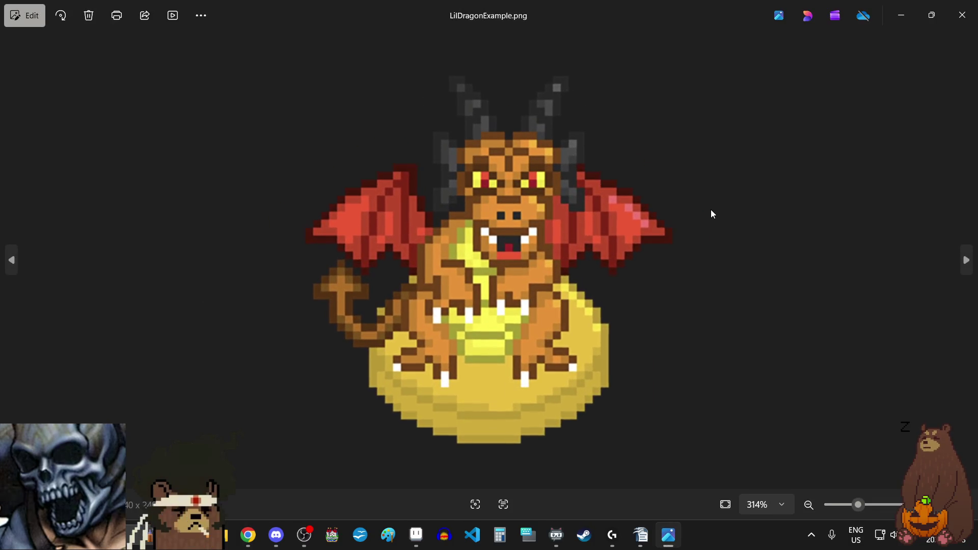
pyautogui.scroll(-1, 711, 210)
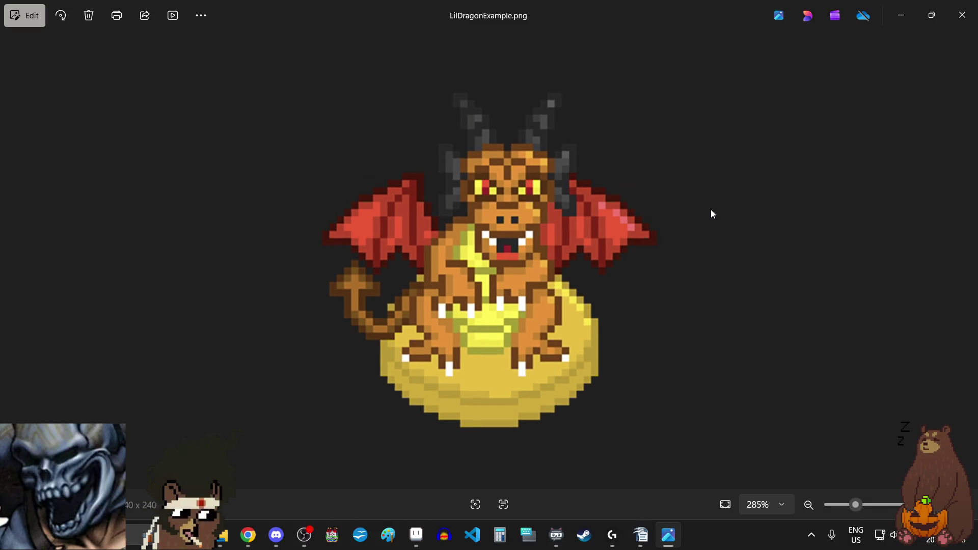
pyautogui.scroll(-2, 712, 214)
pyautogui.click(962, 15)
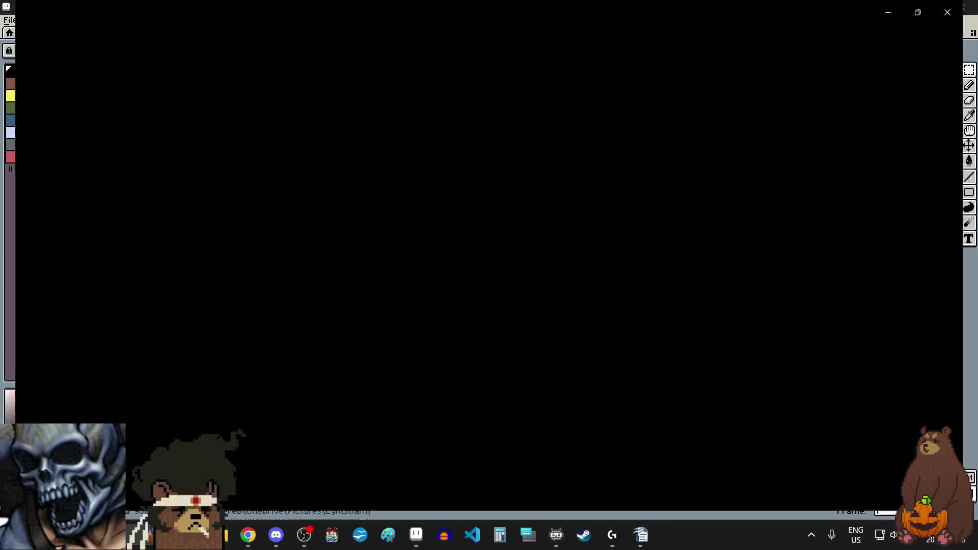
pyautogui.scroll(5, 622, 215)
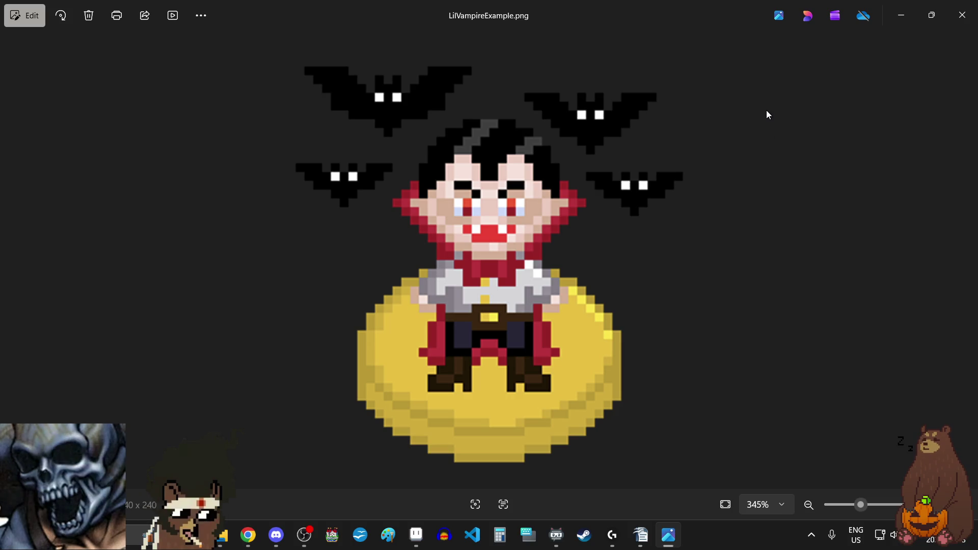
pyautogui.scroll(1, 768, 115)
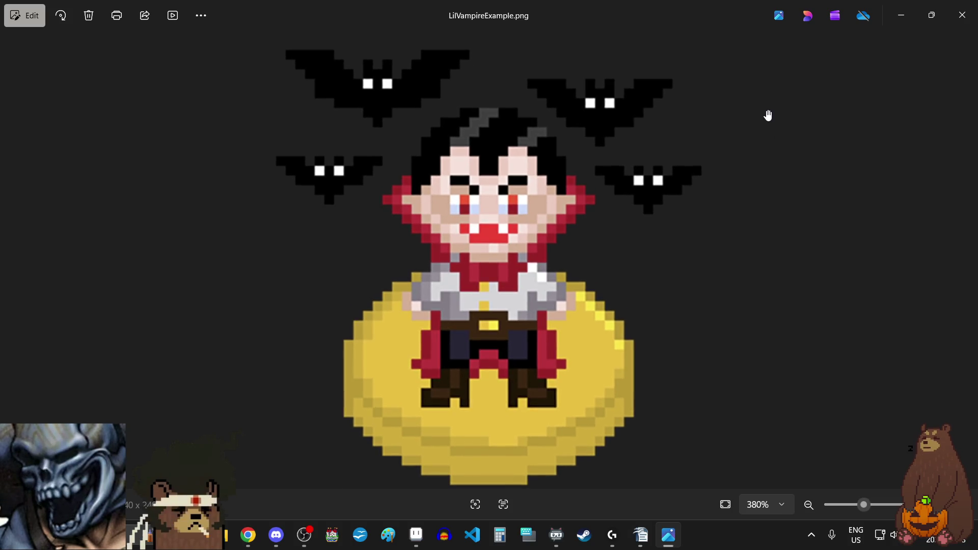
pyautogui.click(962, 15)
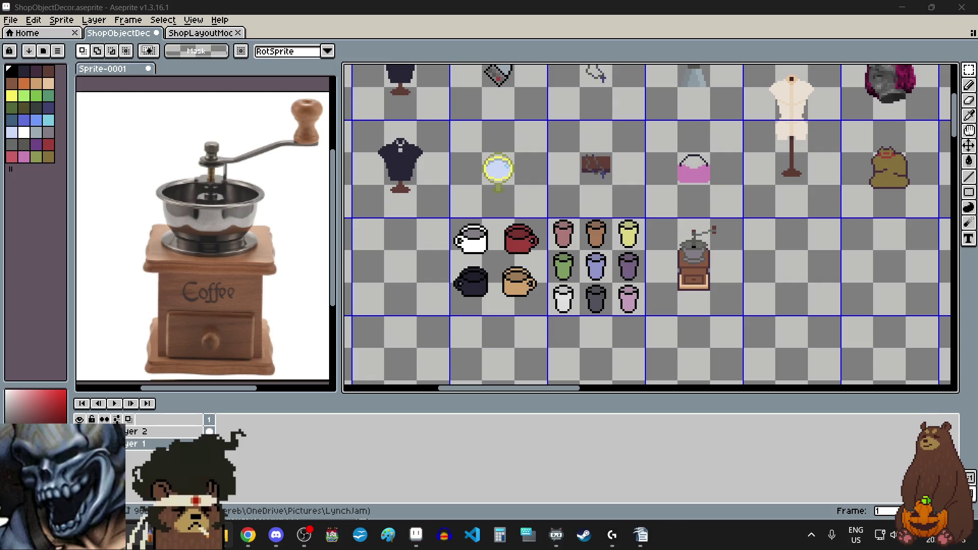
# Zoom around and close the alien and LilWitchExample.png reference images.
pyautogui.scroll(5, 559, 234)
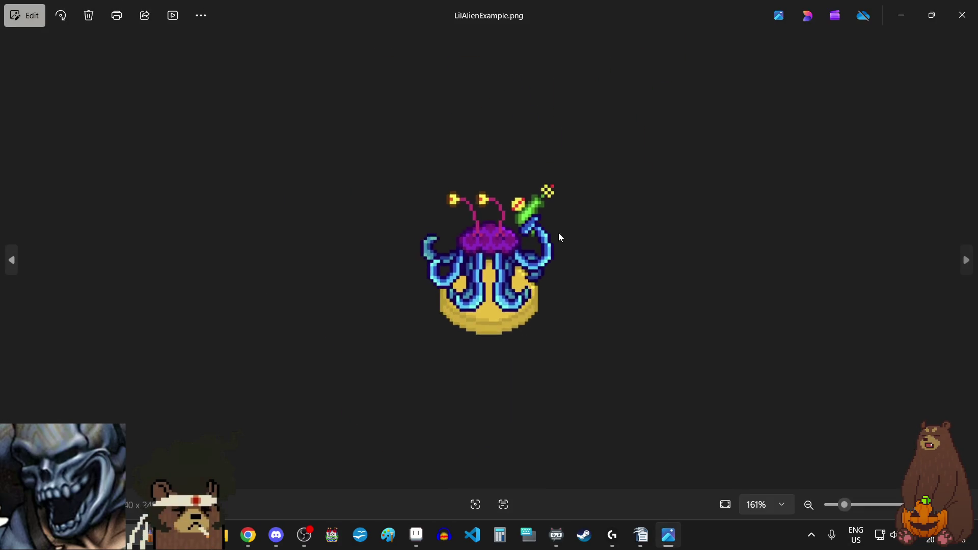
pyautogui.scroll(2, 659, 189)
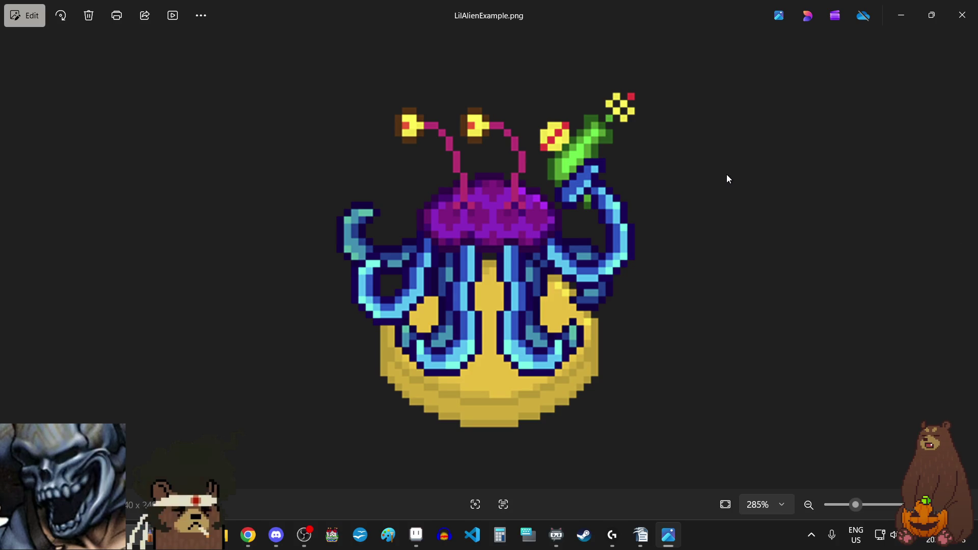
pyautogui.click(960, 22)
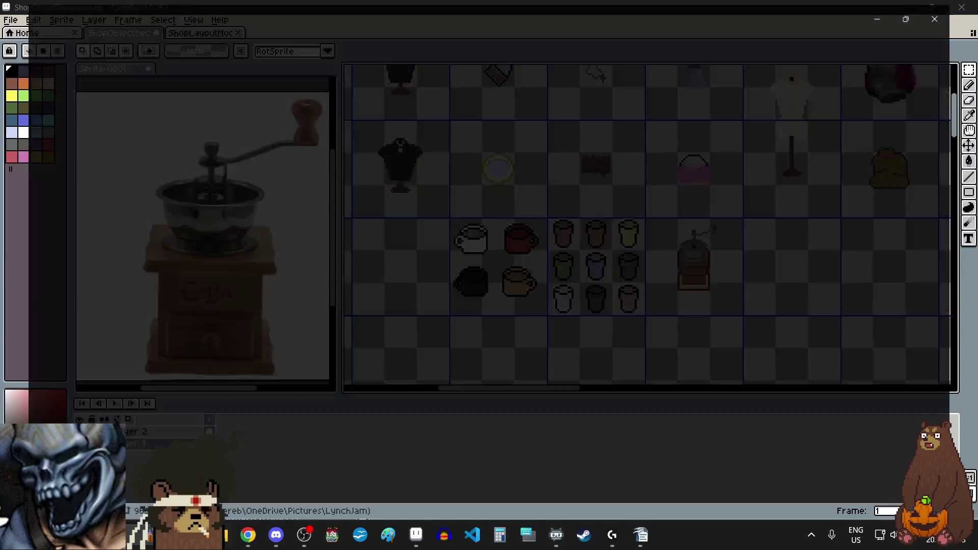
pyautogui.scroll(5, 730, 211)
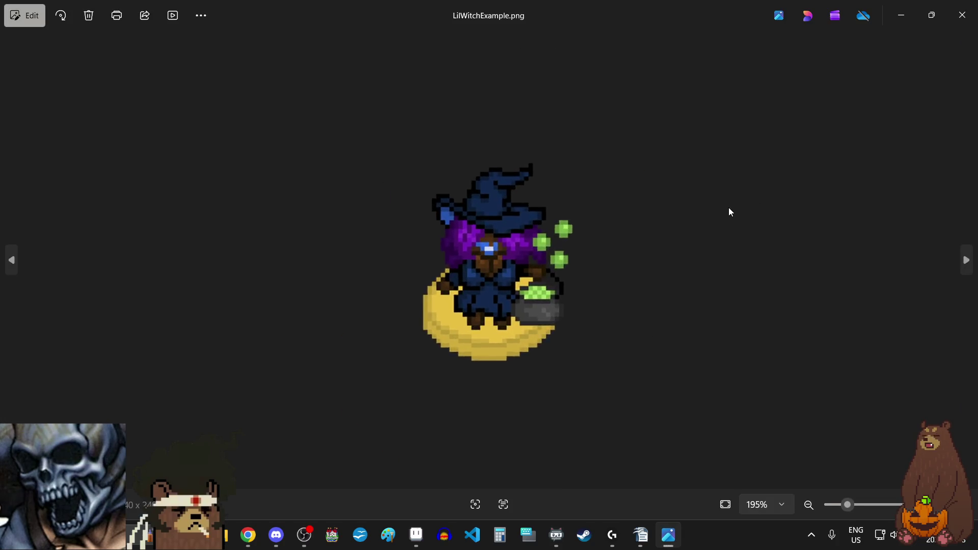
pyautogui.scroll(2, 730, 211)
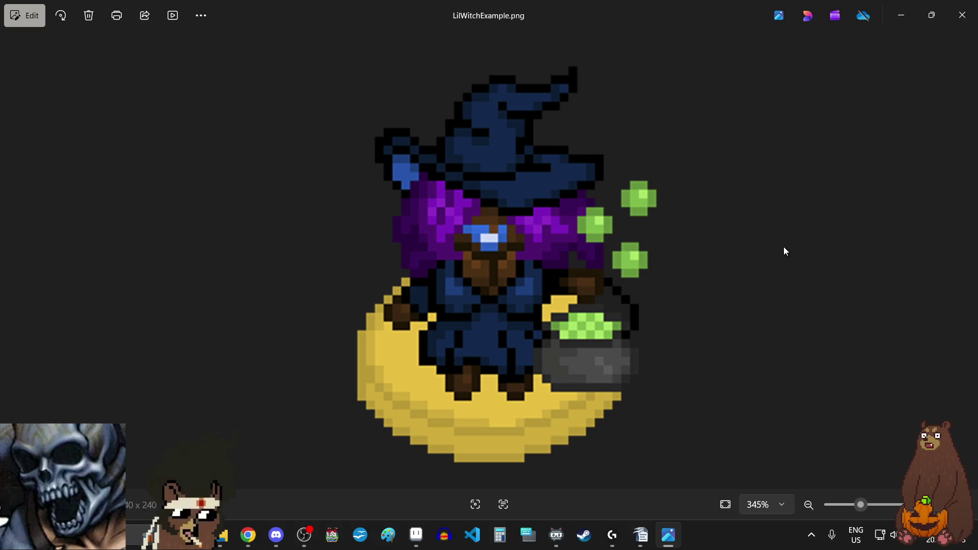
pyautogui.scroll(-3, 782, 249)
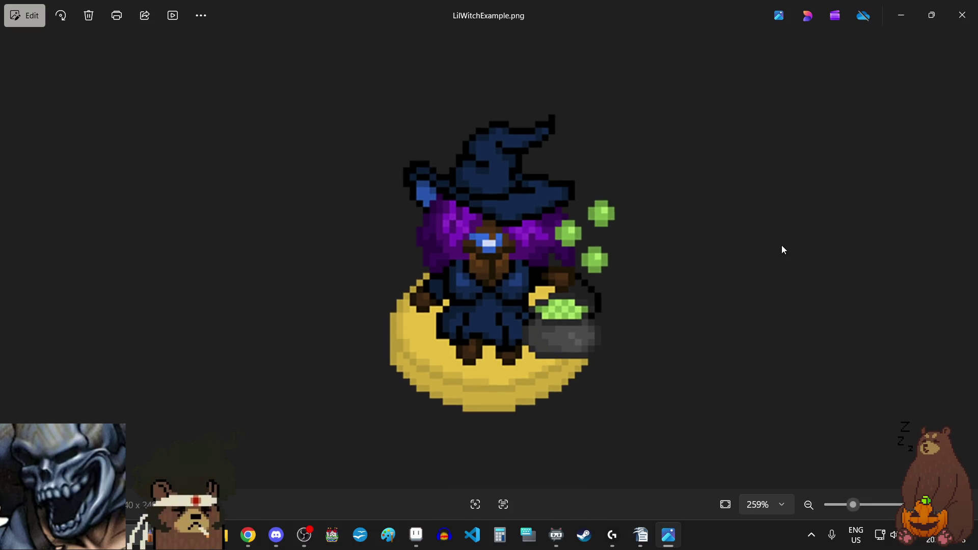
pyautogui.click(959, 15)
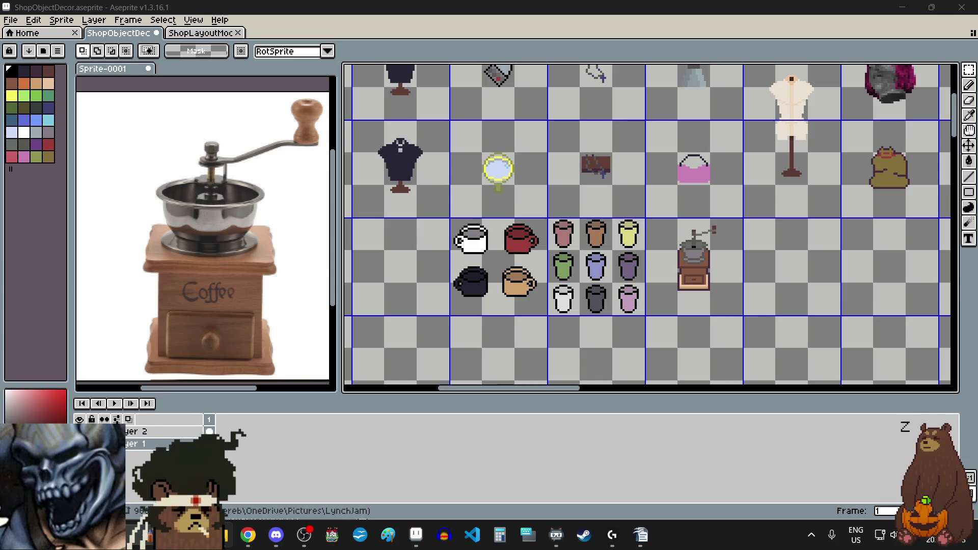
pyautogui.hotkey('alt', 'Tab')
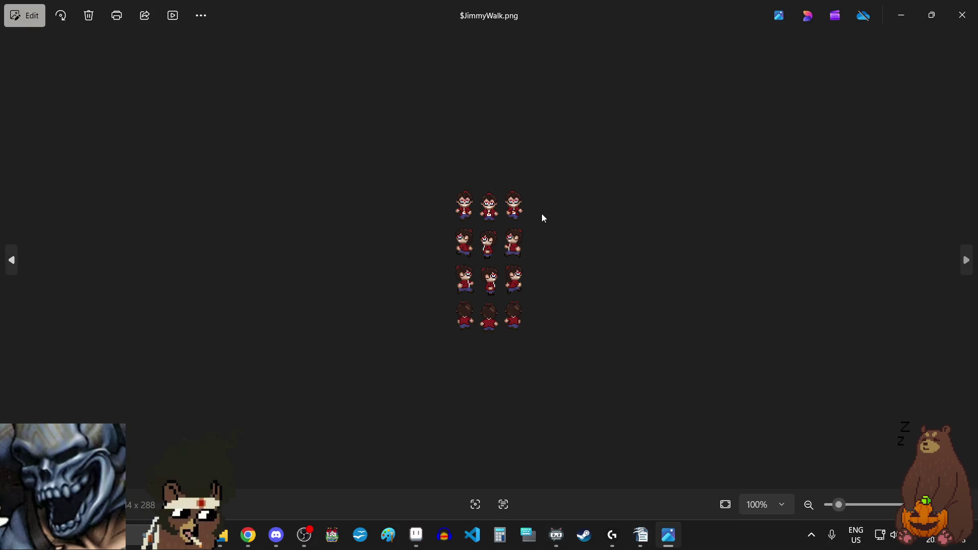
pyautogui.scroll(5, 542, 216)
pyautogui.scroll(2, 502, 102)
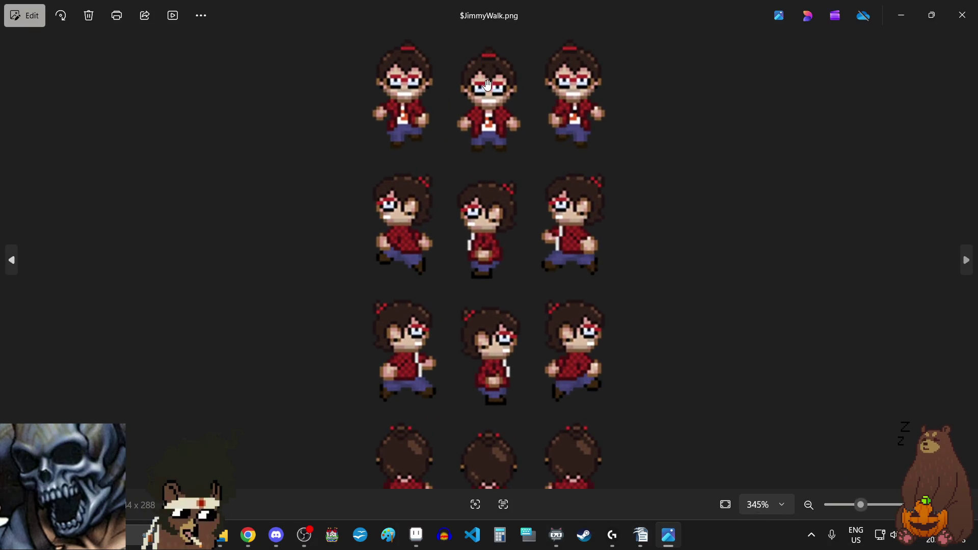
pyautogui.scroll(3, 529, 172)
pyautogui.scroll(2, 528, 173)
pyautogui.moveTo(528, 173)
pyautogui.mouseDown()
pyautogui.moveTo(556, 192)
pyautogui.moveTo(555, 297)
pyautogui.mouseUp()
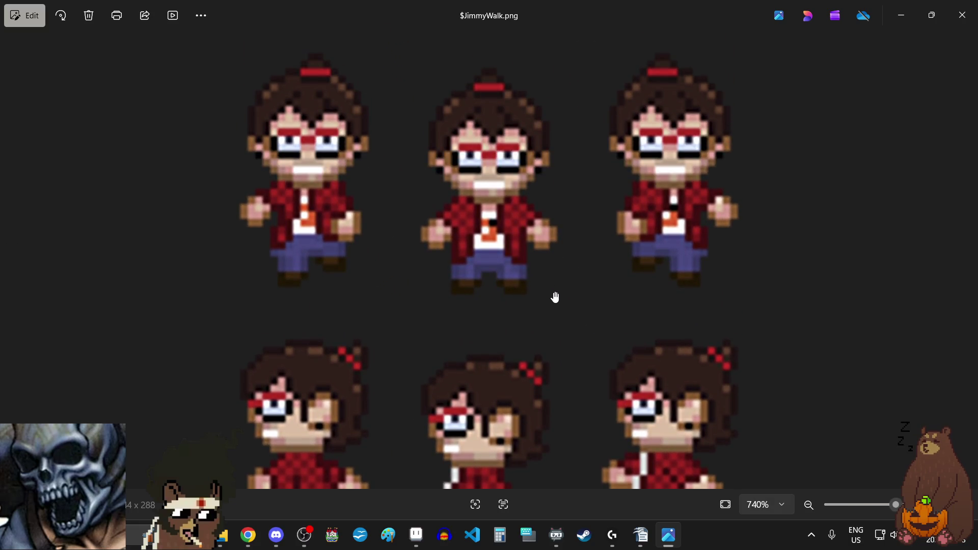
pyautogui.scroll(1, 497, 93)
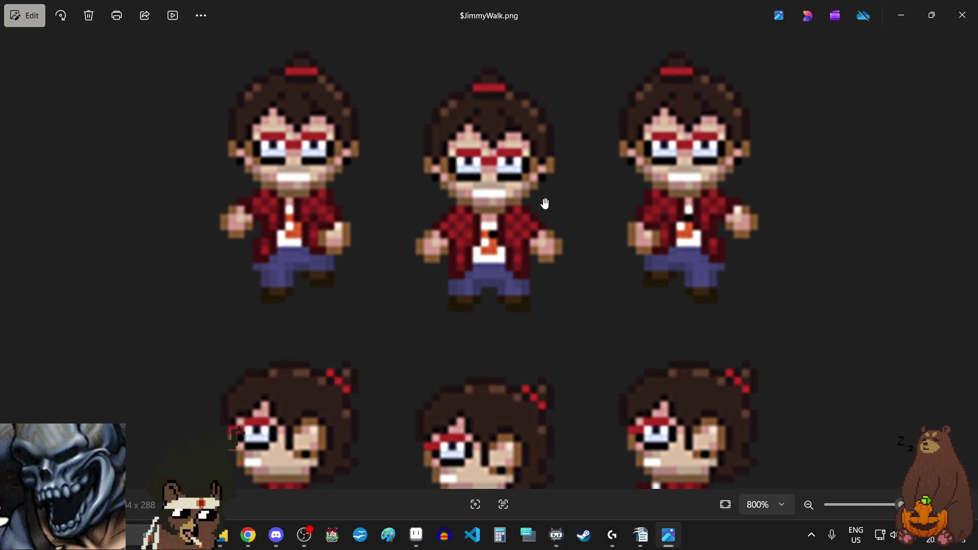
pyautogui.scroll(-4, 544, 208)
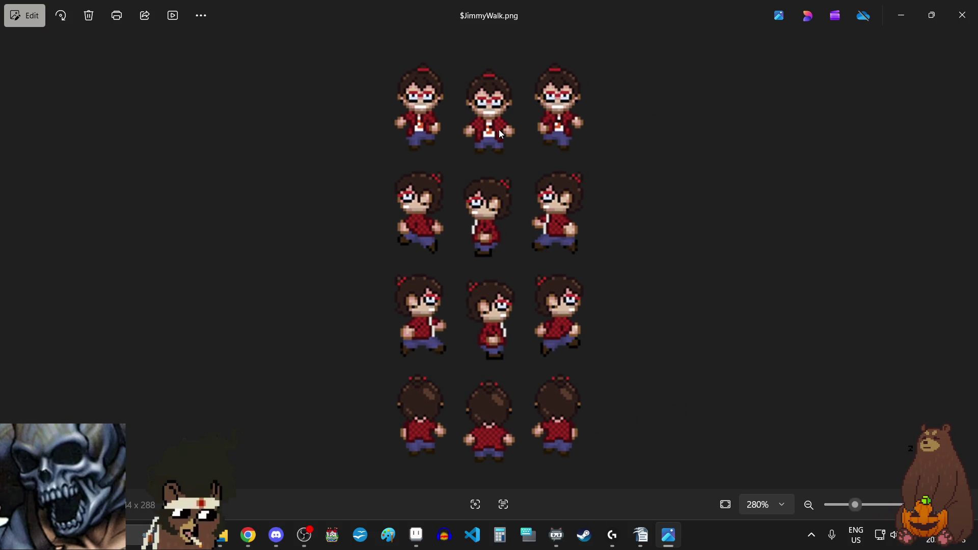
pyautogui.scroll(5, 510, 367)
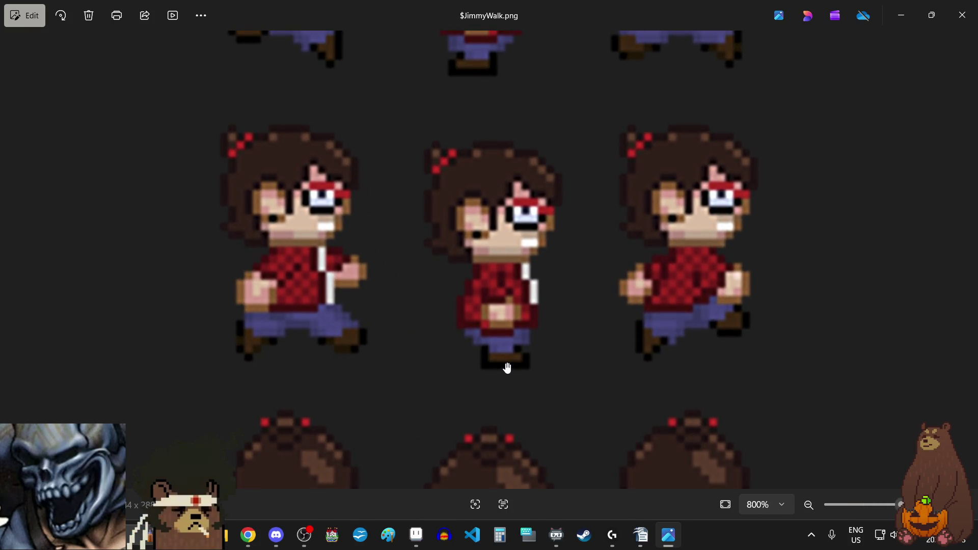
pyautogui.scroll(-5, 508, 368)
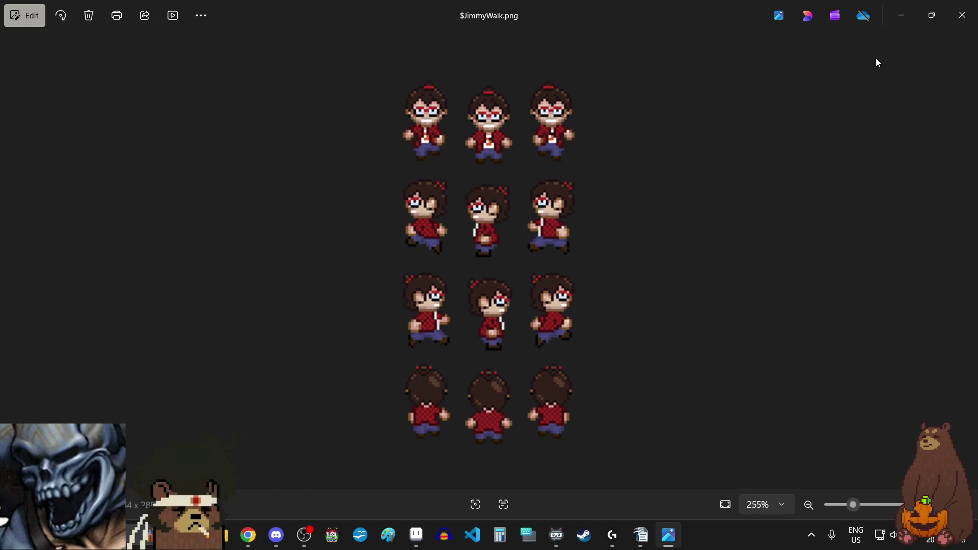
pyautogui.click(962, 16)
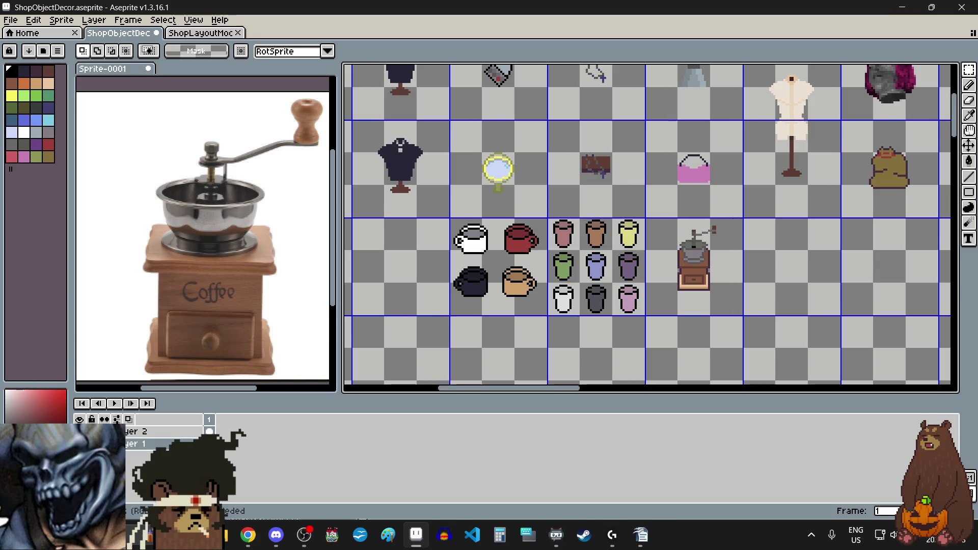
# Close the Sprite-0001 tab, choosing Don't Save to discard its changes.
pyautogui.hotkey('alt', 'Tab')
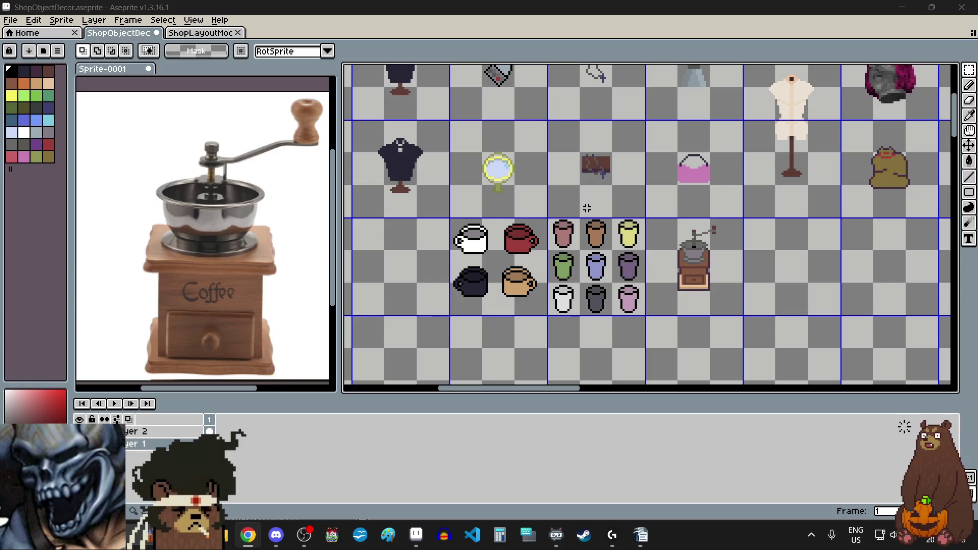
pyautogui.click(148, 68)
pyautogui.click(499, 291)
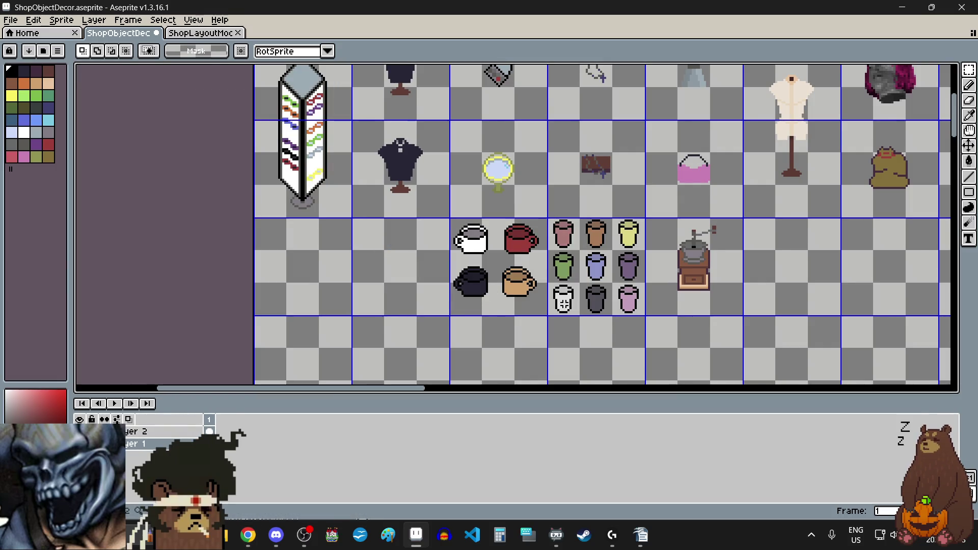
pyautogui.scroll(-3, 551, 292)
pyautogui.scroll(2, 550, 293)
pyautogui.scroll(2, 468, 277)
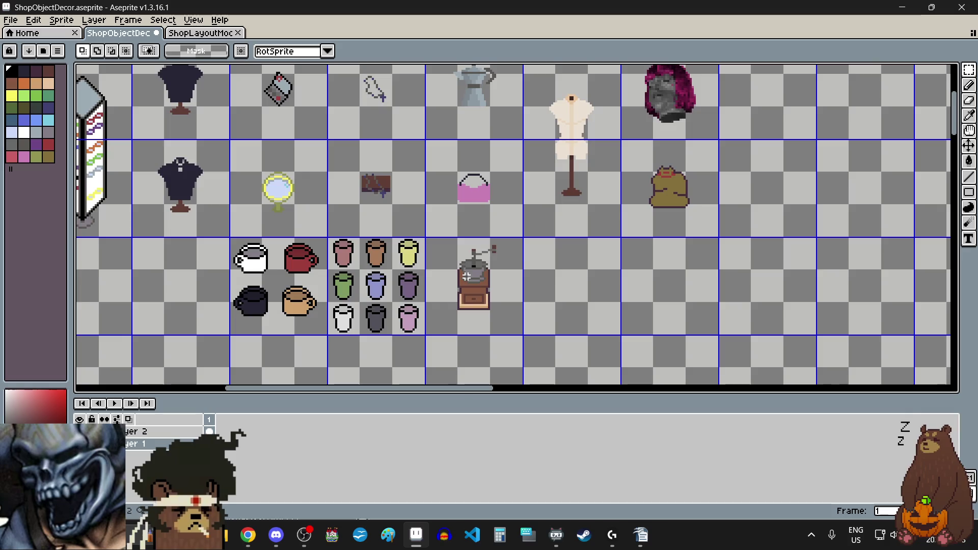
# Save the ShopObjectDecor sheet via File > Save.
pyautogui.click(11, 20)
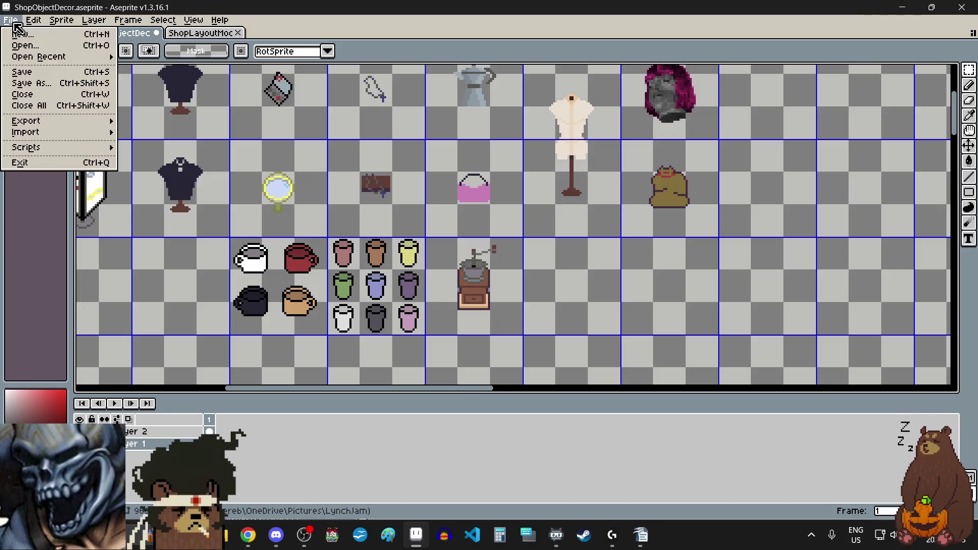
pyautogui.click(26, 72)
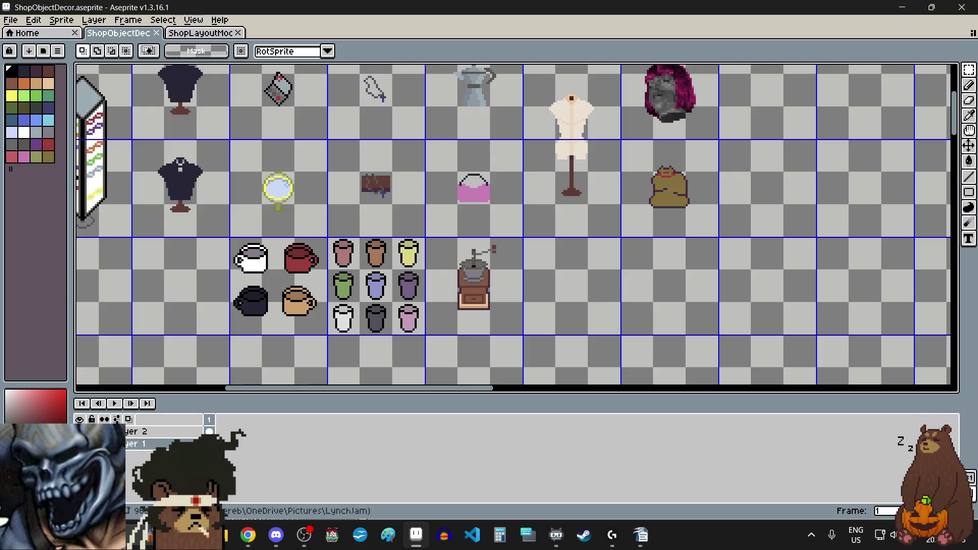
pyautogui.hotkey('alt', 'Tab')
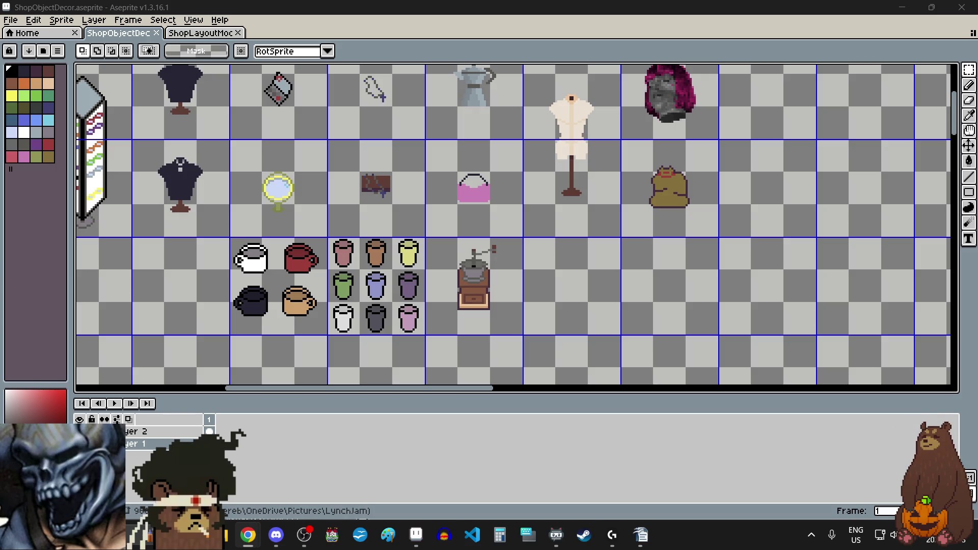
pyautogui.scroll(-3, 560, 265)
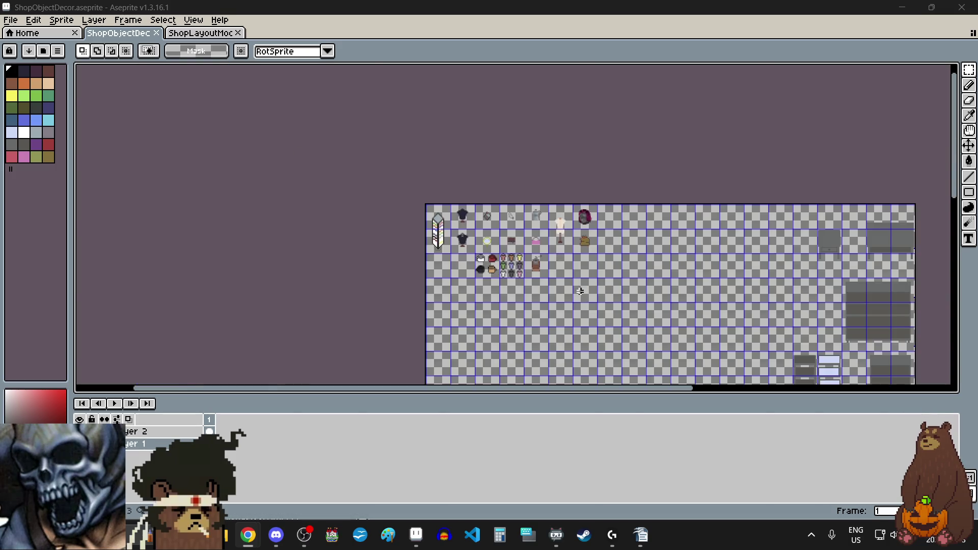
pyautogui.scroll(3, 560, 266)
pyautogui.scroll(2, 521, 201)
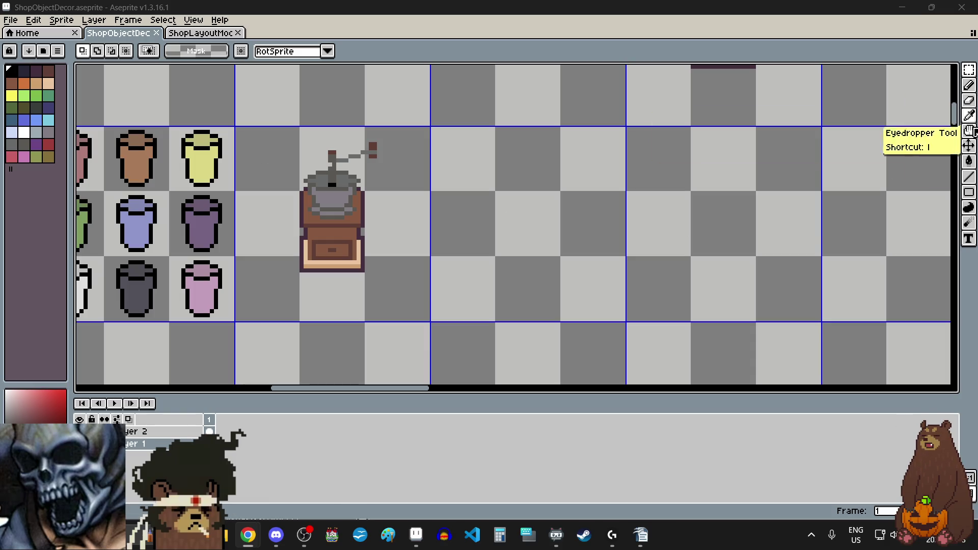
# Pick the Line tool and zoom into the empty cell beside the grinder.
pyautogui.click(969, 178)
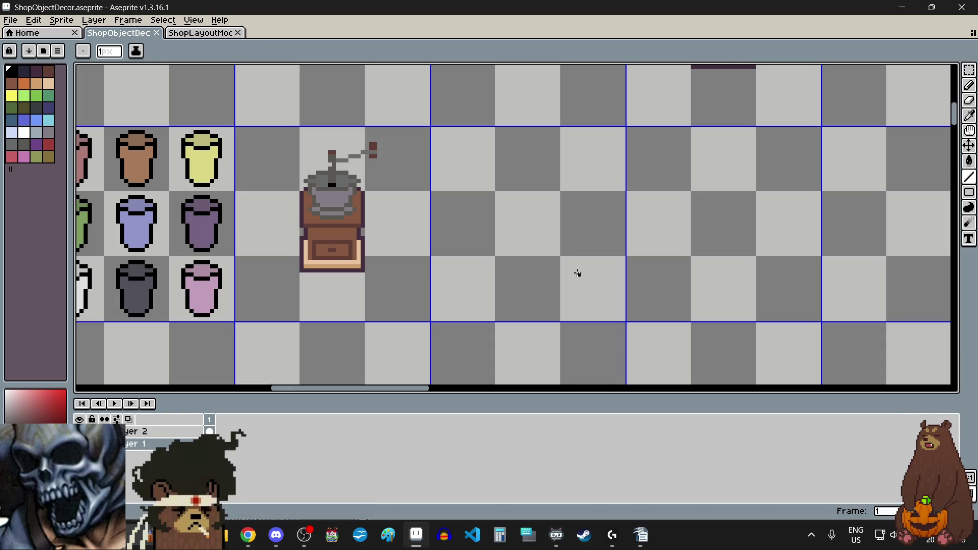
pyautogui.scroll(-3, 543, 221)
pyautogui.hscroll(-2, 543, 220)
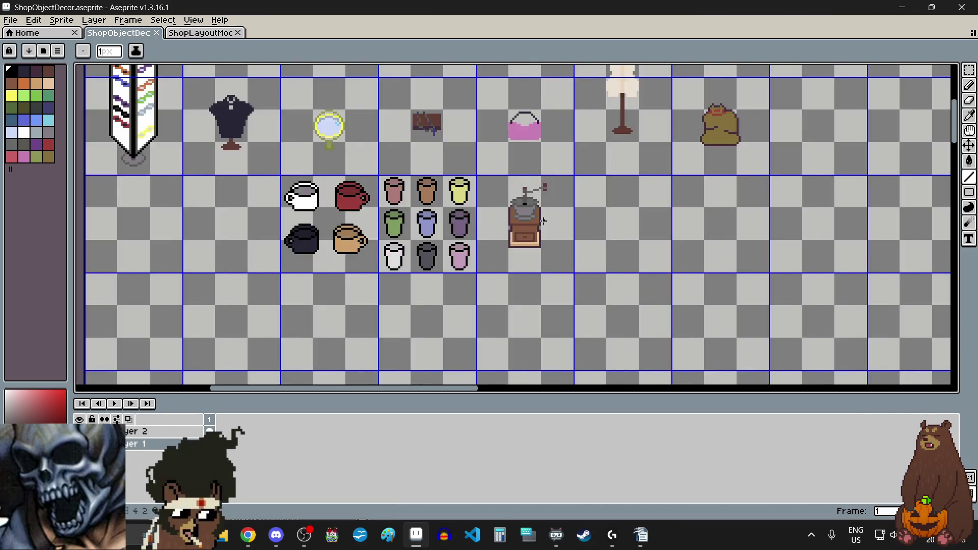
pyautogui.hscroll(-2, 544, 221)
pyautogui.scroll(2, 628, 185)
pyautogui.scroll(-4, 628, 186)
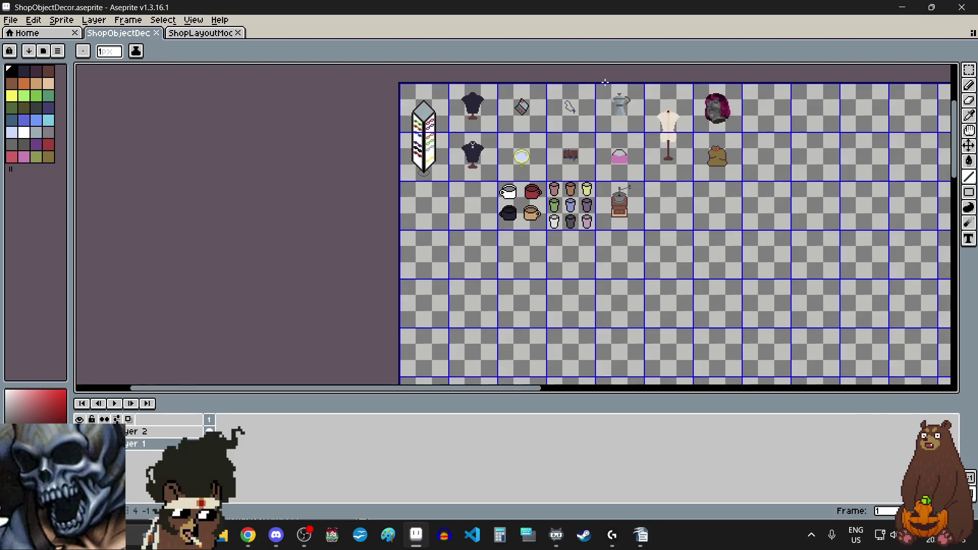
pyautogui.scroll(2, 606, 94)
pyautogui.scroll(-1, 654, 185)
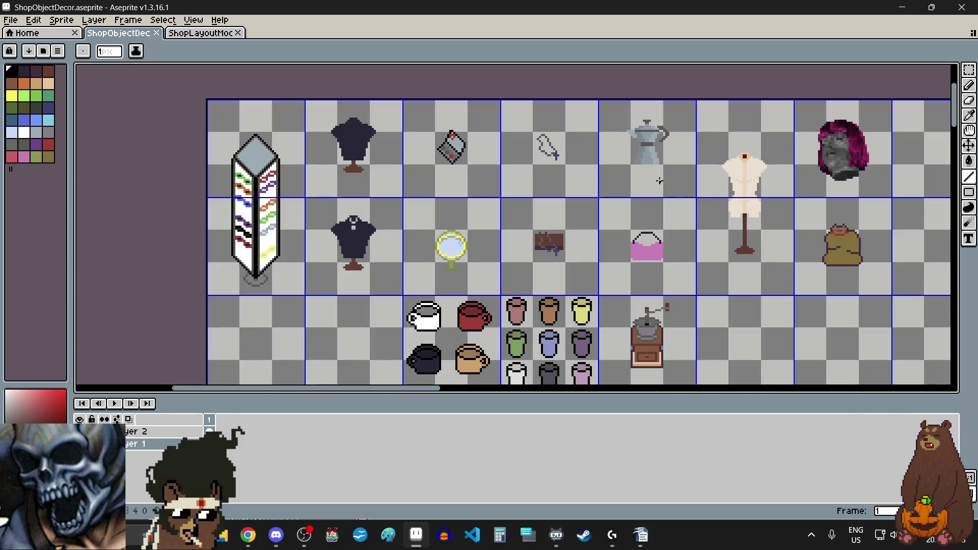
pyautogui.scroll(-1, 659, 181)
pyautogui.scroll(-1, 591, 270)
pyautogui.scroll(2, 506, 226)
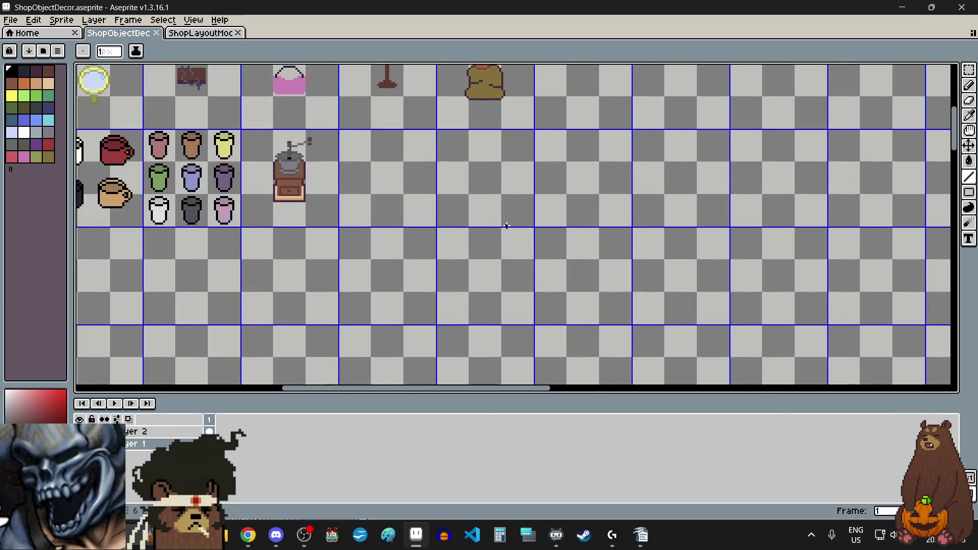
pyautogui.hscroll(-2, 507, 226)
pyautogui.scroll(3, 478, 171)
pyautogui.scroll(1, 495, 188)
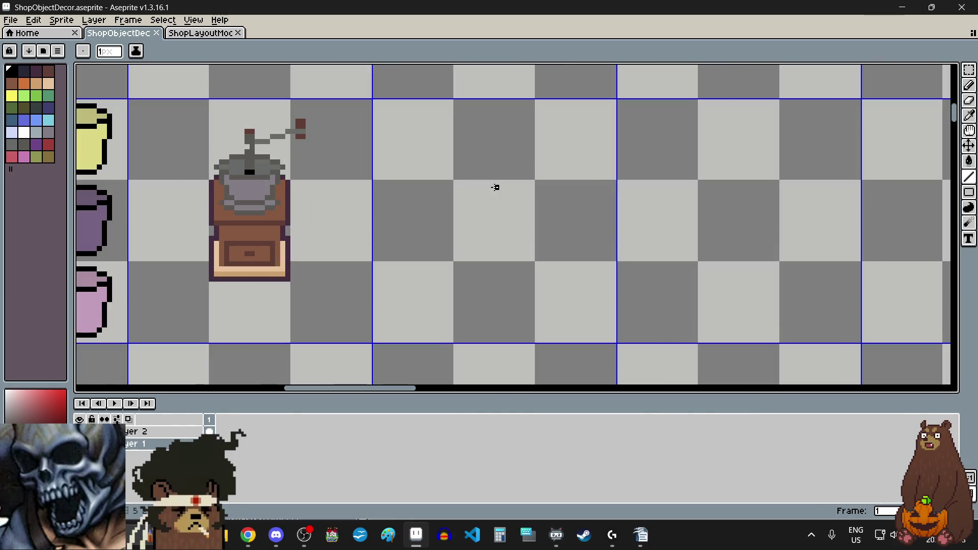
pyautogui.scroll(5, 504, 186)
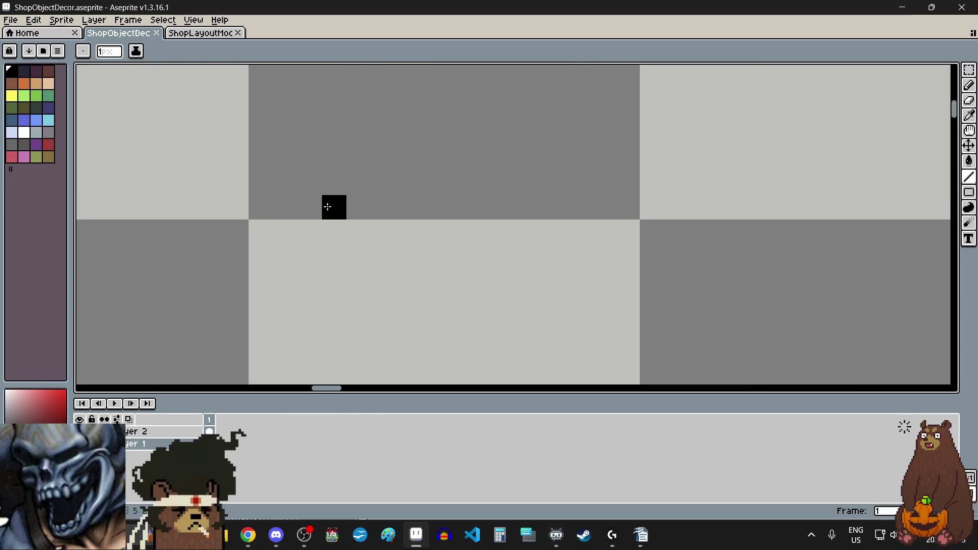
# Draw two short black bars for the oval's top edge in the empty cell.
pyautogui.moveTo(334, 208); pyautogui.dragTo(358, 209)
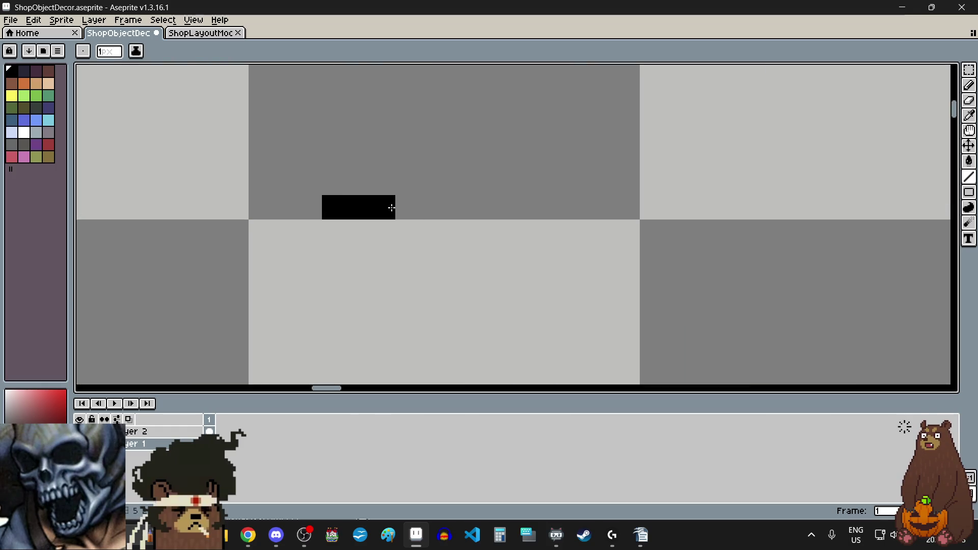
pyautogui.click(391, 208)
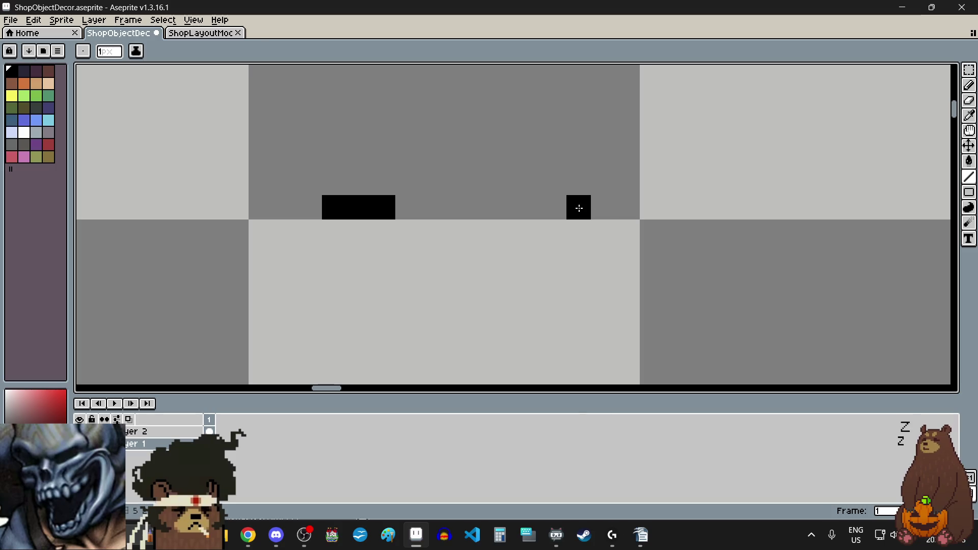
pyautogui.moveTo(557, 207); pyautogui.dragTo(506, 209)
pyautogui.click(415, 216)
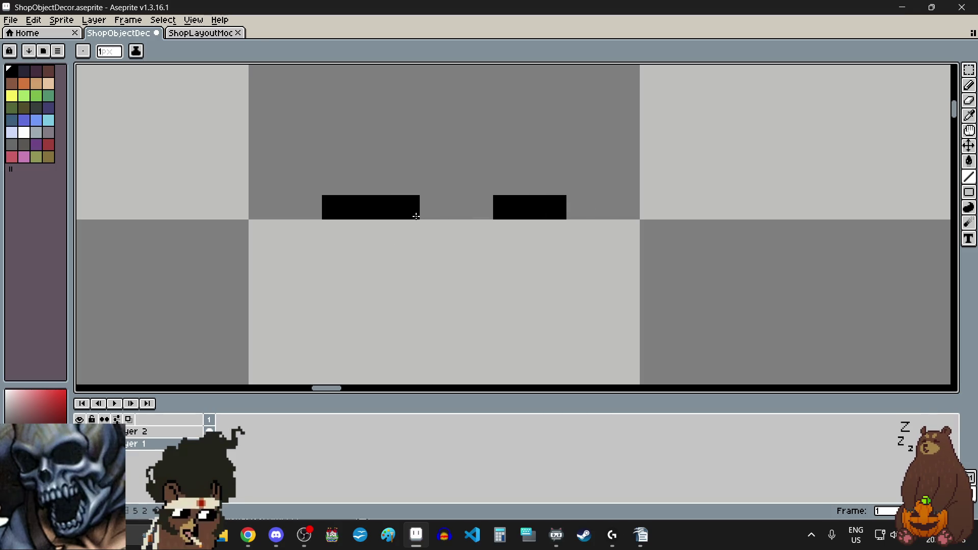
pyautogui.click(480, 207)
# Use the marquee to slide the two top bars together into one top edge.
pyautogui.click(969, 70)
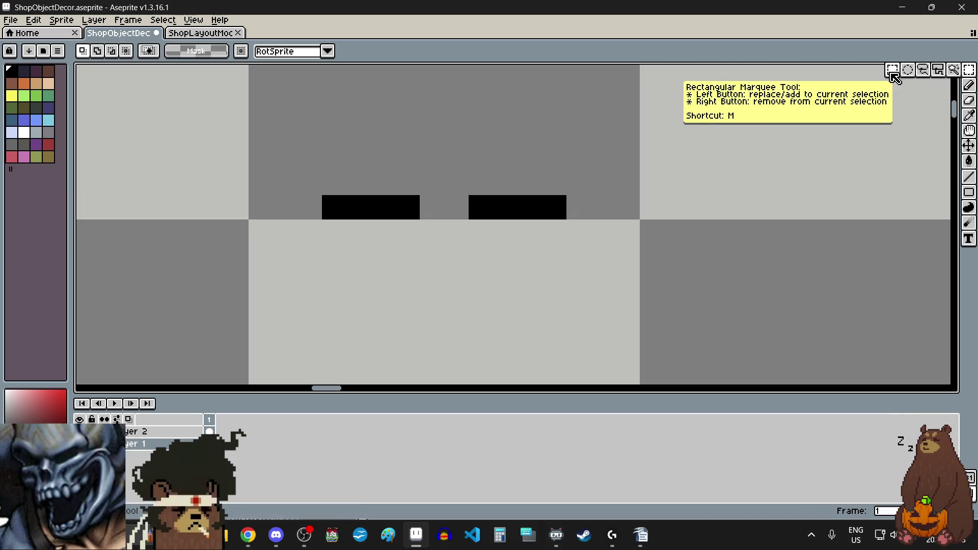
pyautogui.moveTo(422, 222); pyautogui.dragTo(320, 192)
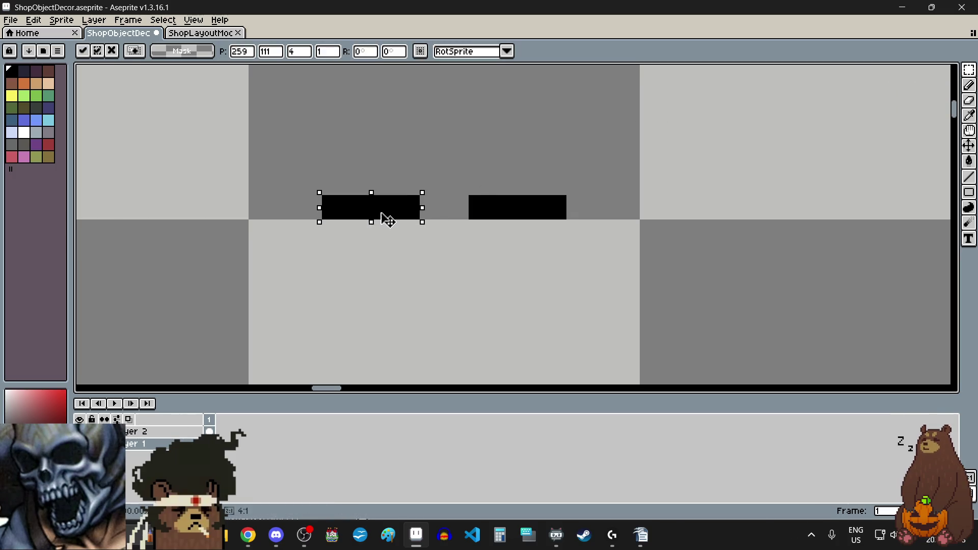
pyautogui.moveTo(387, 220); pyautogui.dragTo(408, 214)
pyautogui.moveTo(466, 193)
pyautogui.mouseDown()
pyautogui.moveTo(569, 222)
pyautogui.moveTo(505, 213)
pyautogui.mouseUp()
pyautogui.click(479, 254)
pyautogui.click(968, 85)
# Add stepped arc pixels curving down from both ends of the top bar.
pyautogui.click(472, 301)
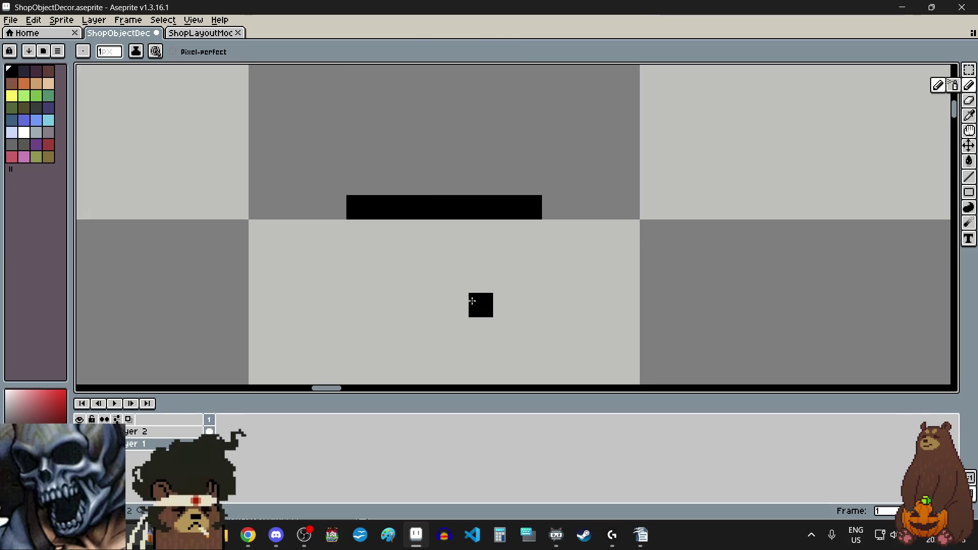
pyautogui.scroll(-2, 456, 255)
pyautogui.scroll(4, 480, 280)
pyautogui.moveTo(435, 142); pyautogui.dragTo(332, 161)
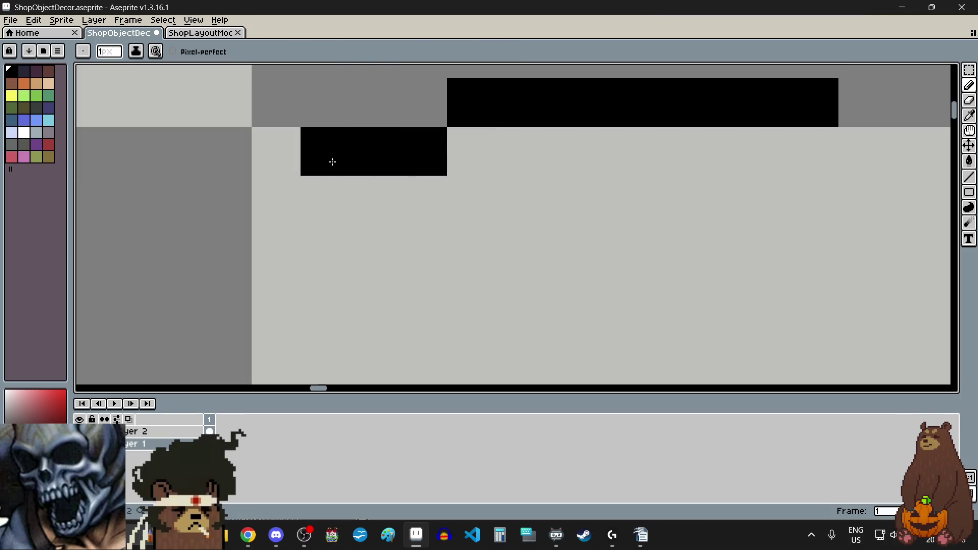
pyautogui.scroll(-5, 491, 325)
pyautogui.scroll(3, 558, 304)
pyautogui.moveTo(657, 239)
pyautogui.mouseDown()
pyautogui.moveTo(693, 249)
pyautogui.moveTo(719, 240)
pyautogui.mouseUp()
pyautogui.scroll(-1, 606, 275)
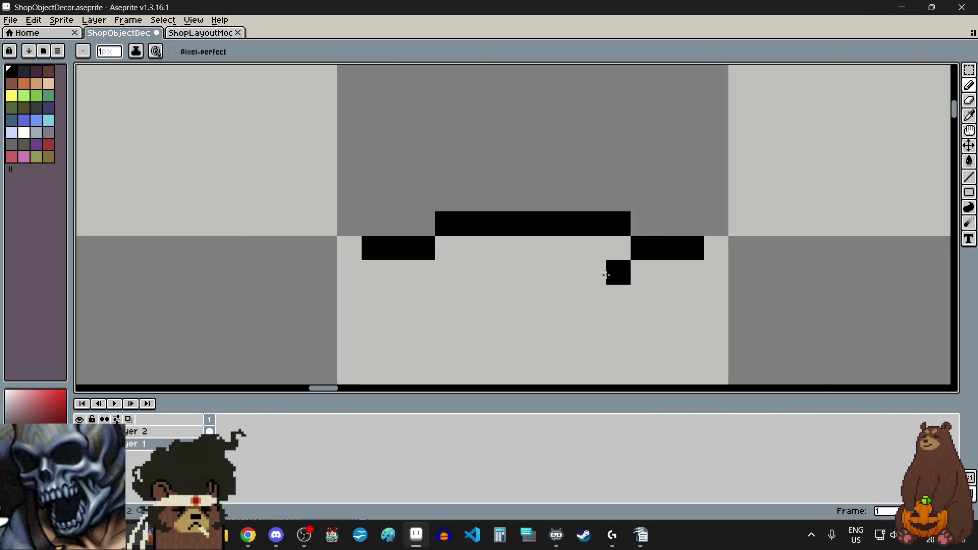
pyautogui.scroll(-6, 598, 321)
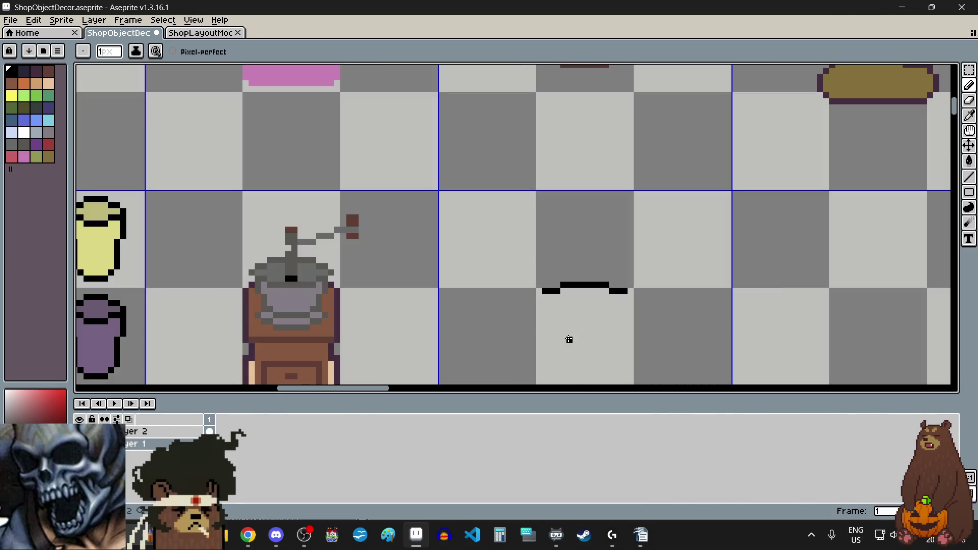
pyautogui.scroll(3, 569, 340)
pyautogui.moveTo(497, 223); pyautogui.dragTo(473, 222)
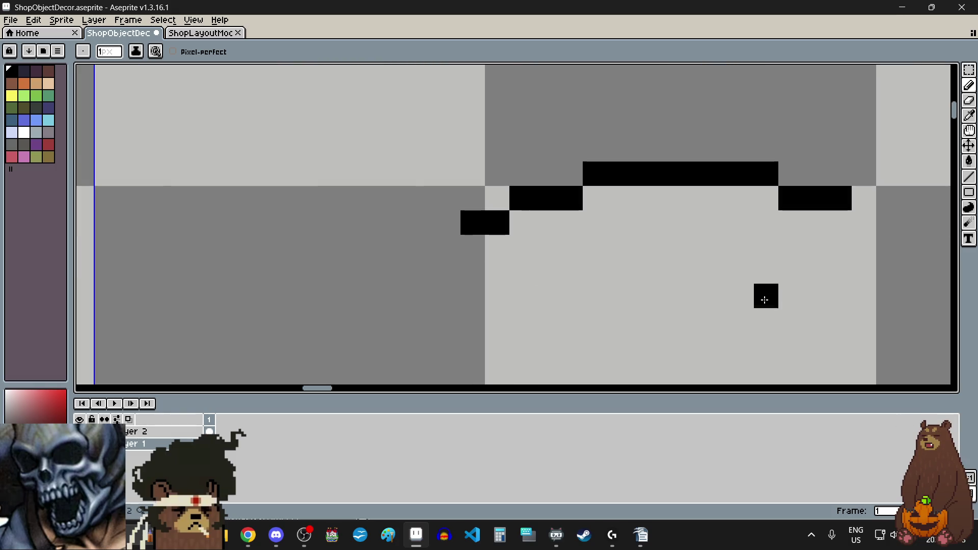
pyautogui.moveTo(861, 225); pyautogui.dragTo(889, 223)
pyautogui.scroll(-2, 636, 307)
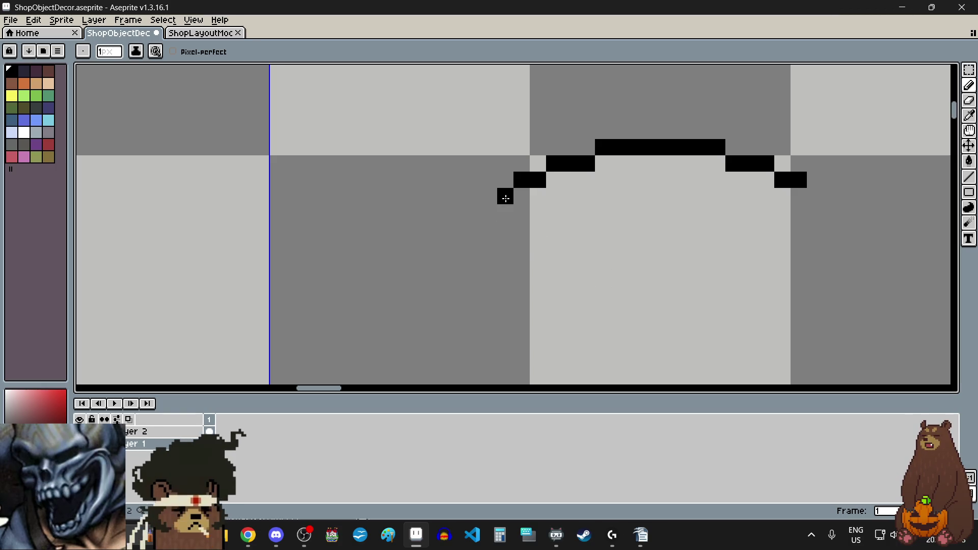
pyautogui.moveTo(505, 194); pyautogui.dragTo(488, 215)
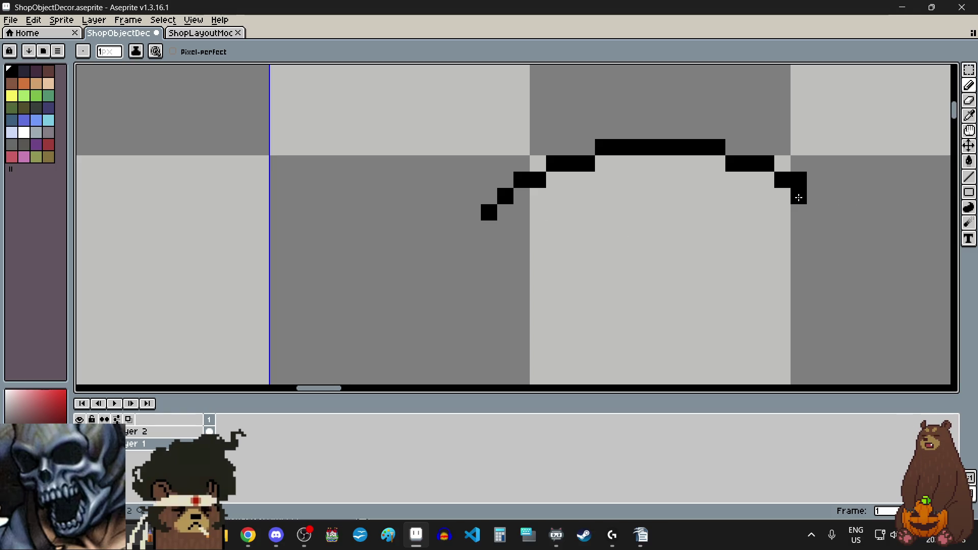
pyautogui.click(815, 198)
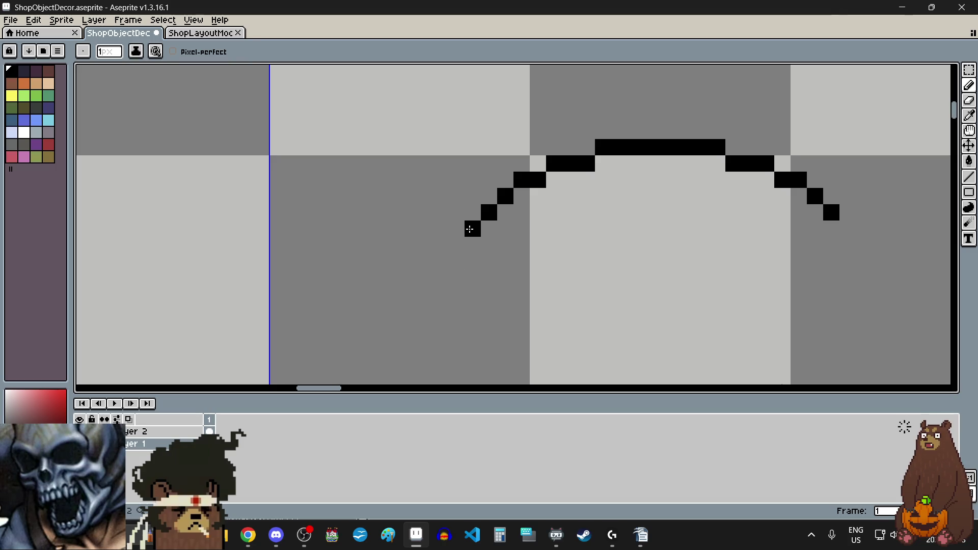
# Draw the oval's left and right sides straight down, curving inward at the bottom.
pyautogui.click(469, 230)
pyautogui.click(469, 246)
pyautogui.click(473, 262)
pyautogui.click(475, 281)
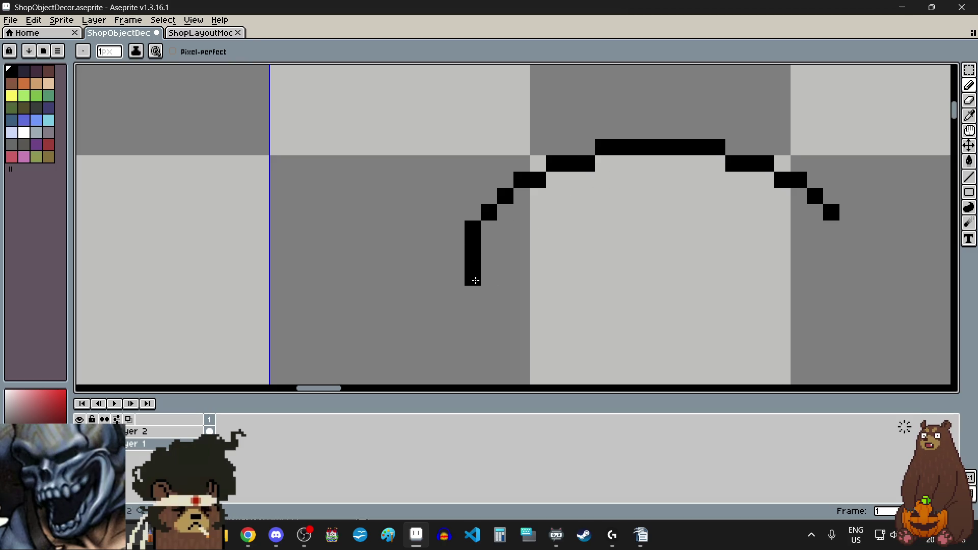
pyautogui.click(848, 229)
pyautogui.click(847, 244)
pyautogui.click(847, 261)
pyautogui.click(847, 278)
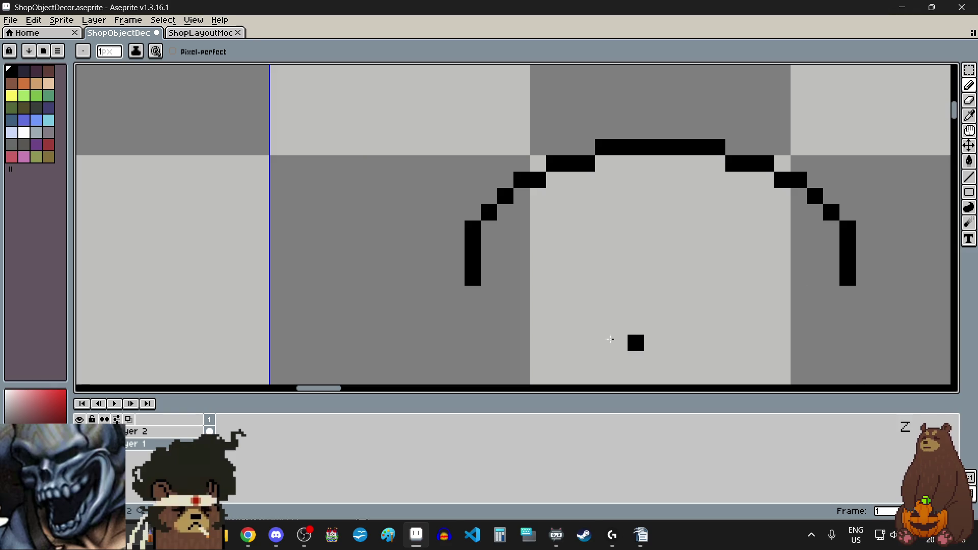
pyautogui.click(489, 294)
pyautogui.click(505, 311)
pyautogui.click(831, 294)
pyautogui.click(815, 294)
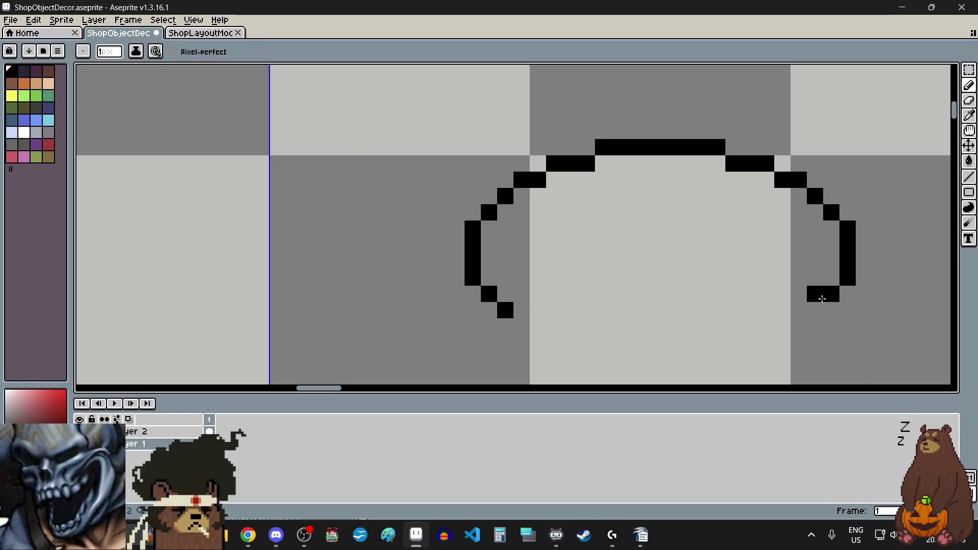
pyautogui.click(817, 310)
pyautogui.click(520, 326)
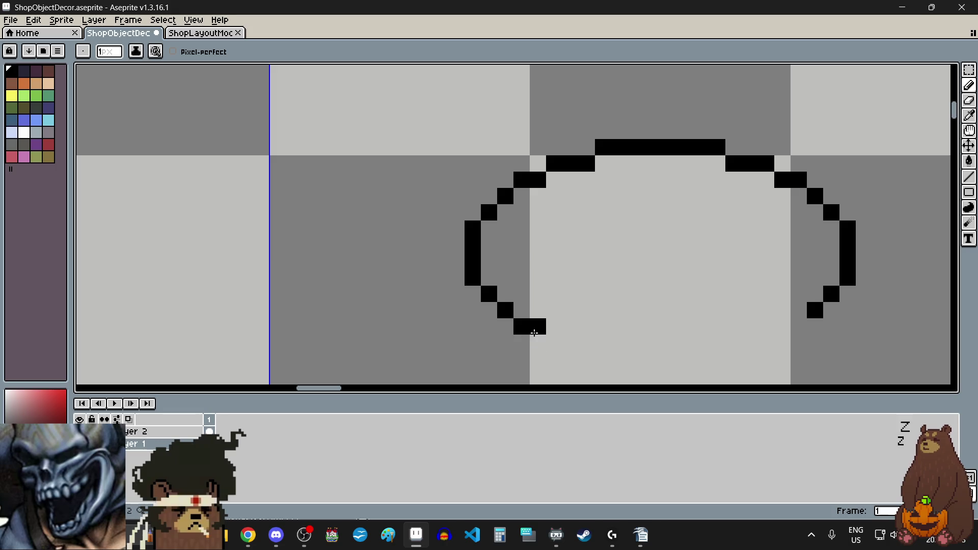
# Add stair pixels at the lower corners and close the oval with its bottom edge.
pyautogui.click(799, 326)
pyautogui.click(783, 326)
pyautogui.click(554, 342)
pyautogui.click(571, 342)
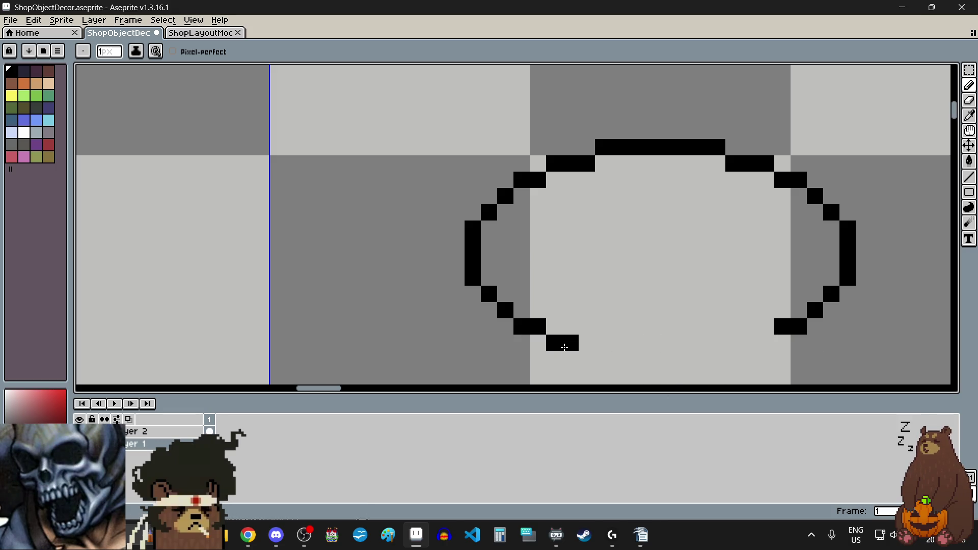
pyautogui.click(587, 342)
pyautogui.click(766, 342)
pyautogui.click(749, 343)
pyautogui.click(733, 342)
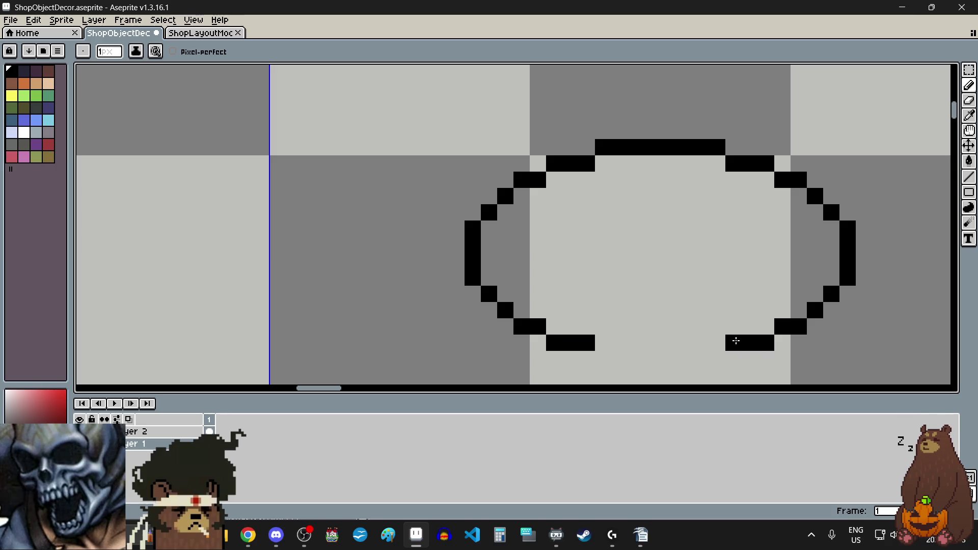
pyautogui.scroll(-2, 736, 340)
pyautogui.scroll(2, 676, 344)
pyautogui.moveTo(598, 299); pyautogui.dragTo(711, 296)
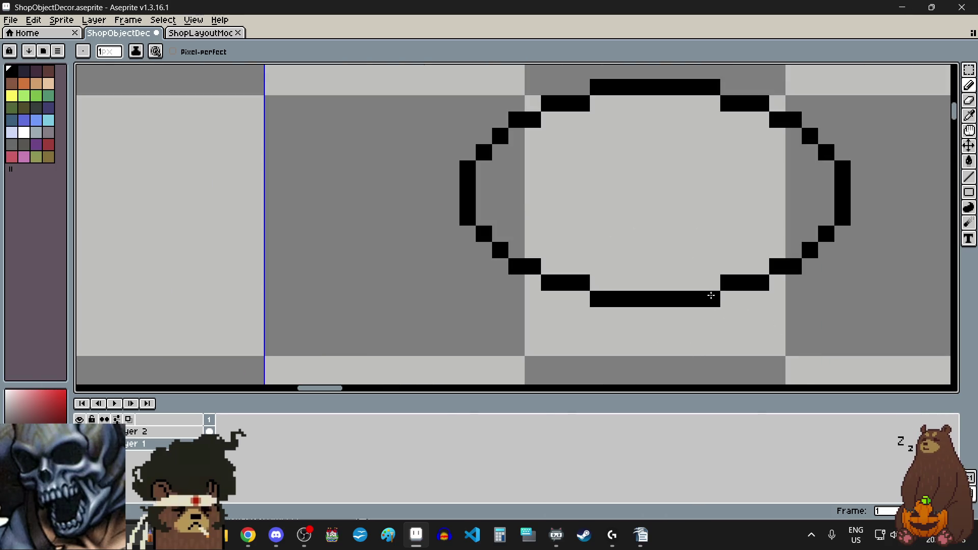
pyautogui.scroll(-4, 711, 296)
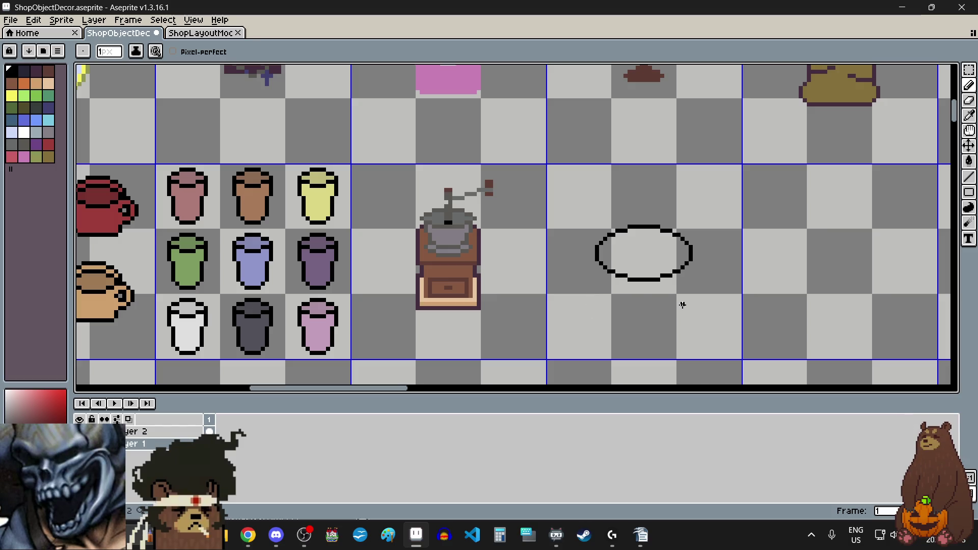
pyautogui.scroll(3, 660, 279)
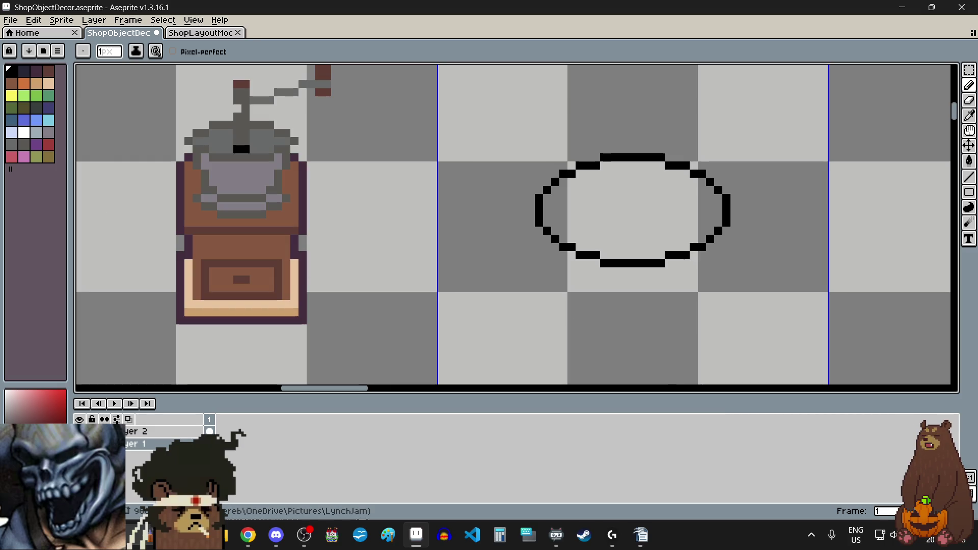
# Zoom in on the black oval and pick the Rectangular Marquee tool.
pyautogui.click(248, 535)
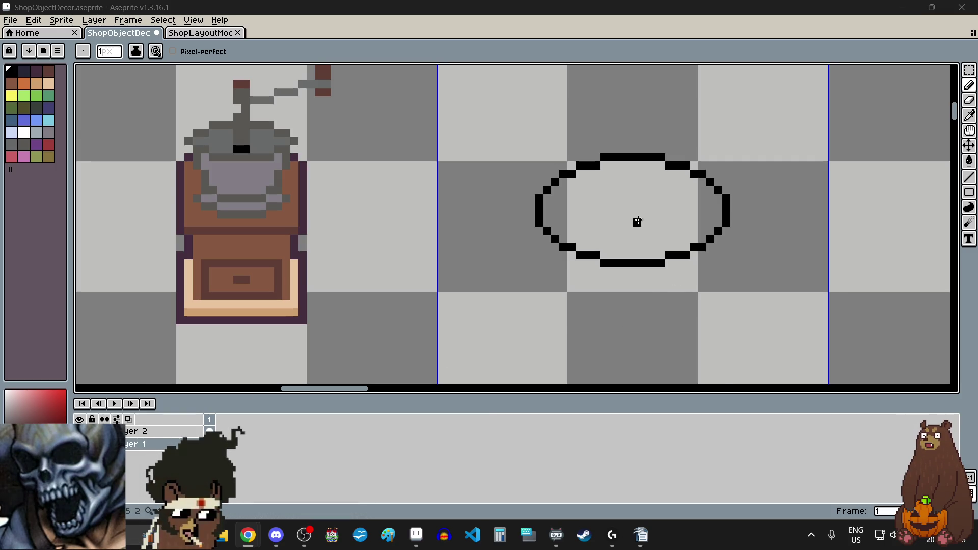
pyautogui.scroll(1, 637, 222)
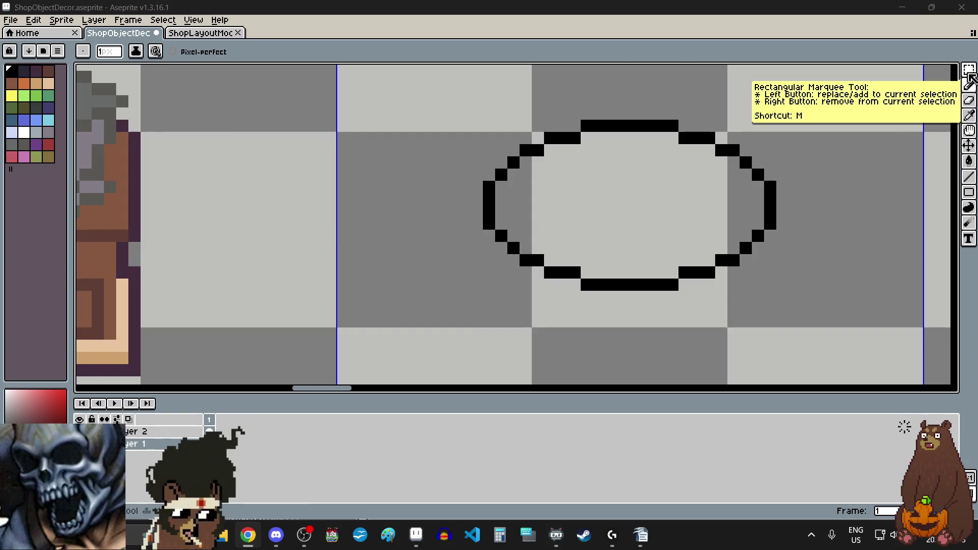
pyautogui.click(970, 71)
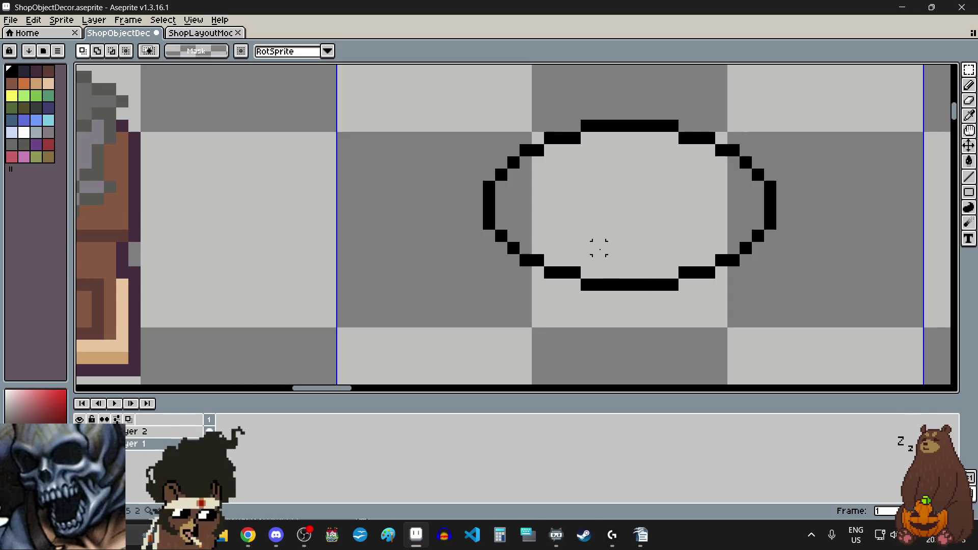
# With the Pencil, add second-rim pixels beneath the oval's lower-left and lower-right steps.
pyautogui.hotkey('alt', 'Tab')
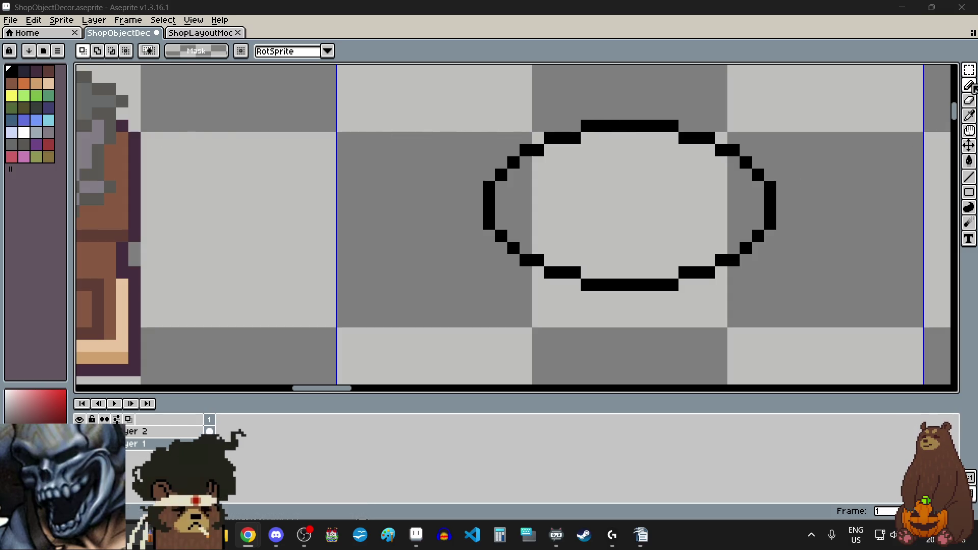
pyautogui.click(972, 86)
pyautogui.scroll(1, 499, 307)
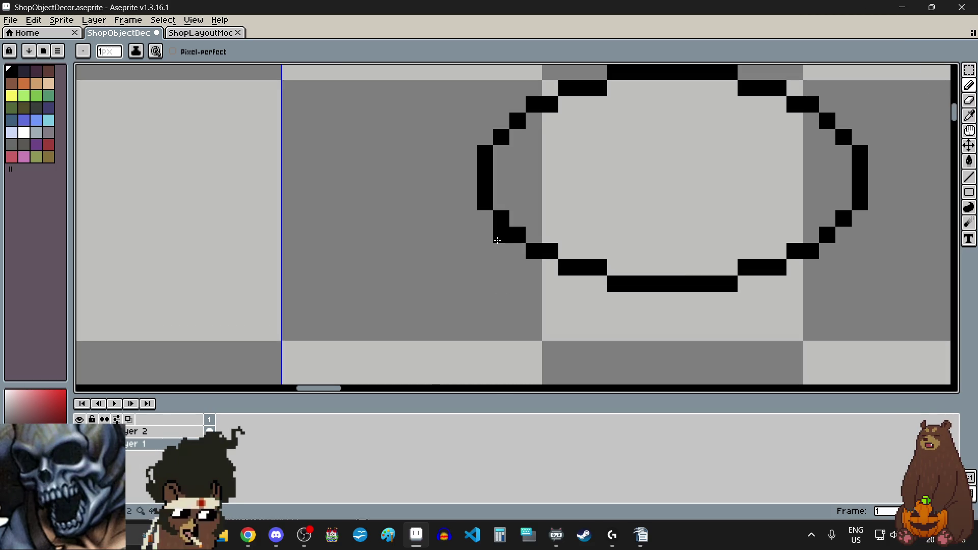
pyautogui.click(515, 251)
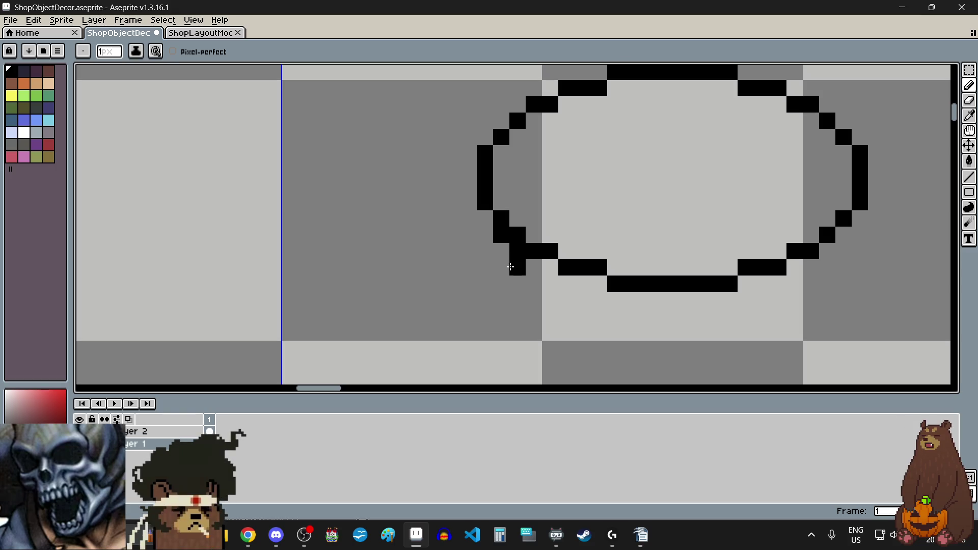
pyautogui.click(843, 235)
pyautogui.moveTo(827, 251); pyautogui.dragTo(827, 267)
pyautogui.scroll(-2, 572, 345)
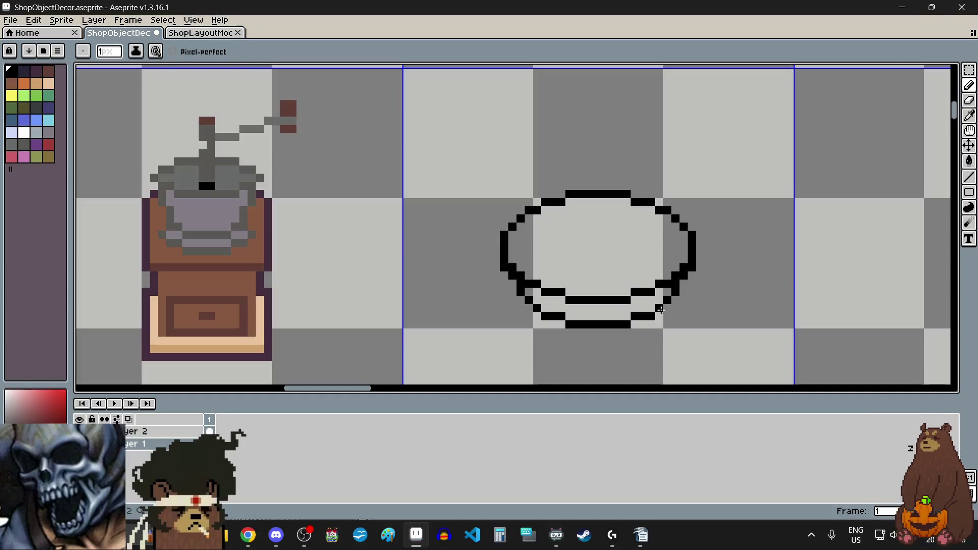
pyautogui.scroll(3, 470, 225)
# Fill matching stair pixels at both lower corners of the oval.
pyautogui.click(494, 240)
pyautogui.scroll(-2, 494, 240)
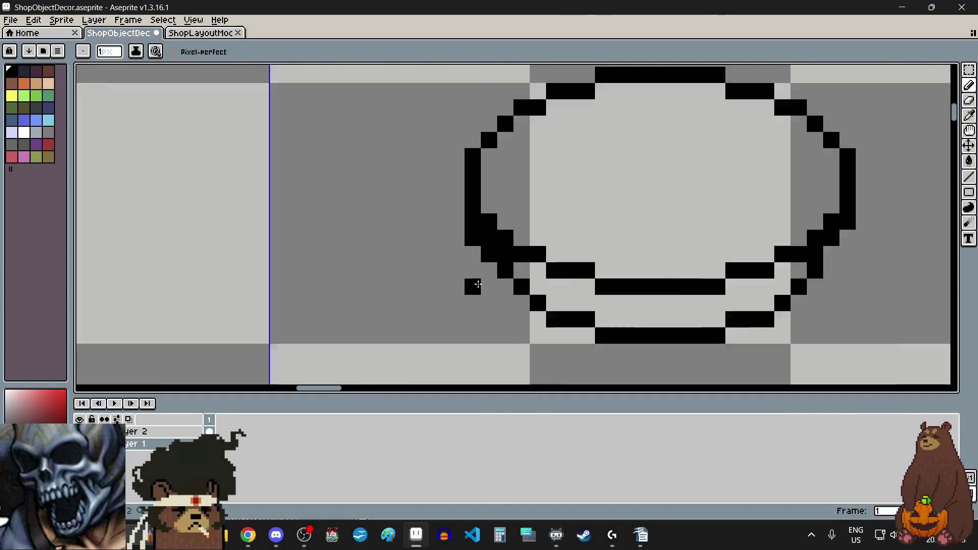
pyautogui.scroll(3, 790, 264)
pyautogui.click(513, 230)
pyautogui.scroll(-2, 527, 254)
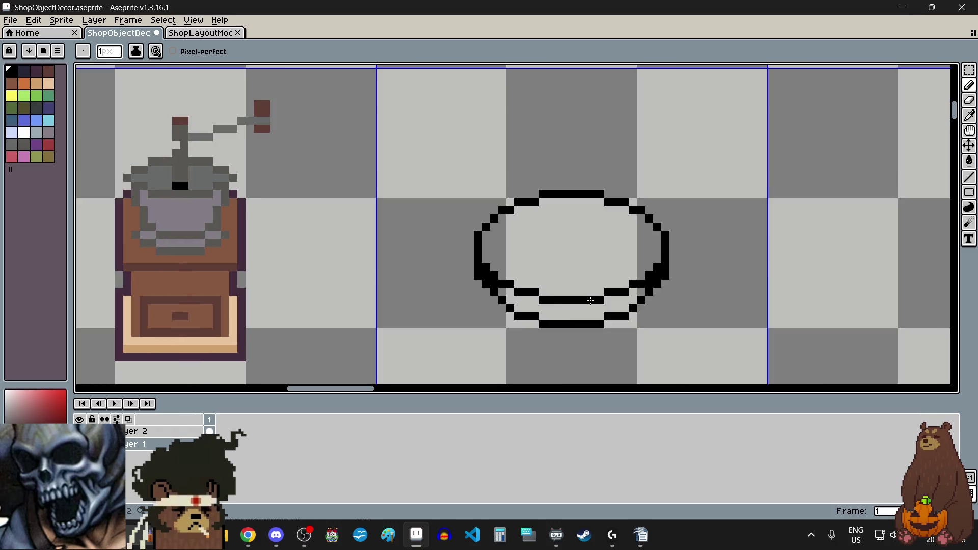
pyautogui.scroll(3, 830, 236)
pyautogui.scroll(2, 773, 225)
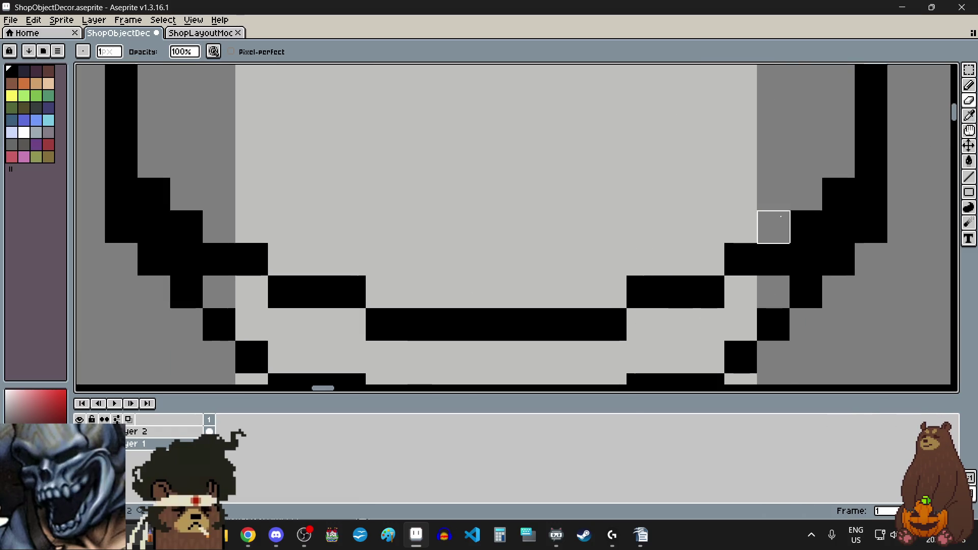
# Erase the stray stair pixels at the lower-right and lower-left corners.
pyautogui.click(839, 193)
pyautogui.click(806, 226)
pyautogui.scroll(-2, 584, 256)
pyautogui.scroll(2, 583, 256)
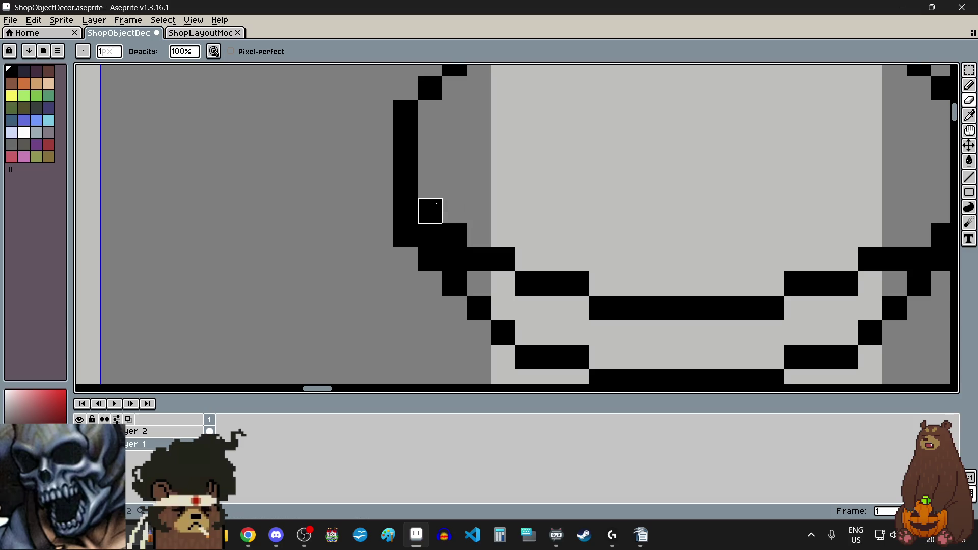
pyautogui.click(431, 210)
pyautogui.click(456, 236)
pyautogui.scroll(-2, 527, 236)
pyautogui.scroll(-1, 554, 256)
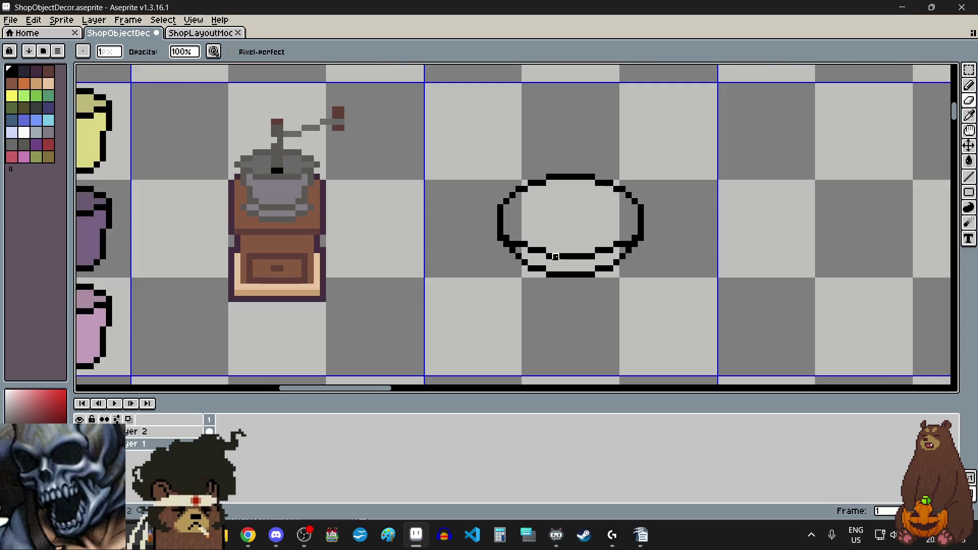
# Undo the doubled bottom outline strokes with Ctrl+Z, leaving the single black oval.
pyautogui.scroll(2, 603, 266)
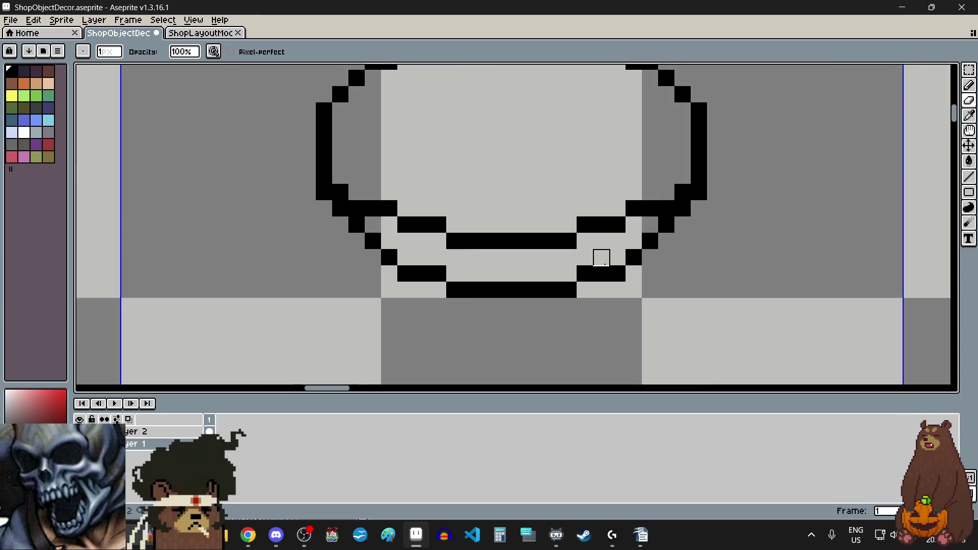
pyautogui.scroll(-3, 601, 274)
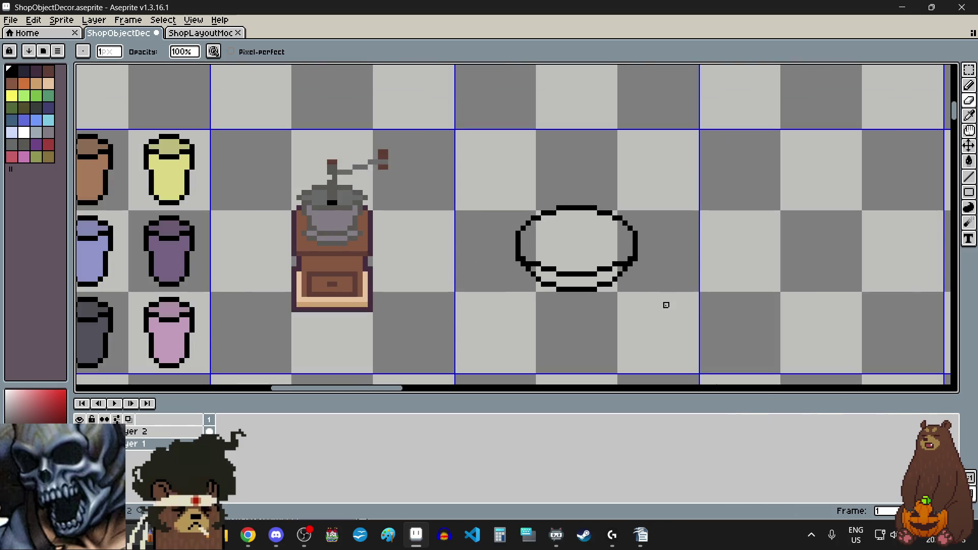
pyautogui.scroll(3, 620, 304)
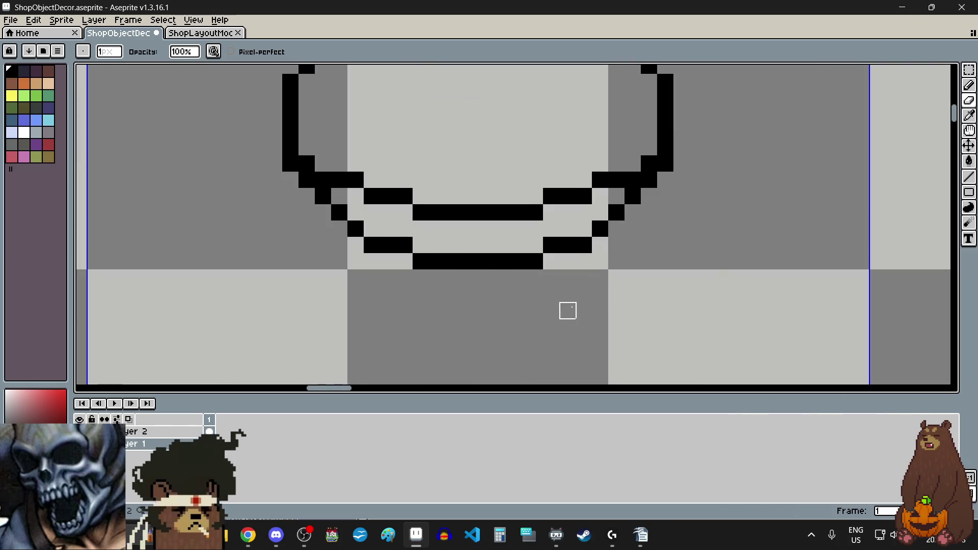
pyautogui.scroll(-2, 568, 311)
pyautogui.press('v')
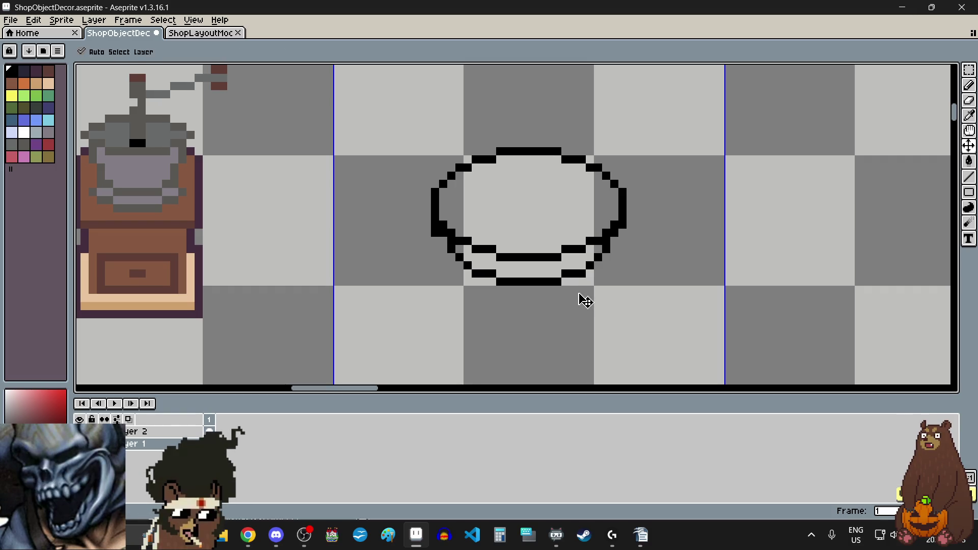
pyautogui.hotkey('ctrl', 'z')
pyautogui.hotkey('ctrl', 'z')
pyautogui.hotkey('ctrl', 'z')
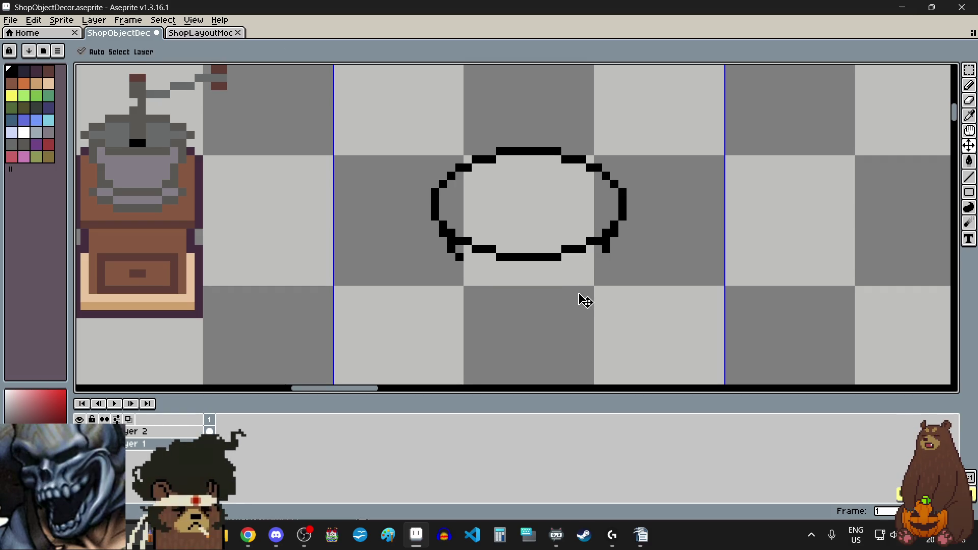
pyautogui.hotkey('ctrl', 'z')
pyautogui.hotkey('ctrl', 'z')
pyautogui.hotkey('ctrl', 'z')
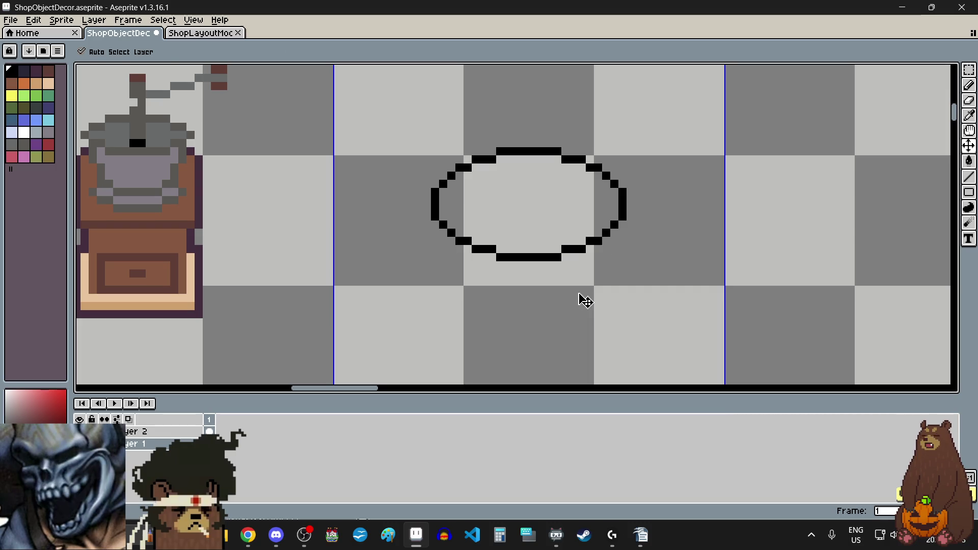
pyautogui.press('b')
pyautogui.hotkey('alt', 'Tab')
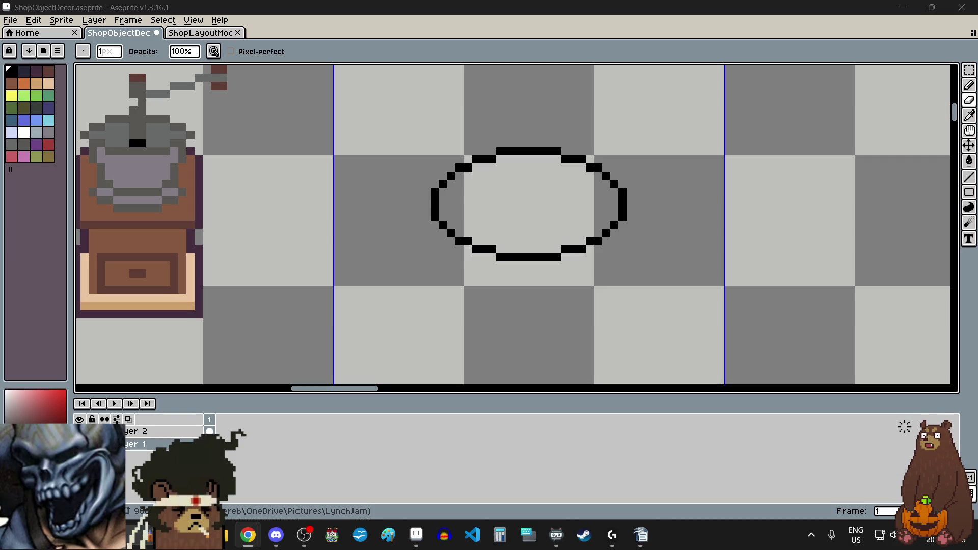
pyautogui.hotkey('alt', 'Tab')
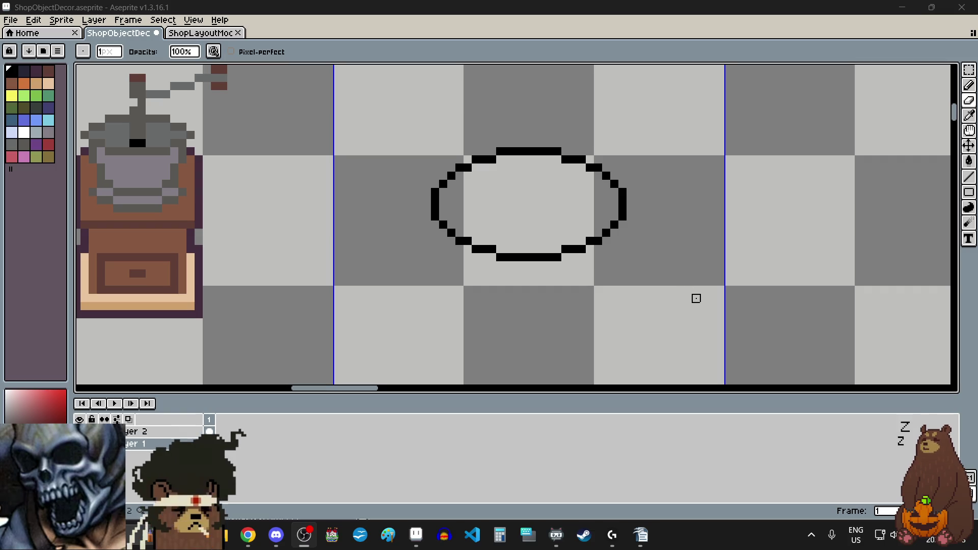
pyautogui.scroll(1, 535, 205)
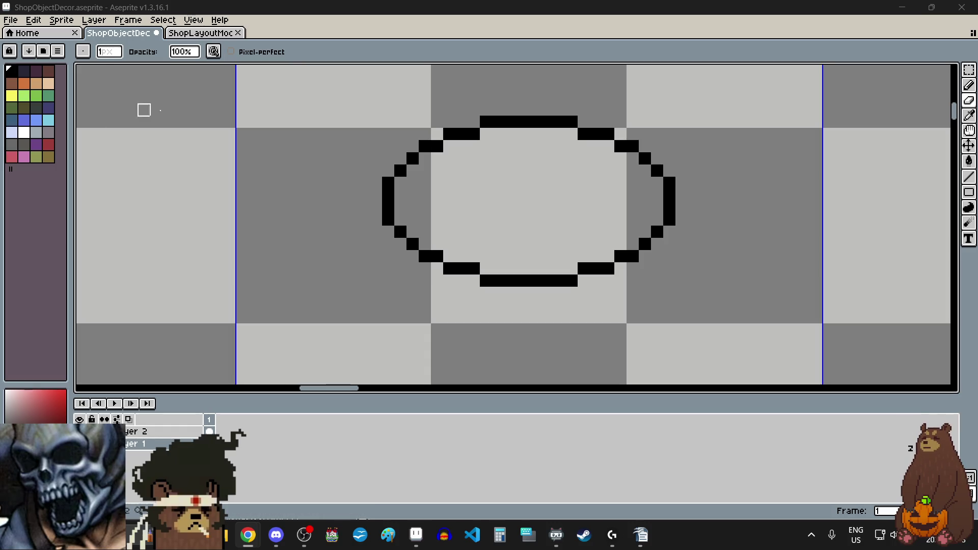
pyautogui.click(972, 72)
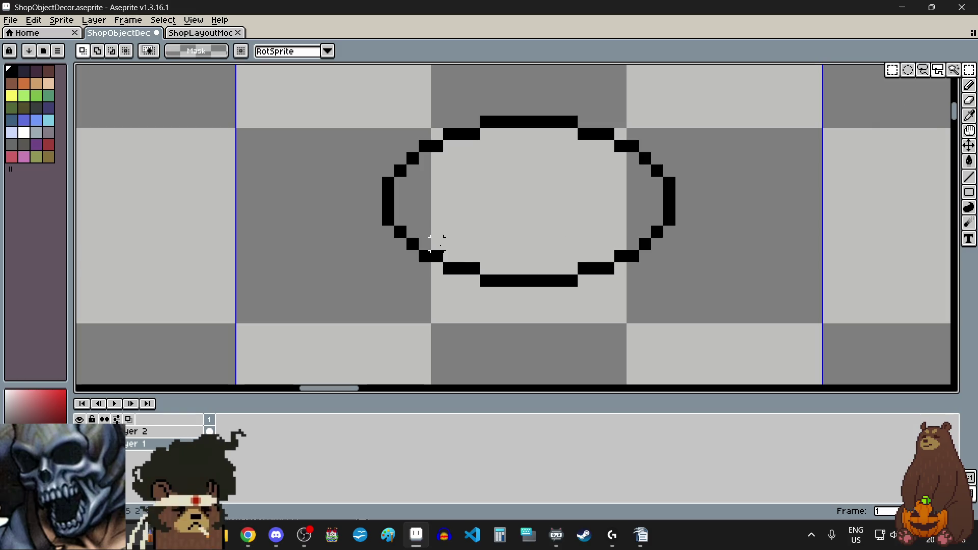
# Clear the ellipse's lower half and begin extending the left side downward.
pyautogui.moveTo(395, 226); pyautogui.dragTo(663, 323)
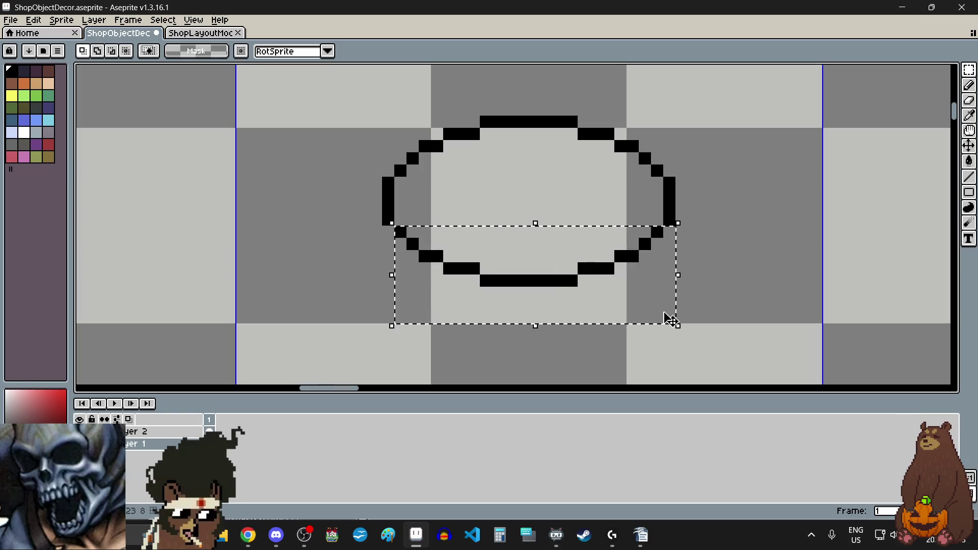
pyautogui.press('Delete')
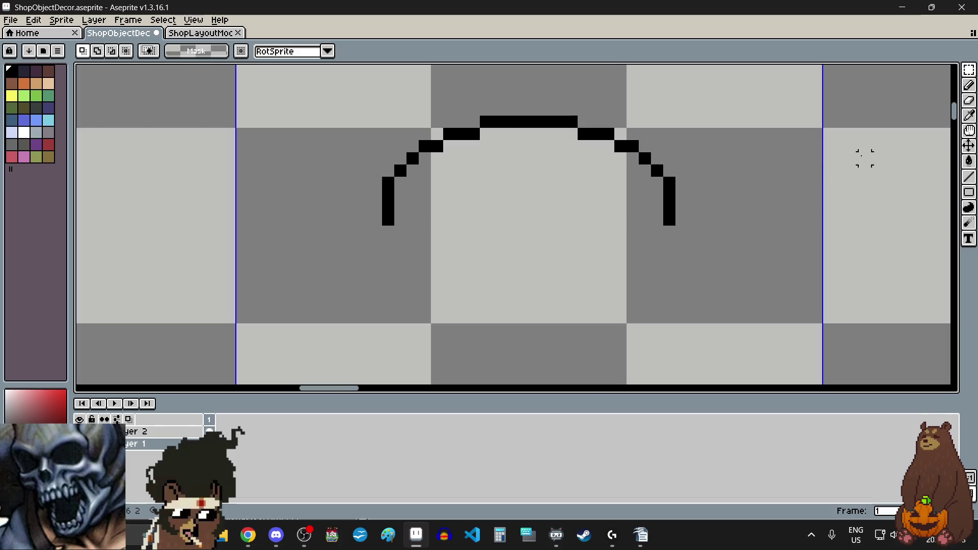
pyautogui.click(969, 86)
pyautogui.click(389, 232)
pyautogui.moveTo(389, 231); pyautogui.dragTo(403, 241)
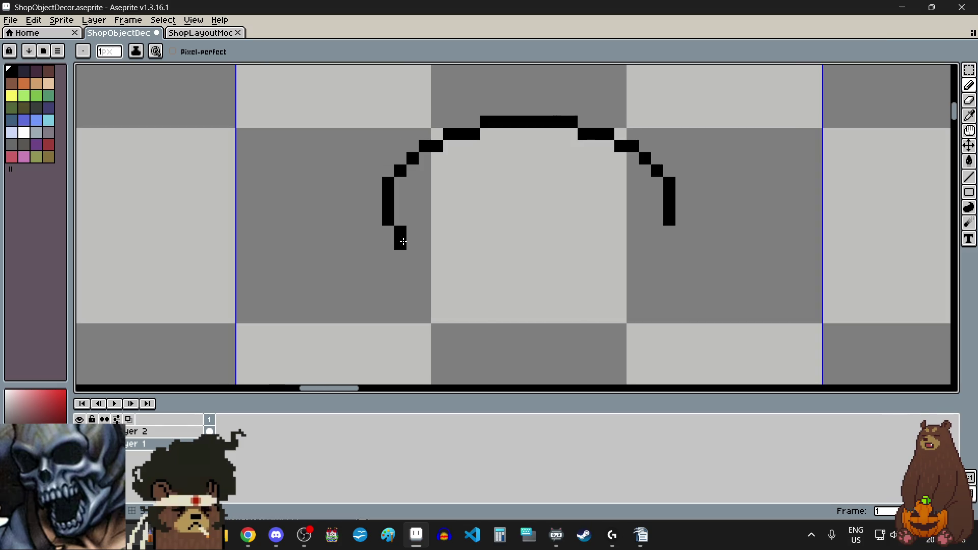
pyautogui.moveTo(413, 256)
pyautogui.mouseDown()
pyautogui.moveTo(413, 268)
pyautogui.moveTo(401, 258)
pyautogui.moveTo(409, 270)
pyautogui.mouseUp()
pyautogui.hotkey('ctrl', 'z')
pyautogui.click(412, 280)
# Extend both sides of the bowl down toward its bottom corners.
pyautogui.moveTo(657, 231); pyautogui.dragTo(645, 280)
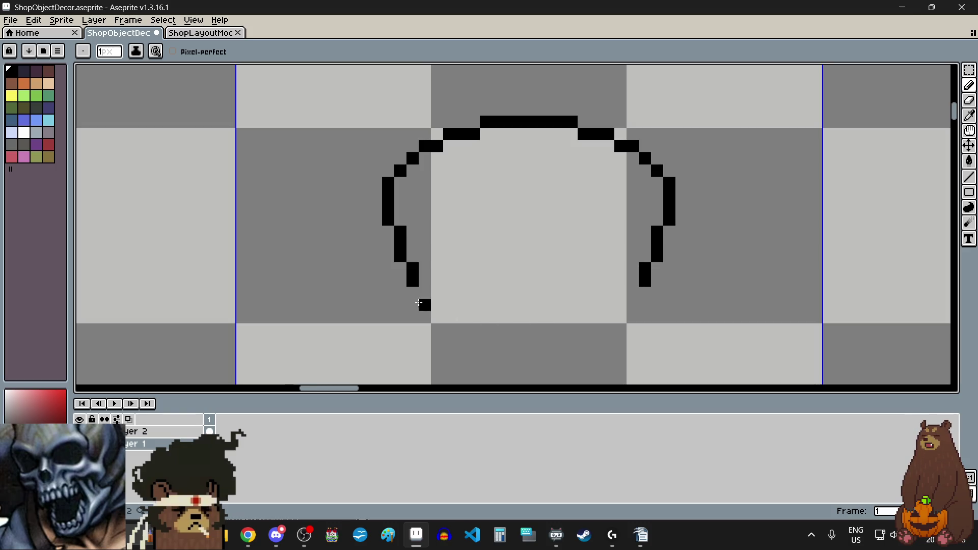
pyautogui.click(425, 294)
pyautogui.click(633, 289)
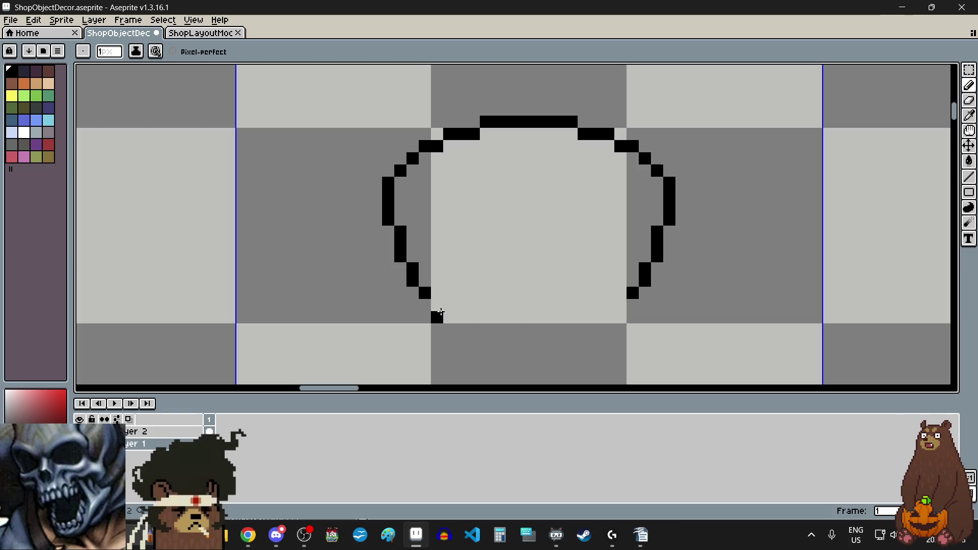
pyautogui.moveTo(437, 305); pyautogui.dragTo(449, 306)
pyautogui.click(620, 306)
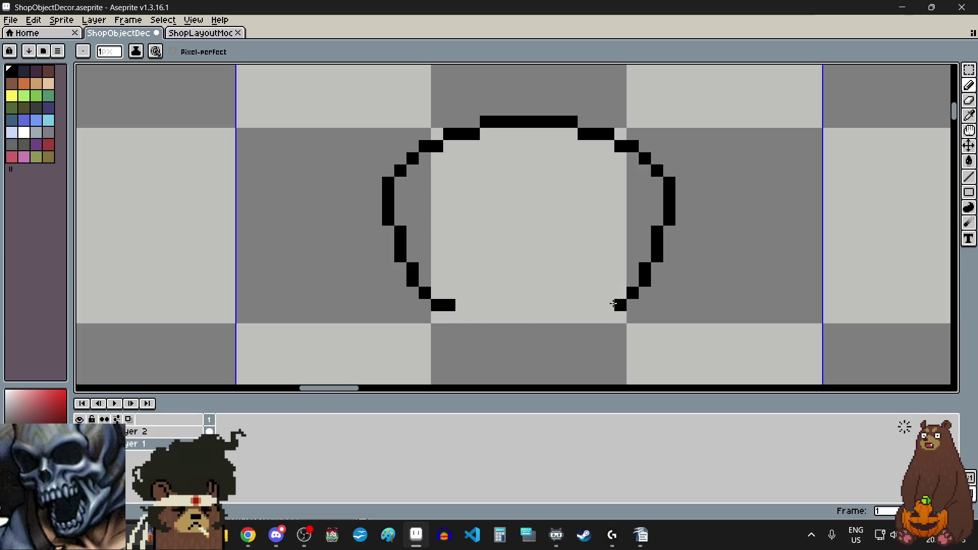
pyautogui.click(608, 306)
pyautogui.scroll(-1, 534, 338)
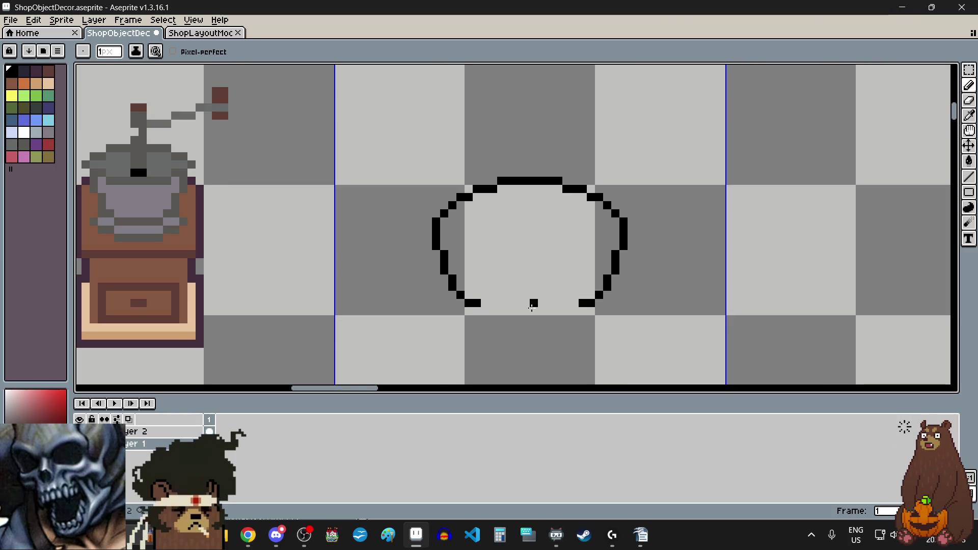
pyautogui.scroll(2, 527, 329)
# Draw the bowl's flat bottom line and adjust the side notch pixels.
pyautogui.moveTo(452, 296)
pyautogui.mouseDown()
pyautogui.moveTo(443, 297)
pyautogui.moveTo(625, 298)
pyautogui.mouseUp()
pyautogui.scroll(-3, 557, 295)
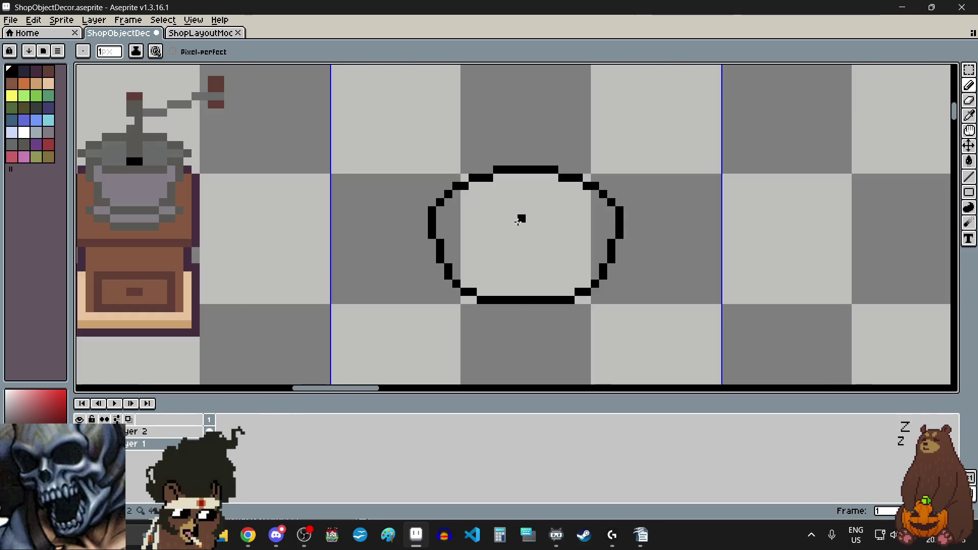
pyautogui.click(511, 256)
pyautogui.scroll(2, 510, 256)
pyautogui.scroll(1, 477, 248)
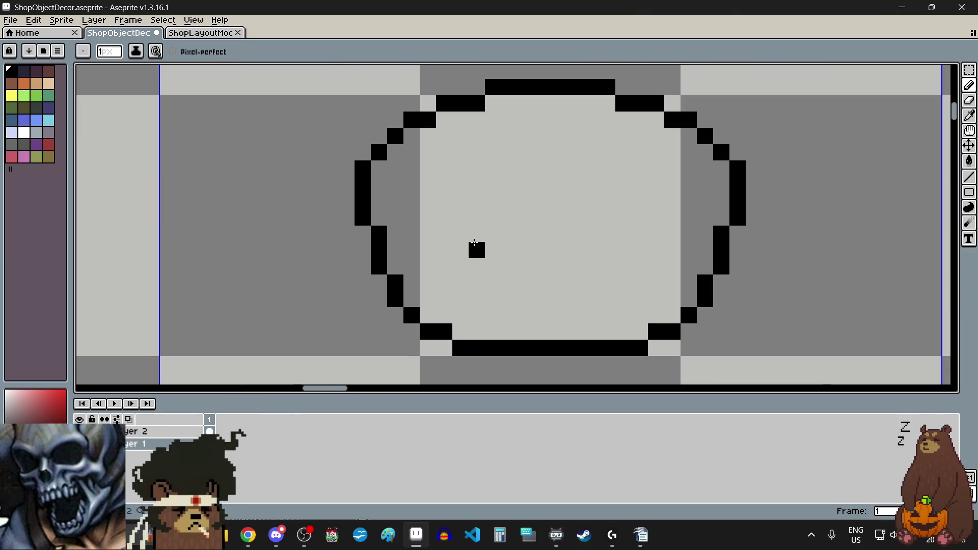
pyautogui.click(399, 237)
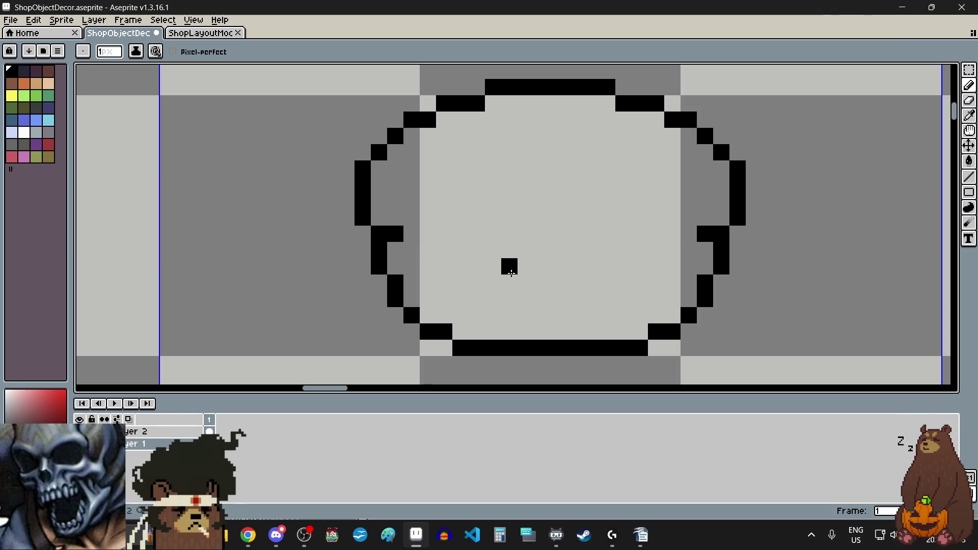
pyautogui.press('e')
pyautogui.click(706, 299)
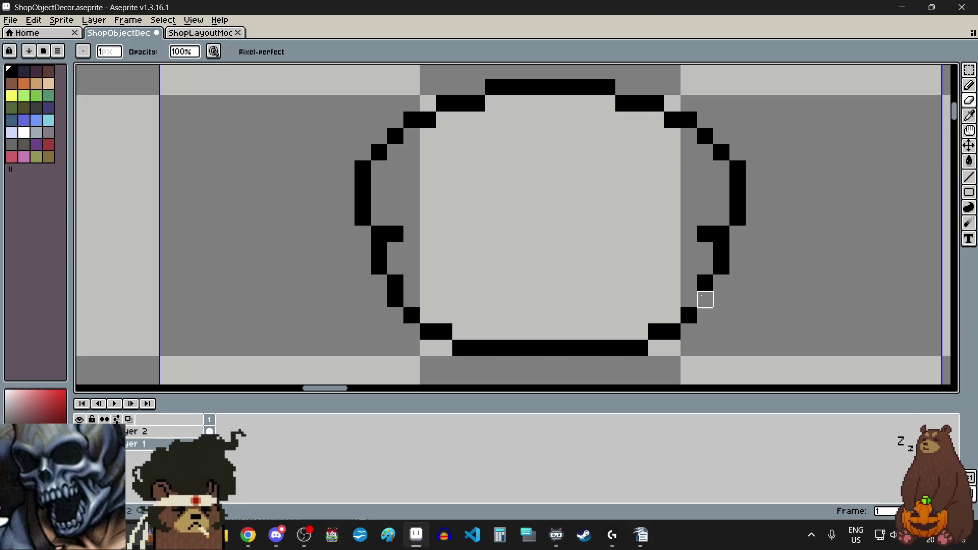
# Erase the left notch pixel and raise the bowl's bottom rows by one pixel.
pyautogui.click(396, 299)
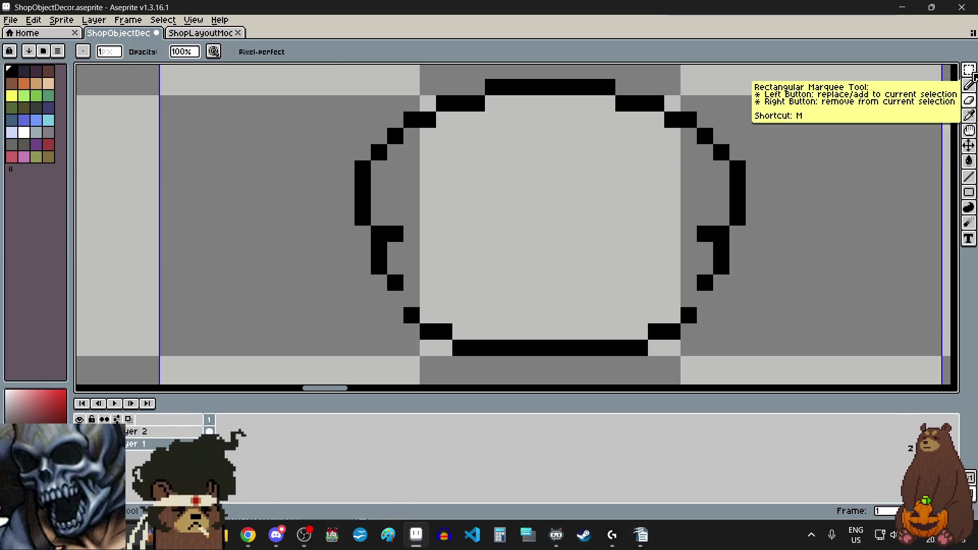
pyautogui.click(968, 69)
pyautogui.moveTo(405, 308); pyautogui.dragTo(681, 351)
pyautogui.press('Up')
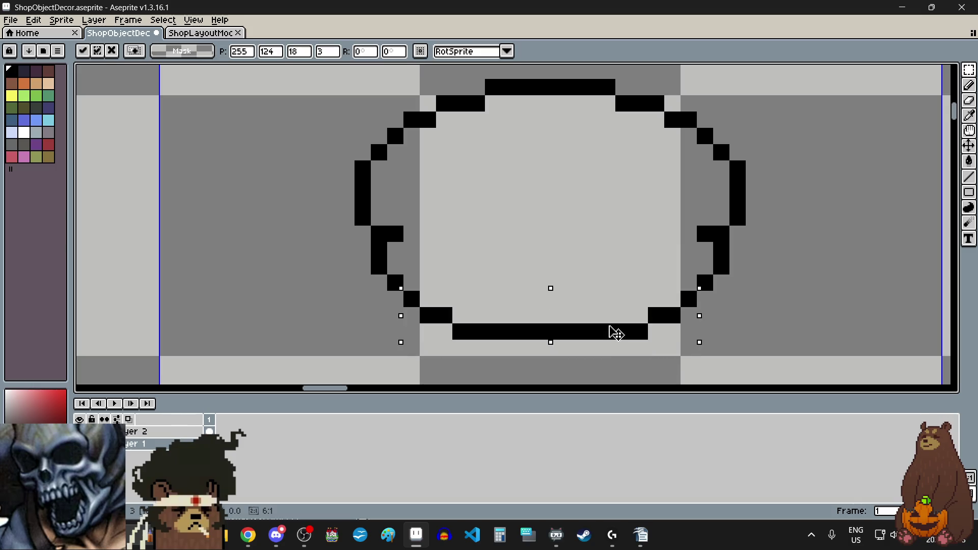
pyautogui.hotkey('ctrl', 'd')
pyautogui.scroll(-3, 657, 251)
pyautogui.scroll(2, 657, 251)
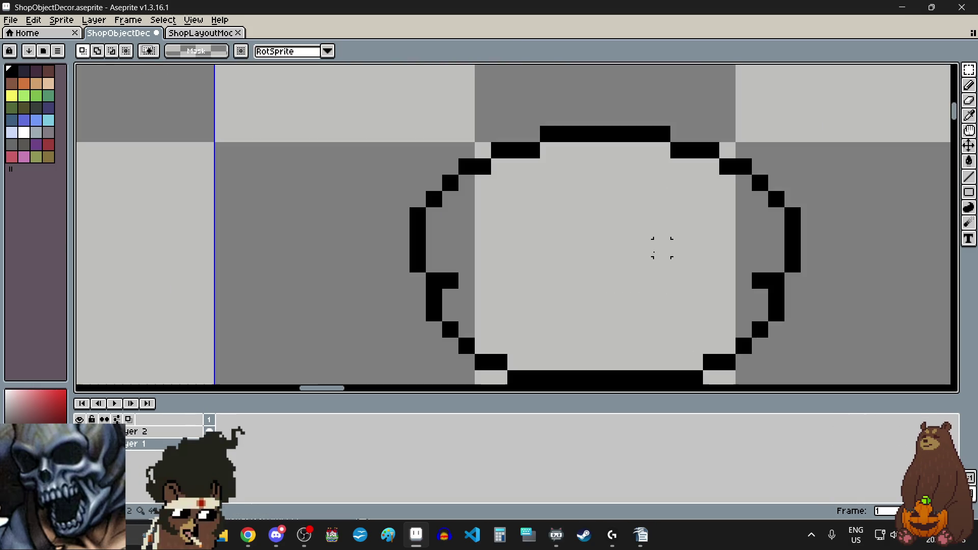
# Pencil a wavy inner rim line across the bowl's middle, joining the side notches.
pyautogui.click(969, 85)
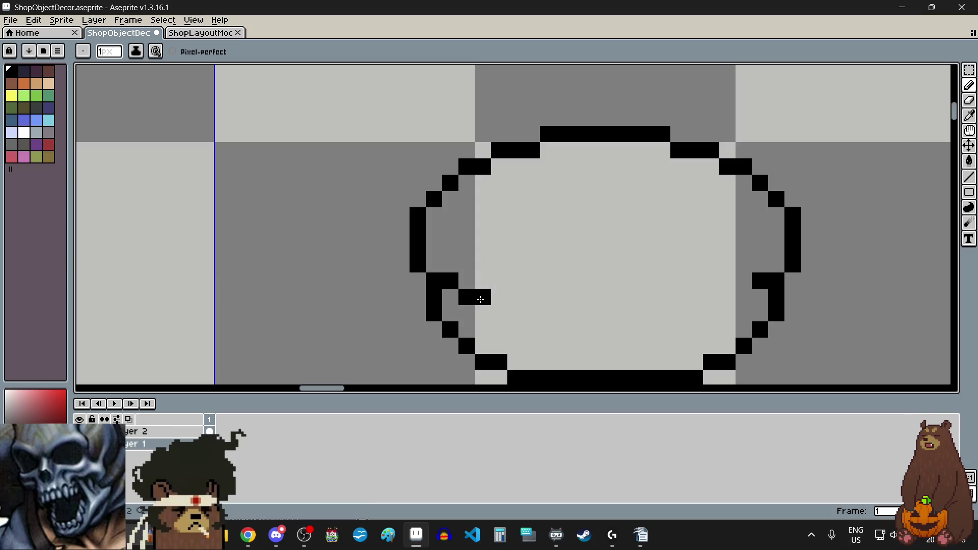
pyautogui.moveTo(744, 297); pyautogui.dragTo(728, 297)
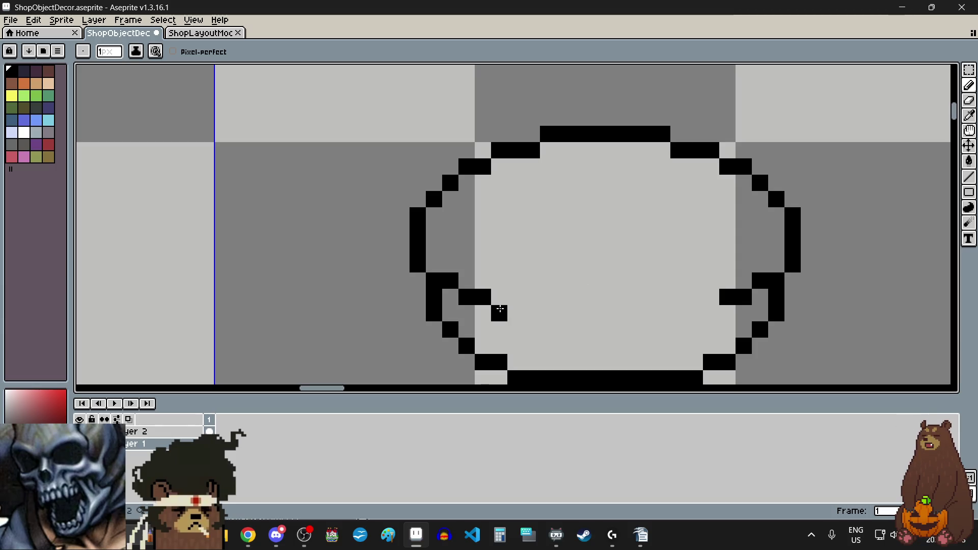
pyautogui.click(499, 281)
pyautogui.click(514, 280)
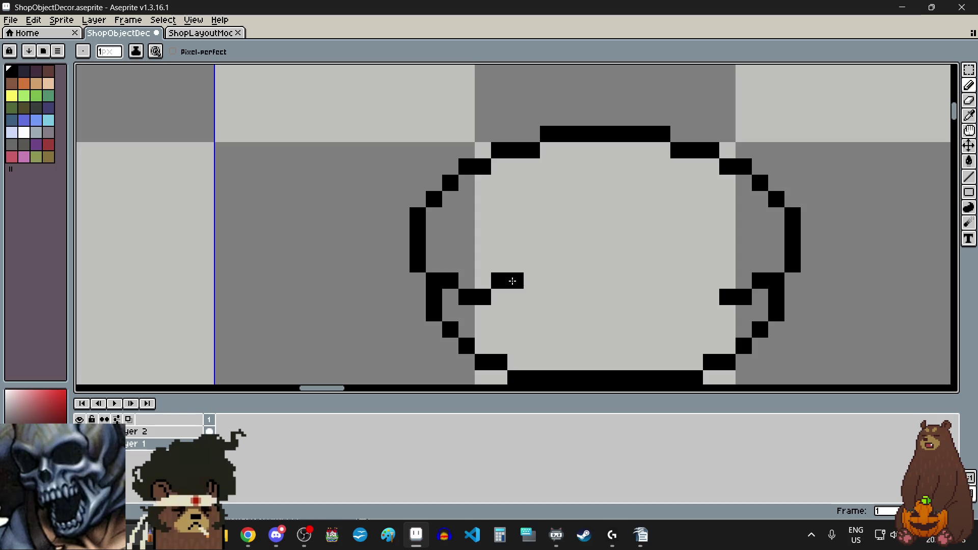
pyautogui.moveTo(704, 284); pyautogui.dragTo(694, 281)
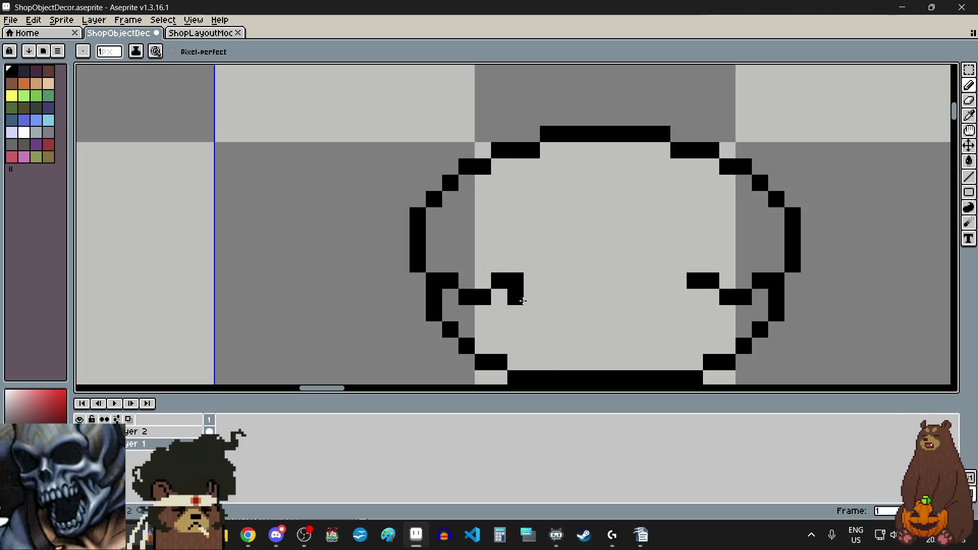
pyautogui.moveTo(515, 297); pyautogui.dragTo(548, 297)
pyautogui.hotkey('ctrl', 'z')
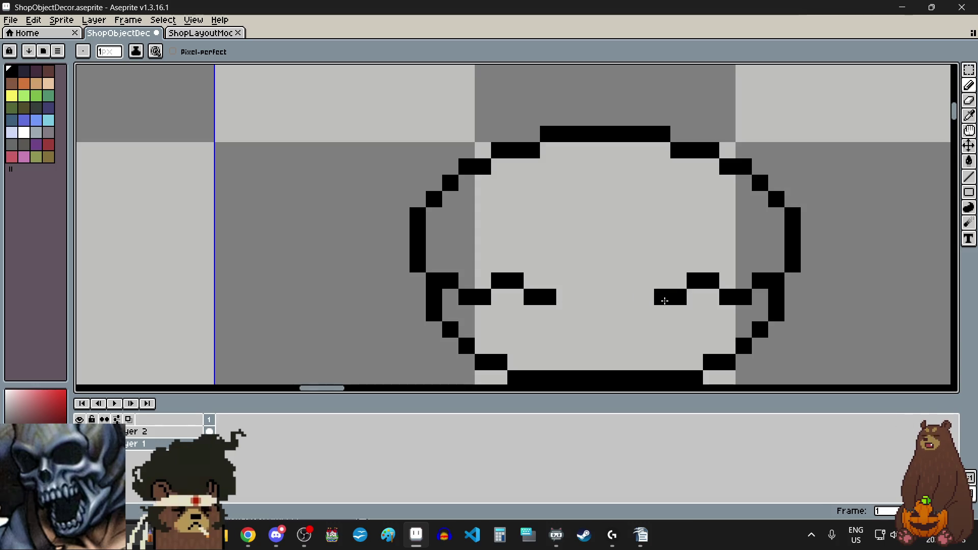
pyautogui.moveTo(564, 302); pyautogui.dragTo(646, 297)
pyautogui.scroll(-5, 640, 310)
pyautogui.scroll(1, 641, 352)
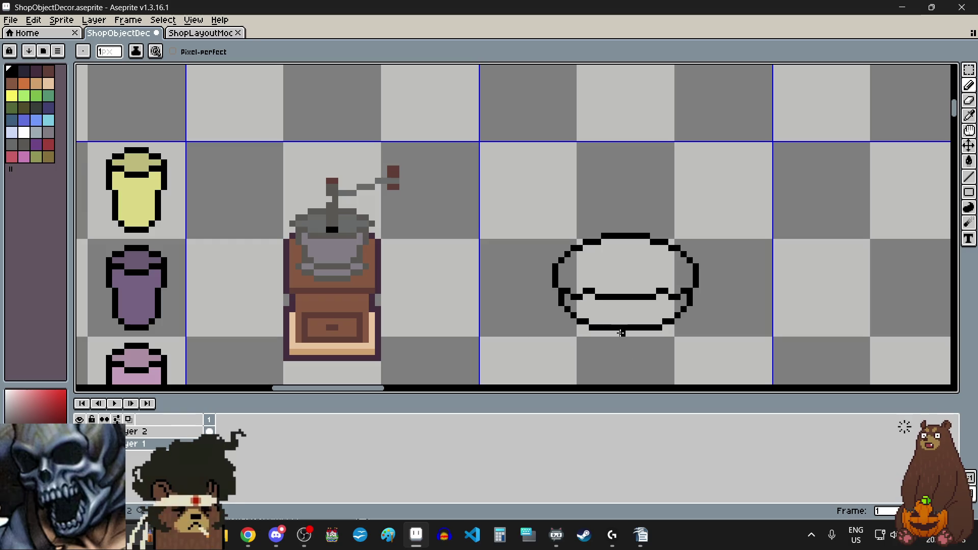
pyautogui.scroll(1, 621, 333)
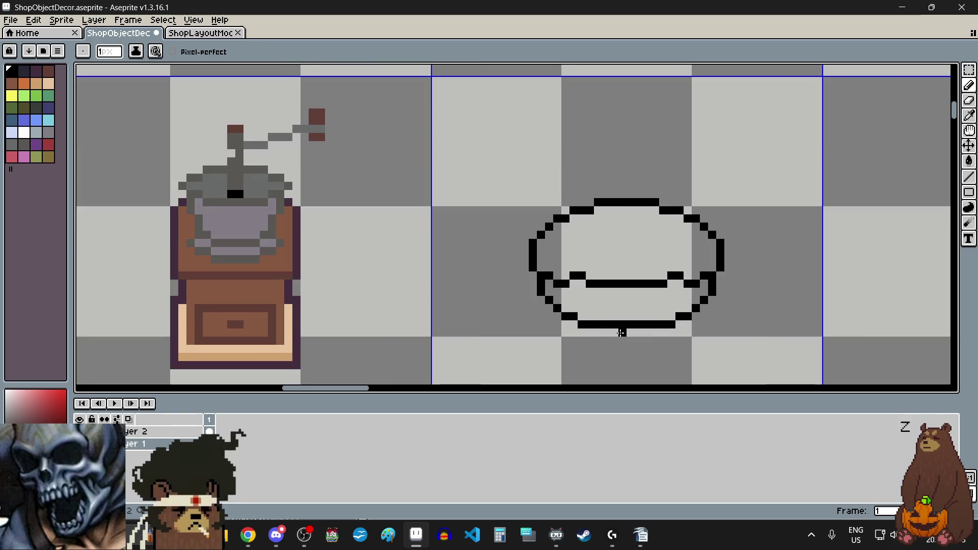
pyautogui.scroll(-2, 642, 339)
pyautogui.scroll(1, 646, 353)
pyautogui.scroll(1, 647, 356)
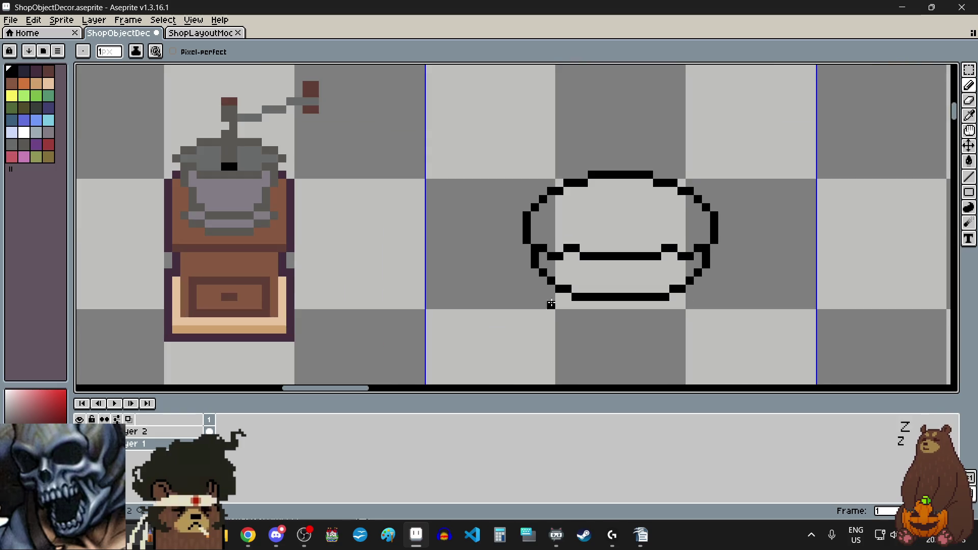
pyautogui.click(26, 148)
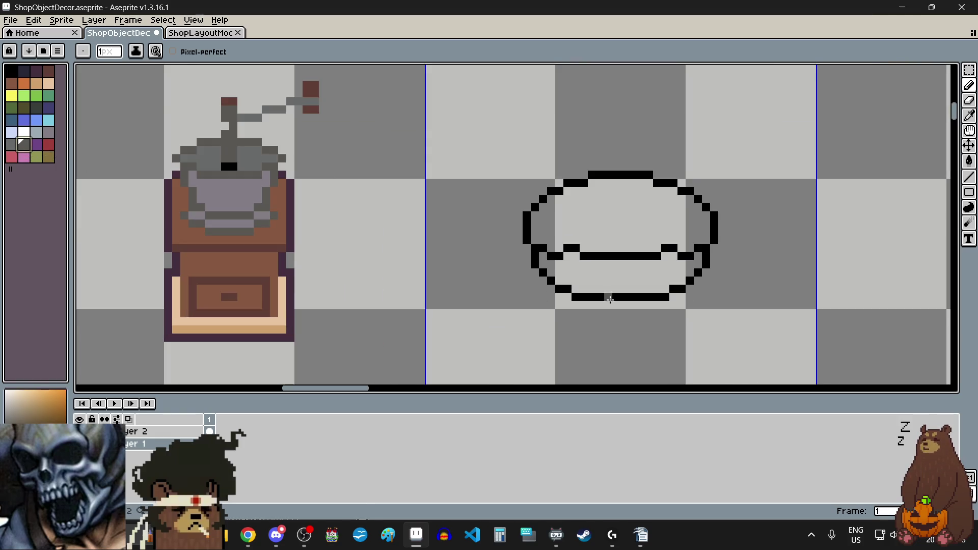
# Paint a dark grey shadow strip along the underside of the bowl.
pyautogui.scroll(5, 662, 313)
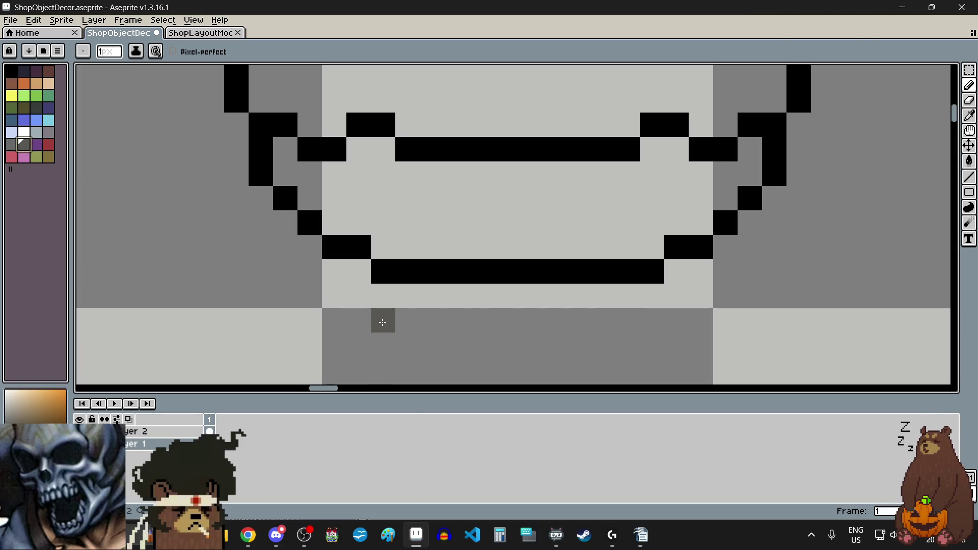
pyautogui.moveTo(382, 321); pyautogui.dragTo(657, 321)
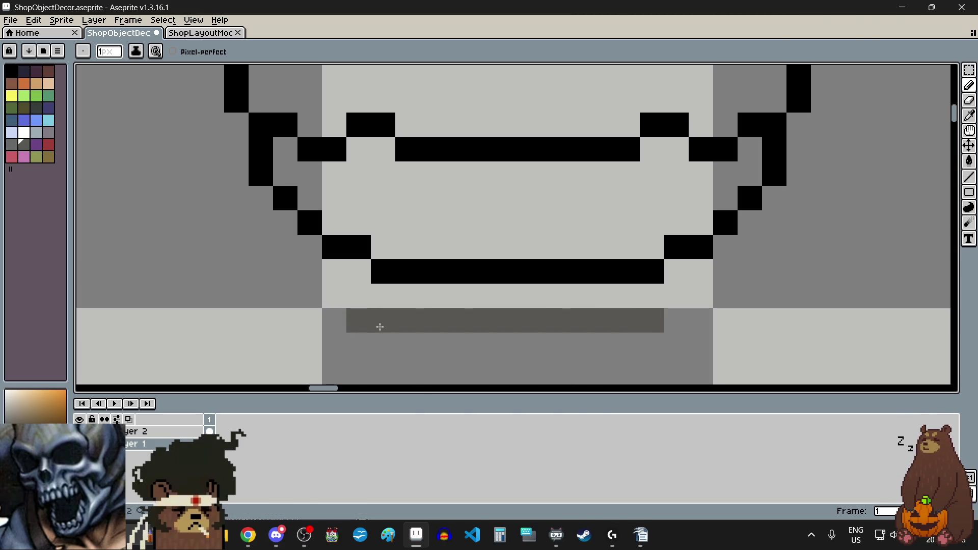
pyautogui.hscroll(-3, 601, 341)
pyautogui.moveTo(499, 299)
pyautogui.mouseDown()
pyautogui.moveTo(460, 295)
pyautogui.moveTo(533, 273)
pyautogui.mouseUp()
pyautogui.hscroll(5, 560, 306)
pyautogui.scroll(-2, 533, 273)
pyautogui.hscroll(-3, 504, 272)
pyautogui.scroll(3, 473, 272)
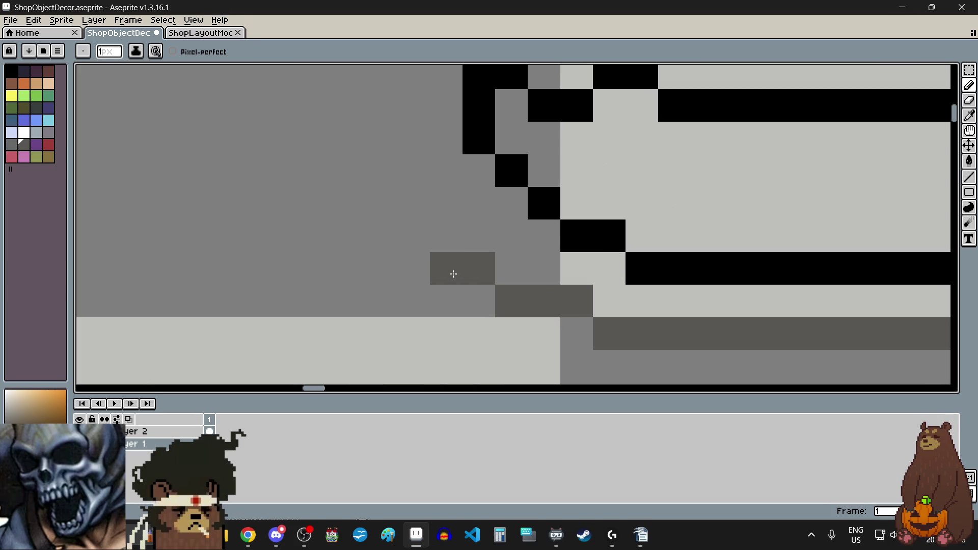
pyautogui.scroll(-3, 452, 273)
pyautogui.scroll(3, 601, 280)
# Add grey pixels along the bowl's left and right outer edges, building the left column upward.
pyautogui.click(435, 215)
pyautogui.scroll(-4, 435, 216)
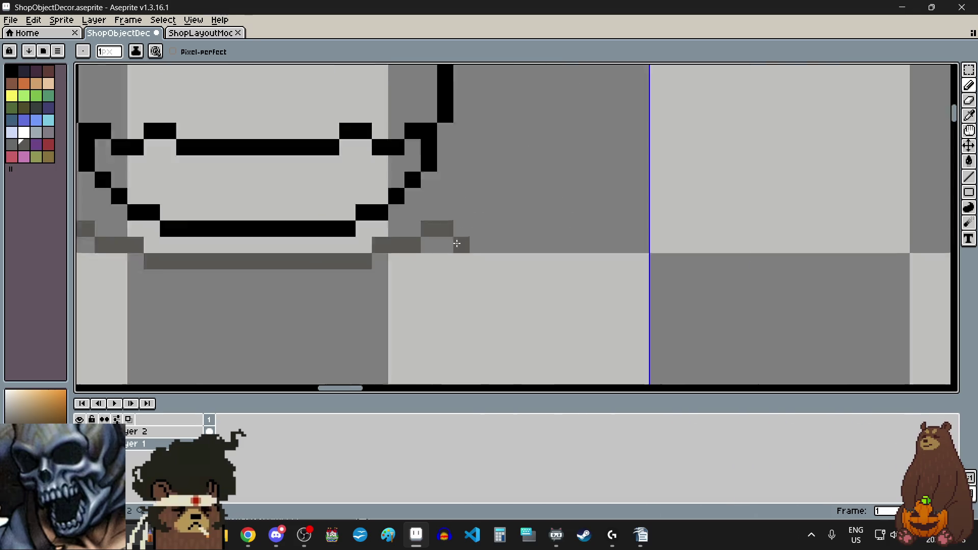
pyautogui.scroll(1, 438, 210)
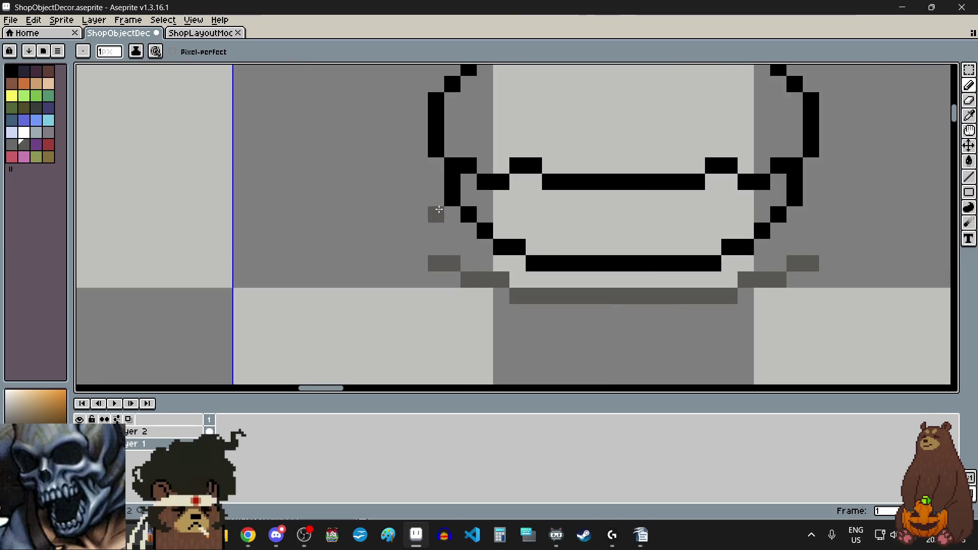
pyautogui.click(416, 251)
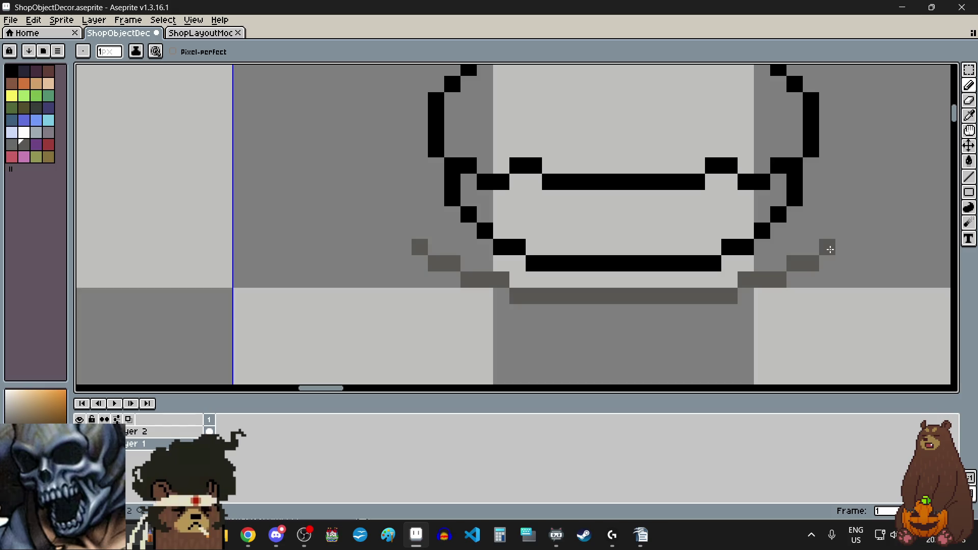
pyautogui.click(830, 249)
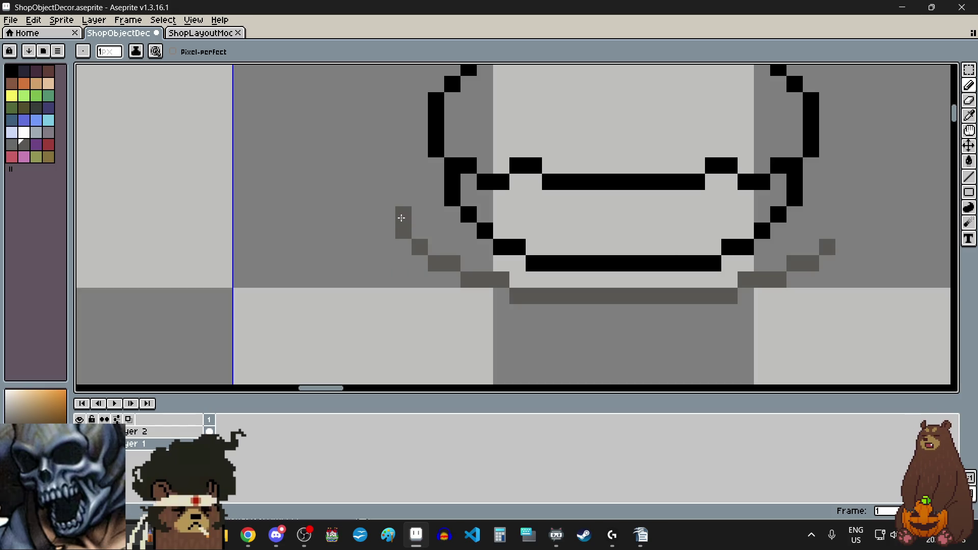
pyautogui.scroll(-2, 401, 218)
pyautogui.scroll(2, 661, 235)
pyautogui.click(630, 240)
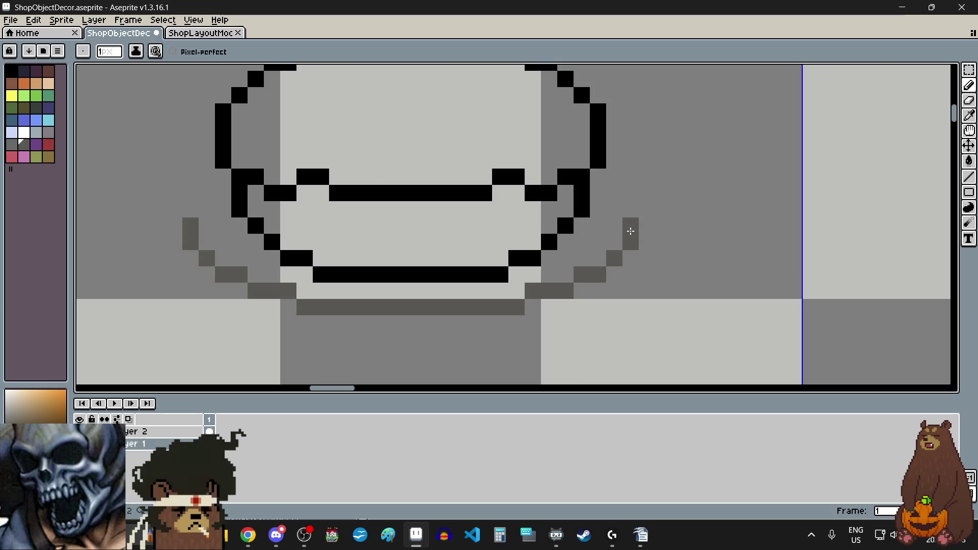
pyautogui.scroll(-2, 396, 212)
pyautogui.scroll(2, 395, 218)
pyautogui.click(397, 209)
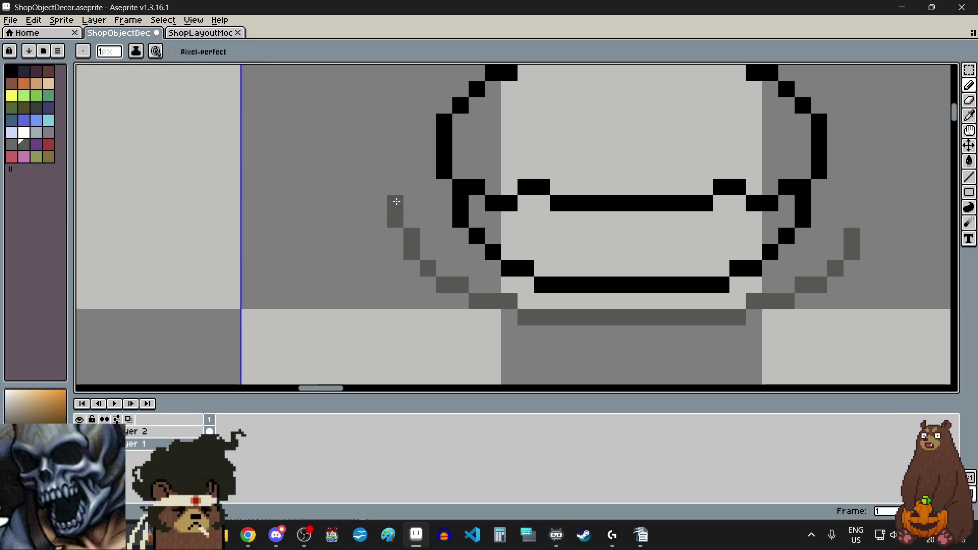
pyautogui.click(396, 187)
pyautogui.click(395, 171)
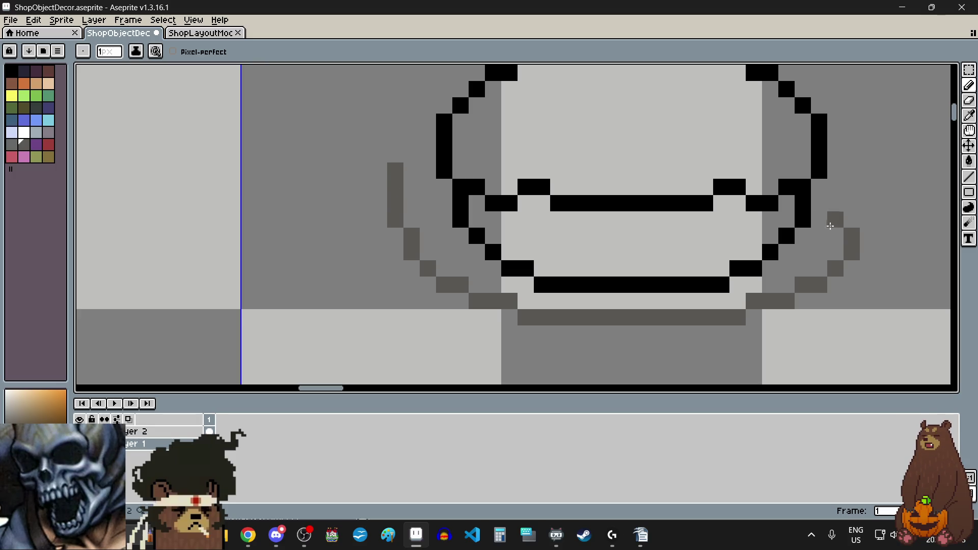
# Step the grey rim up both upper sides of the bowl, undoing a stray right-side stroke.
pyautogui.moveTo(866, 195); pyautogui.dragTo(866, 168)
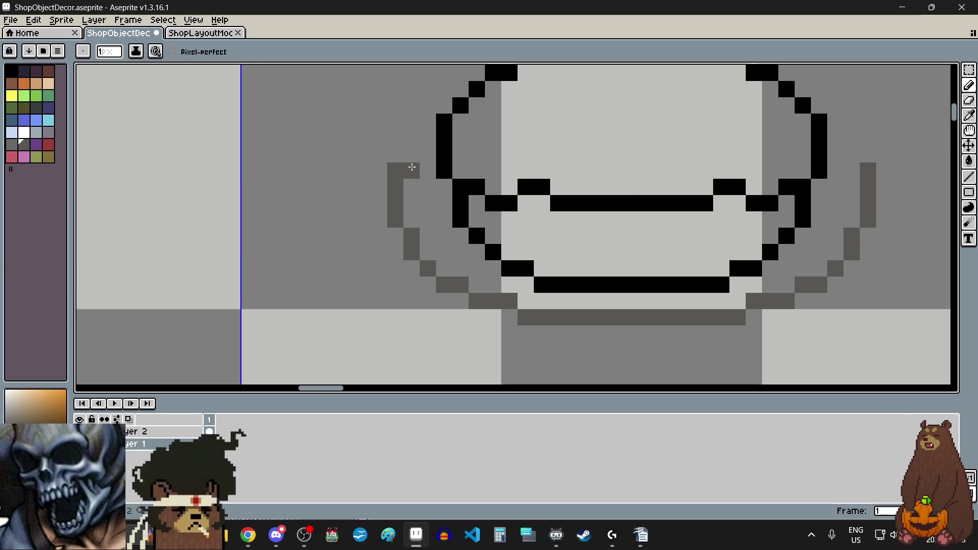
pyautogui.click(410, 154)
pyautogui.click(410, 138)
pyautogui.scroll(-1, 556, 293)
pyautogui.scroll(-2, 556, 293)
pyautogui.scroll(3, 720, 236)
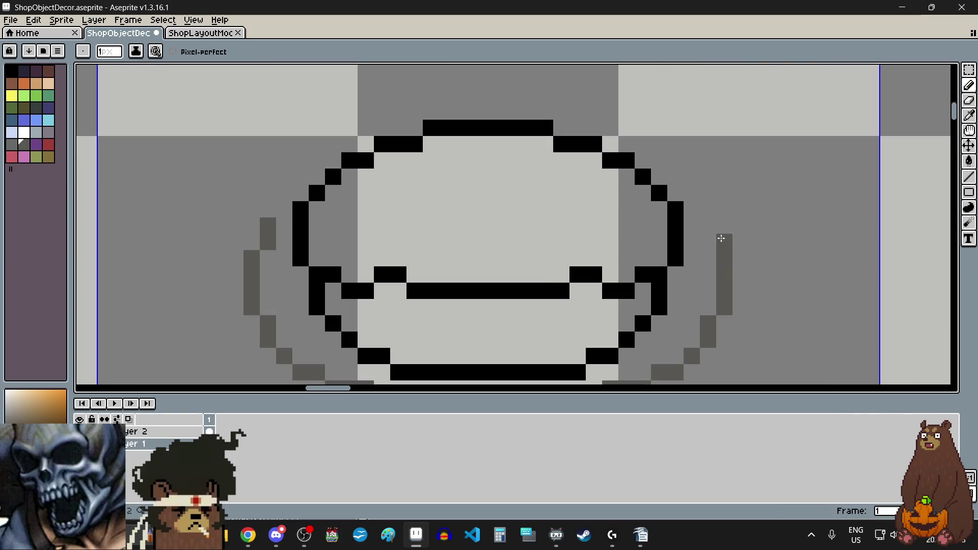
pyautogui.moveTo(709, 242); pyautogui.dragTo(714, 214)
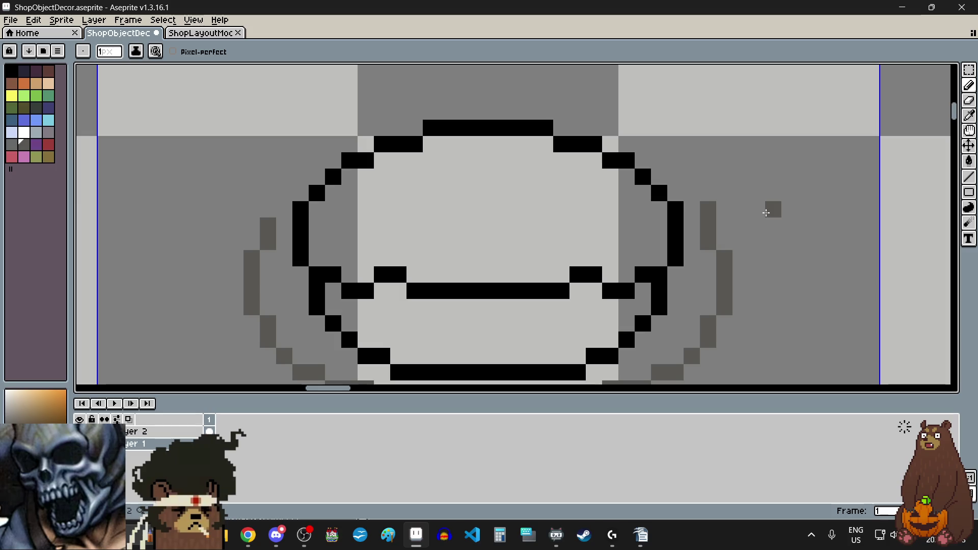
pyautogui.hotkey('ctrl', 'z')
pyautogui.click(708, 226)
pyautogui.click(689, 207)
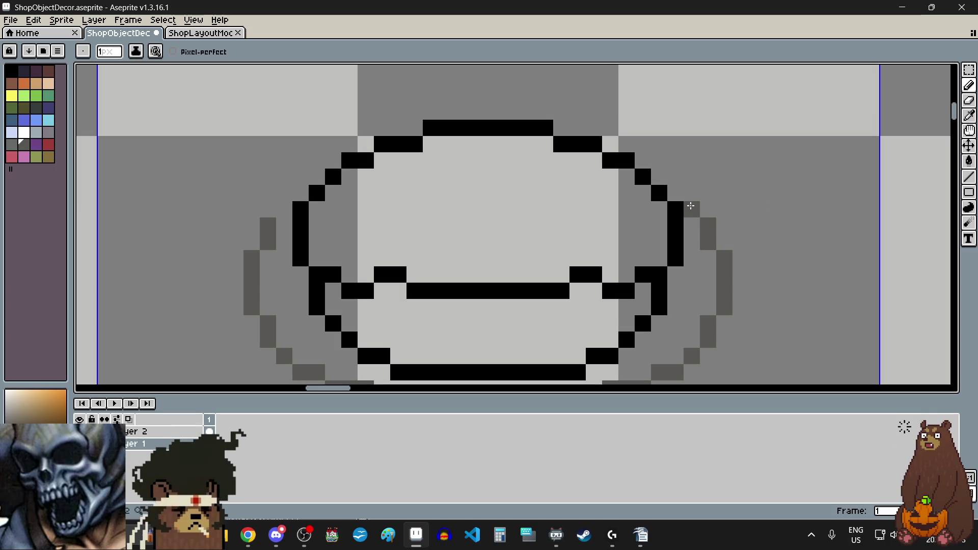
pyautogui.click(275, 204)
pyautogui.click(284, 209)
pyautogui.click(300, 193)
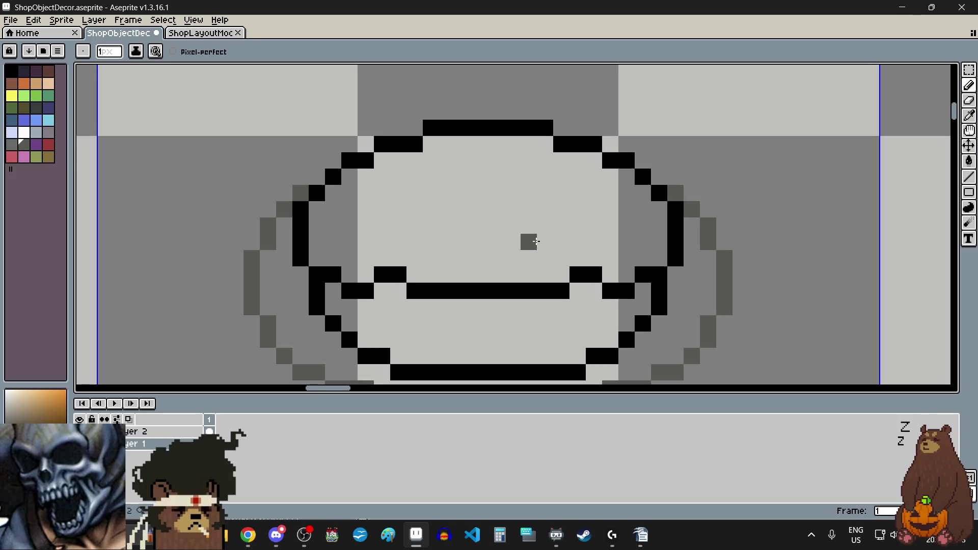
# Select the grey colour for the bowl's outer ring.
pyautogui.scroll(-5, 528, 240)
pyautogui.scroll(1, 513, 308)
pyautogui.scroll(2, 513, 308)
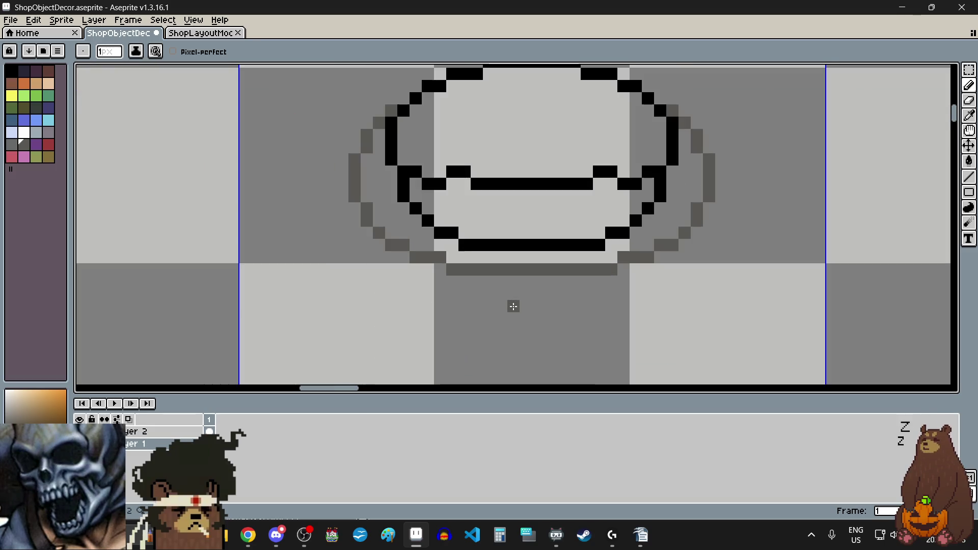
pyautogui.click(12, 144)
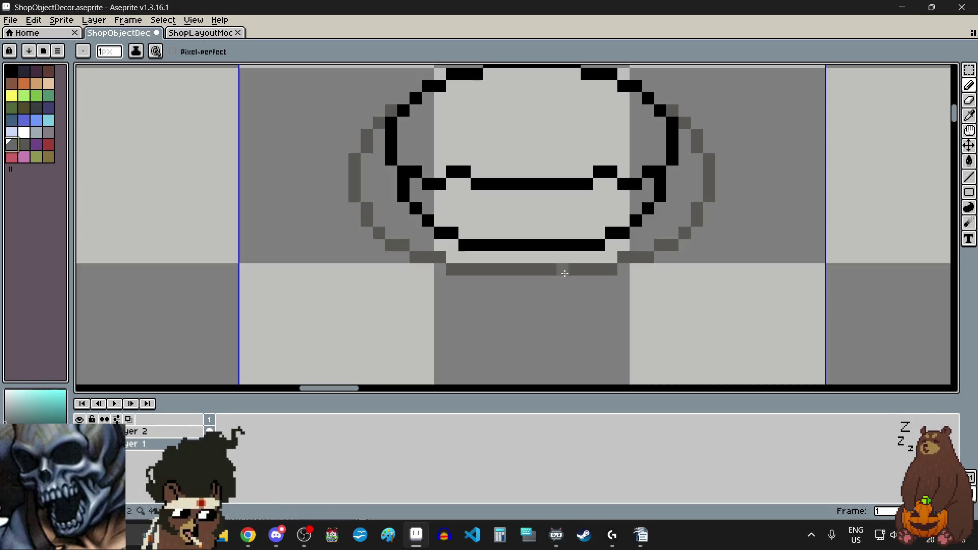
# Bucket-fill the bowl's outer ring with grey.
pyautogui.click(974, 161)
pyautogui.click(538, 257)
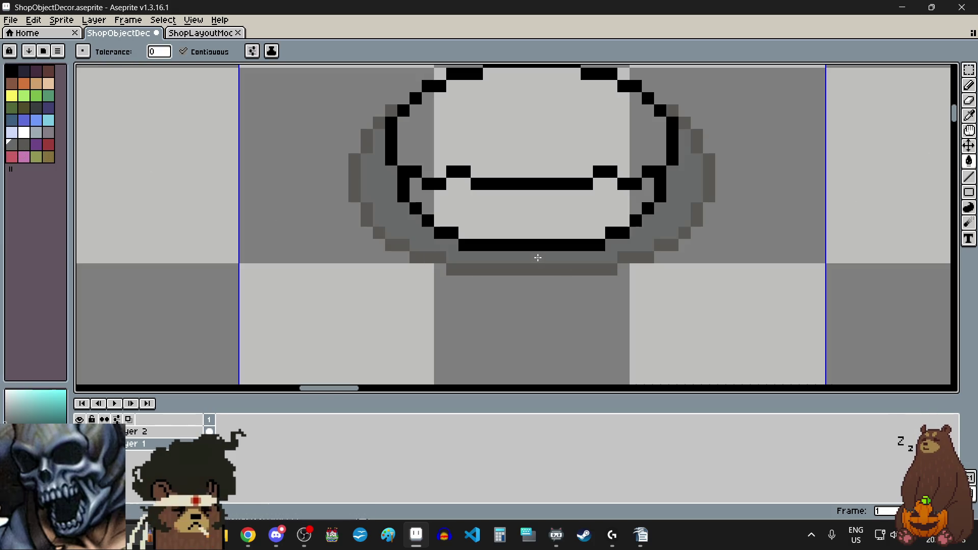
pyautogui.scroll(-4, 539, 311)
pyautogui.scroll(2, 541, 243)
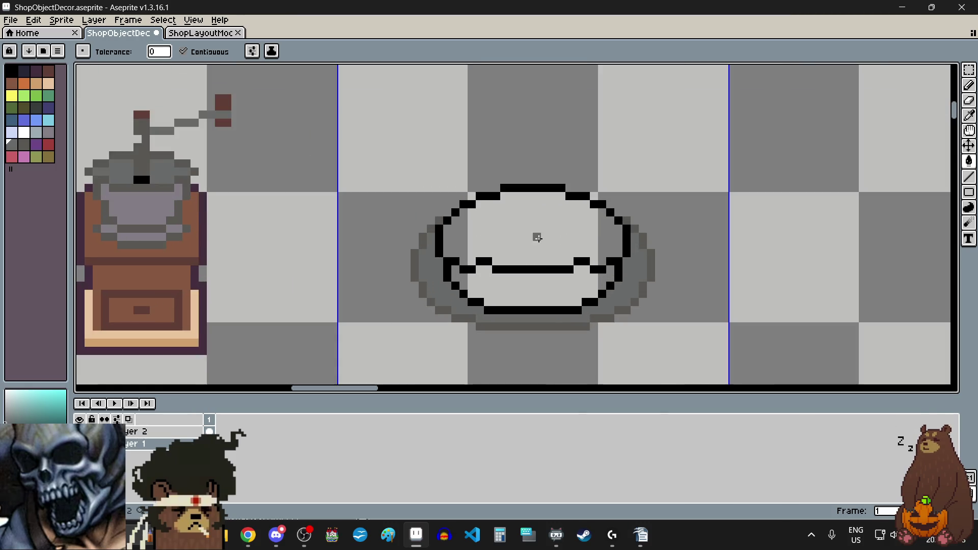
# Fill the bowl's upper and lower interior with peach, undoing a stray peach pixel.
pyautogui.click(51, 83)
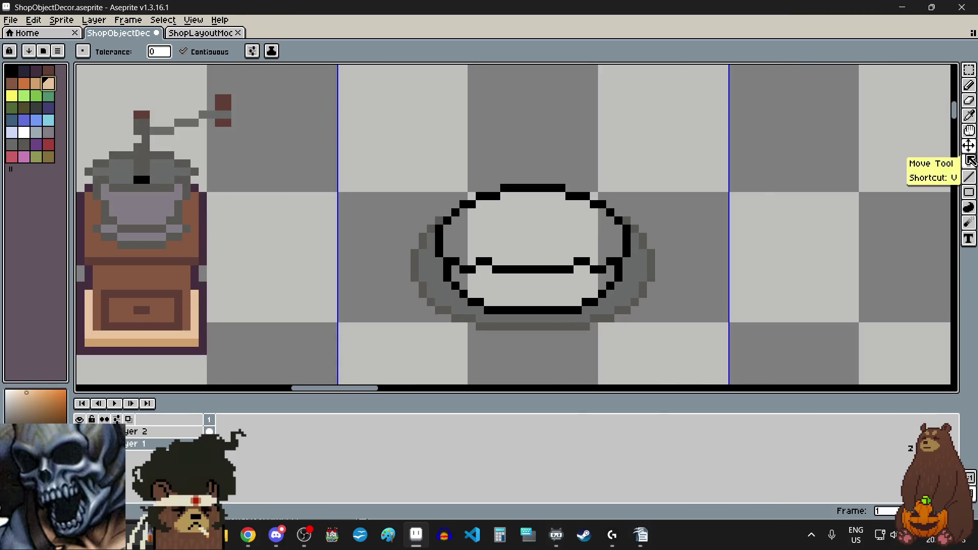
pyautogui.click(527, 283)
pyautogui.click(548, 238)
pyautogui.scroll(-2, 574, 332)
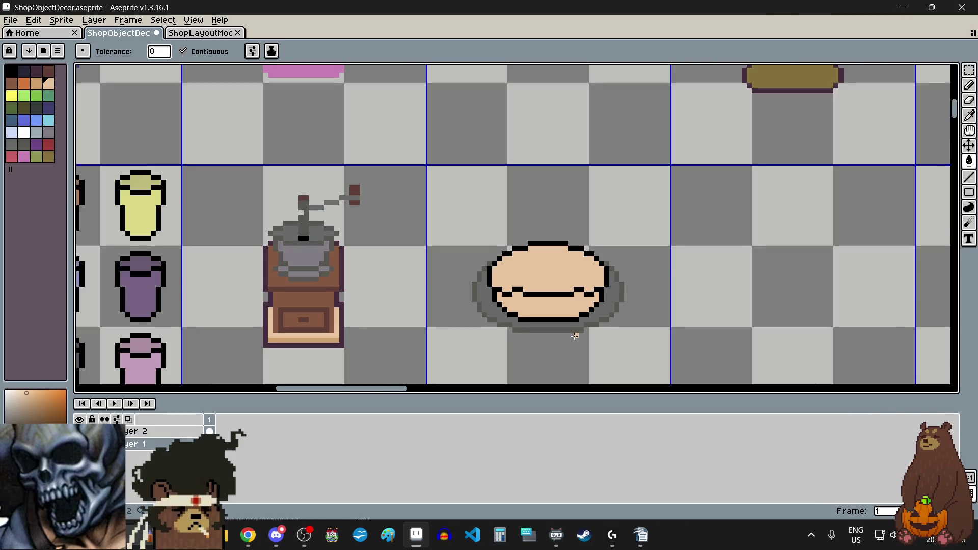
pyautogui.scroll(1, 574, 357)
pyautogui.scroll(1, 559, 336)
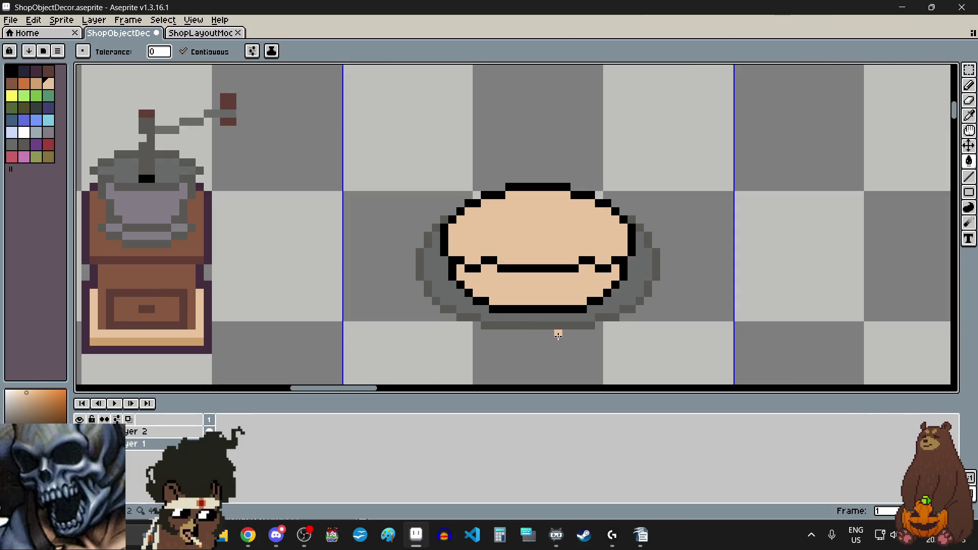
pyautogui.scroll(1, 513, 314)
pyautogui.scroll(-1, 506, 317)
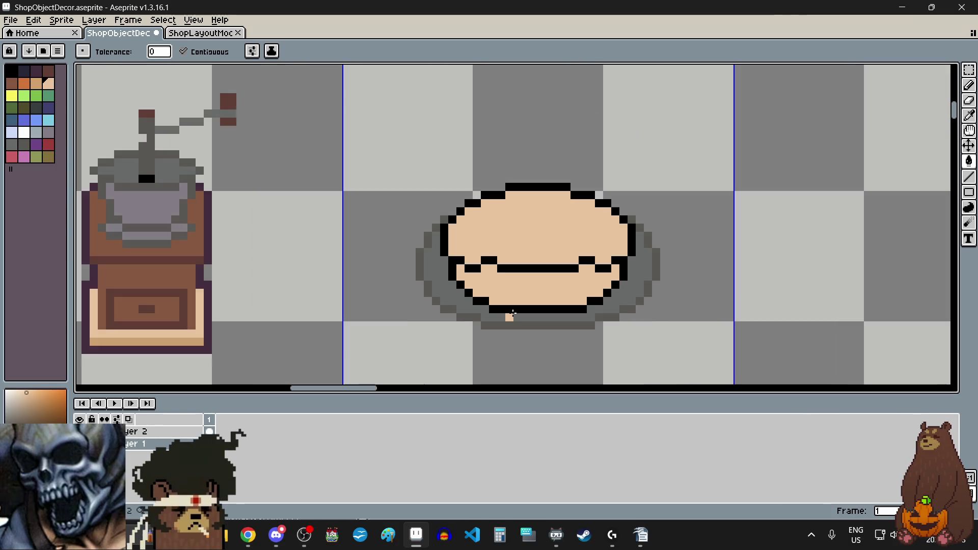
pyautogui.hotkey('ctrl', 'z')
# Fill the bowl's lower half with a darker peach shade.
pyautogui.click(36, 82)
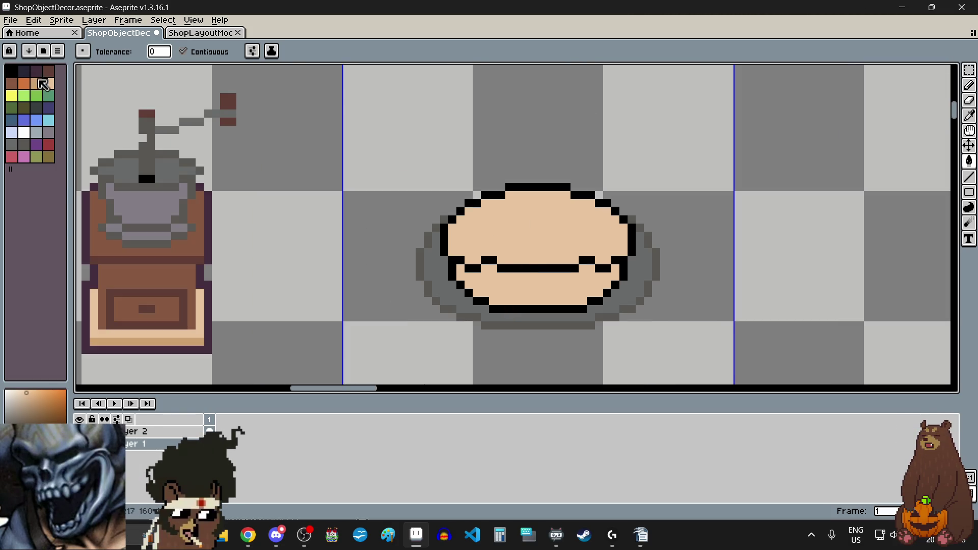
pyautogui.click(527, 292)
pyautogui.scroll(-1, 574, 309)
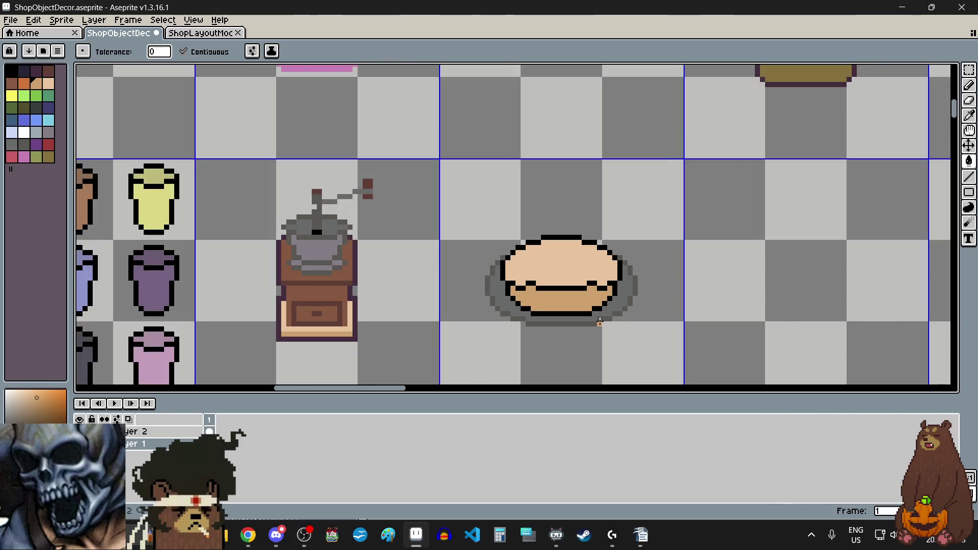
pyautogui.scroll(1, 579, 273)
pyautogui.scroll(1, 563, 322)
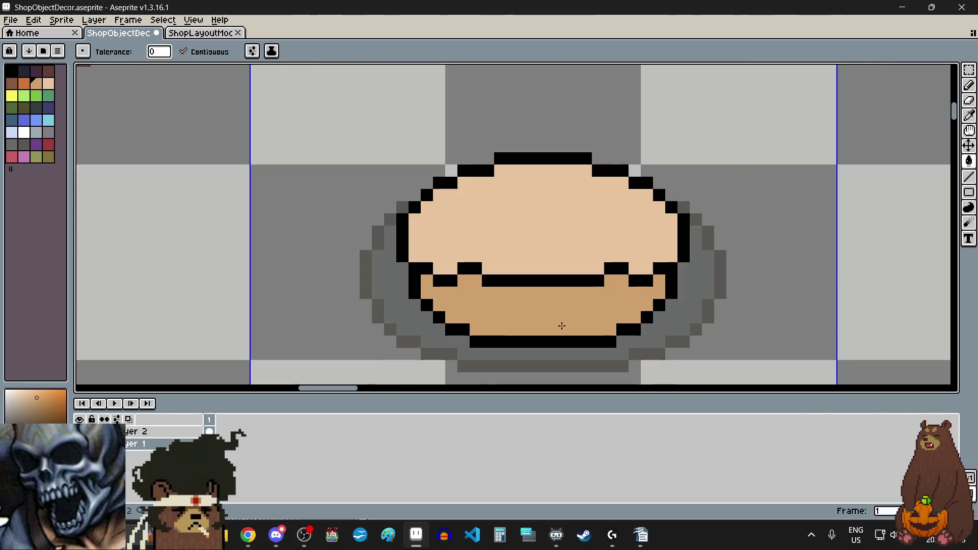
pyautogui.click(968, 69)
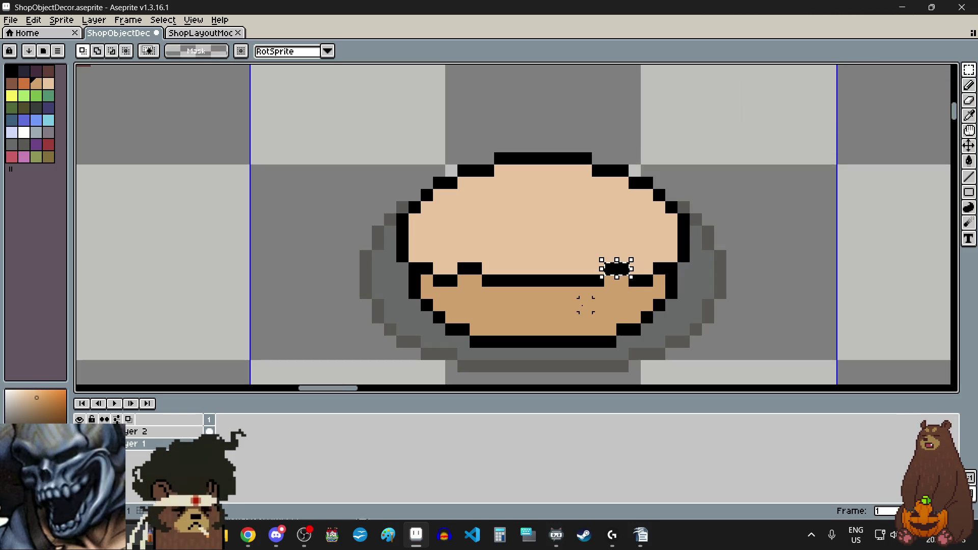
# Select and reposition the bowl's dark middle line, touching up the black line above it.
pyautogui.moveTo(631, 259)
pyautogui.mouseDown()
pyautogui.moveTo(459, 278)
pyautogui.moveTo(455, 289)
pyautogui.mouseUp()
pyautogui.moveTo(519, 285); pyautogui.dragTo(530, 295)
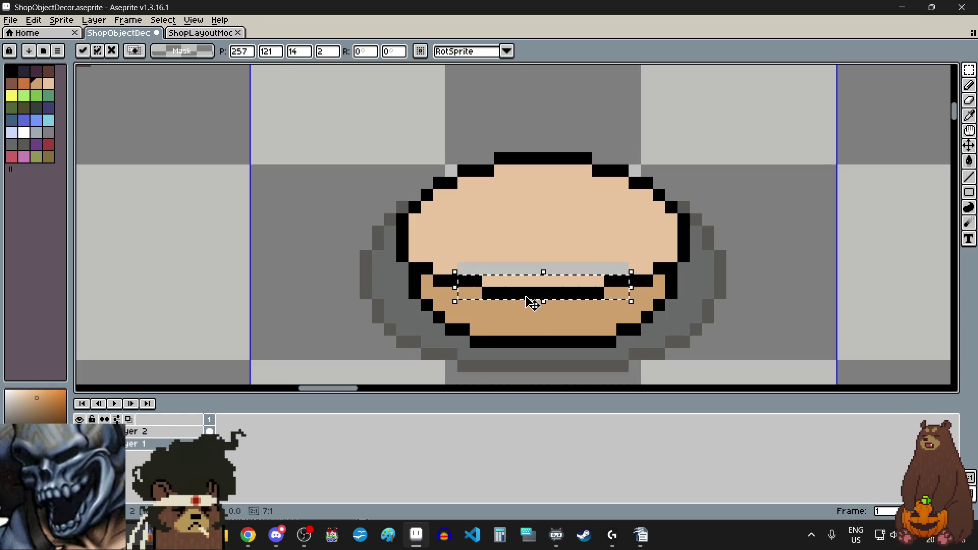
pyautogui.click(793, 280)
pyautogui.moveTo(458, 255)
pyautogui.mouseDown()
pyautogui.moveTo(623, 256)
pyautogui.moveTo(455, 276)
pyautogui.mouseUp()
pyautogui.moveTo(542, 255); pyautogui.dragTo(546, 280)
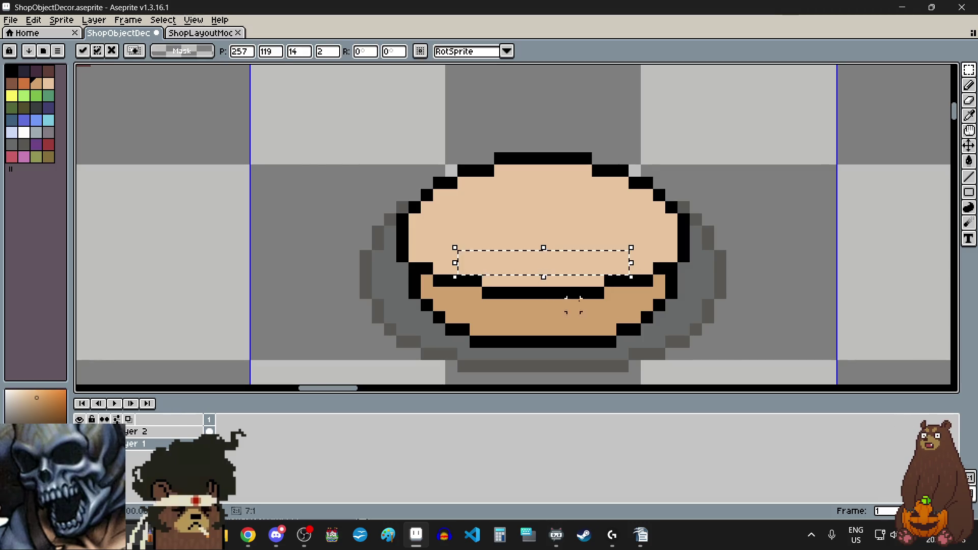
pyautogui.click(781, 280)
pyautogui.scroll(-3, 726, 269)
pyautogui.scroll(-1, 732, 269)
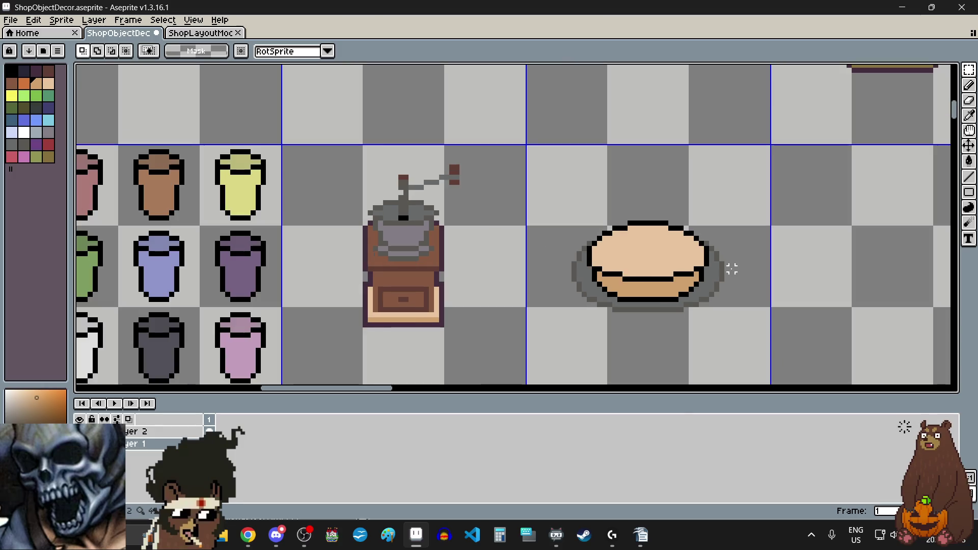
pyautogui.scroll(1, 731, 300)
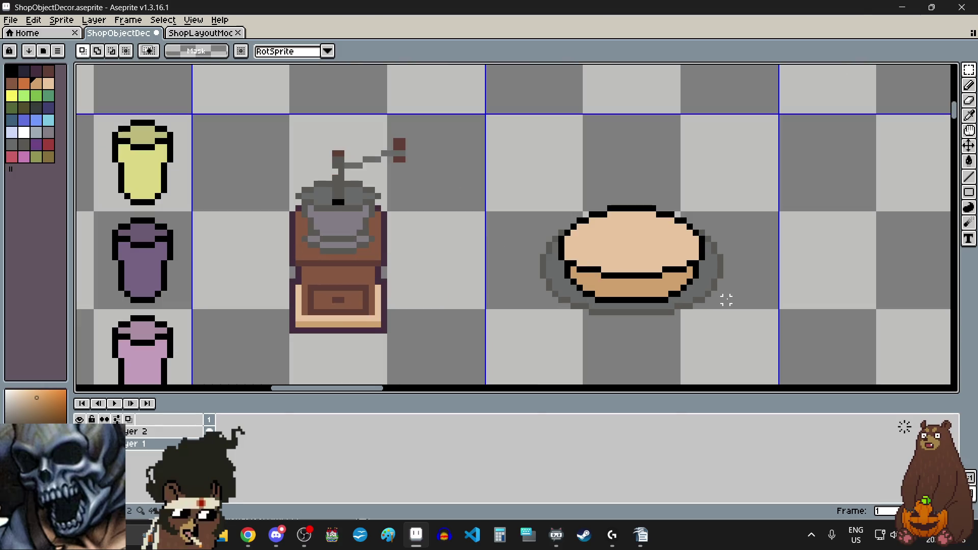
pyautogui.scroll(4, 726, 300)
# Shift the bowl's bottom black outline row up one pixel and commit it.
pyautogui.moveTo(442, 299); pyautogui.dragTo(748, 301)
pyautogui.moveTo(660, 302)
pyautogui.mouseDown()
pyautogui.moveTo(657, 288)
pyautogui.moveTo(568, 282)
pyautogui.mouseUp()
pyautogui.scroll(-4, 564, 280)
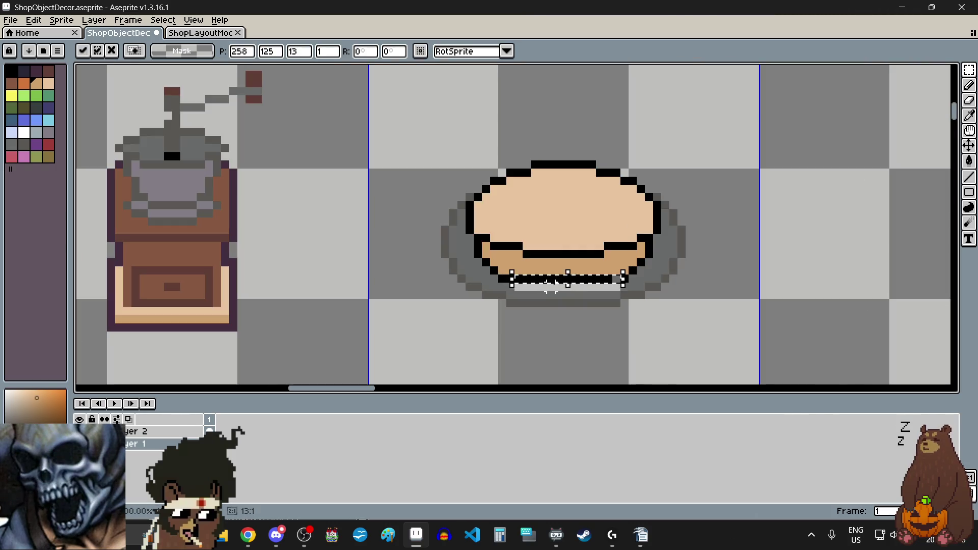
pyautogui.click(679, 334)
pyautogui.scroll(3, 596, 304)
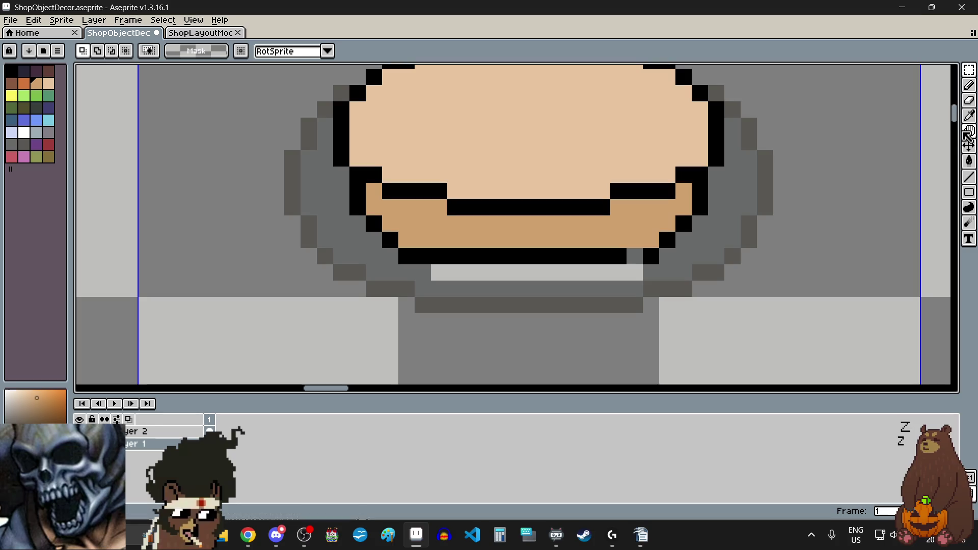
# Eyedrop the dark grey and flood-fill the light grey strip under the bowl.
pyautogui.click(967, 118)
pyautogui.click(685, 250)
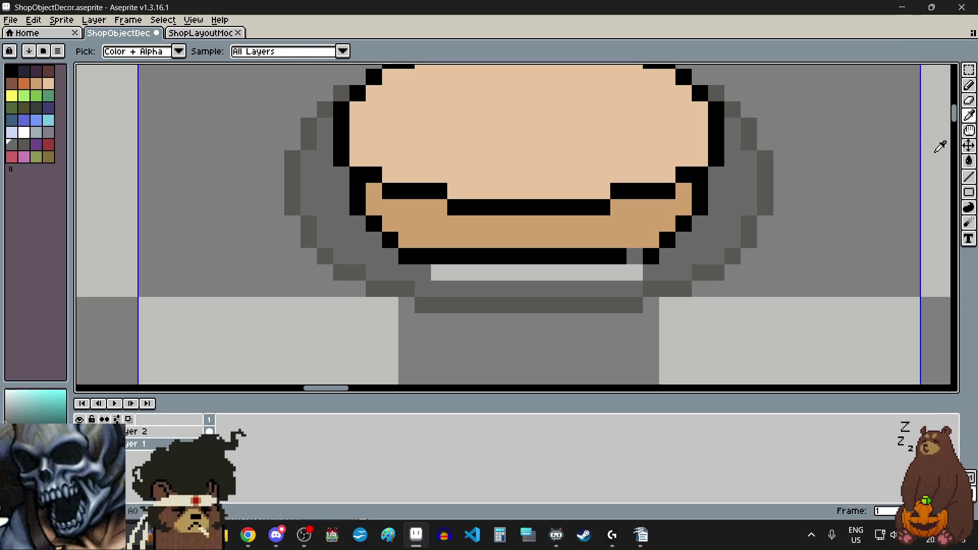
pyautogui.click(968, 161)
pyautogui.click(566, 278)
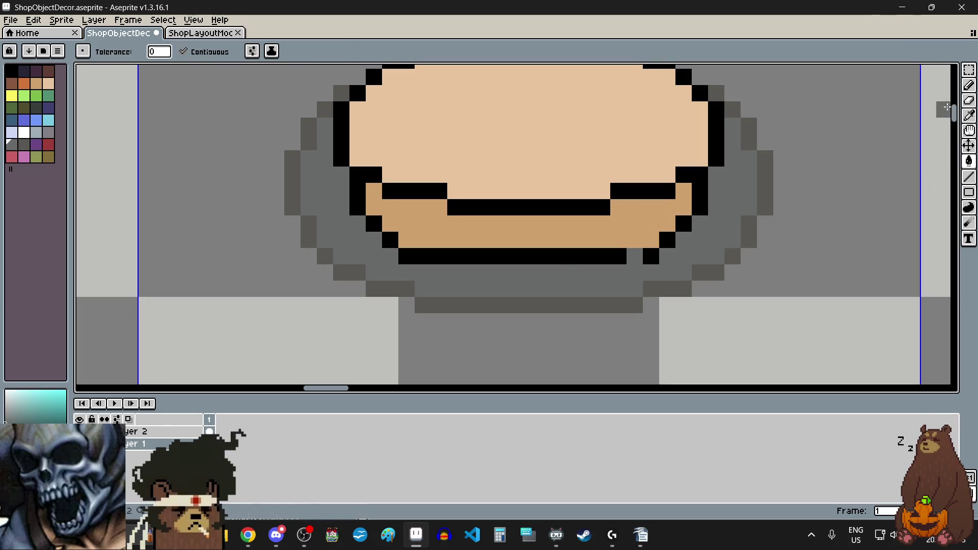
# Pick black from the outline and patch a black pixel at the bowl's bottom edge.
pyautogui.click(969, 116)
pyautogui.click(701, 191)
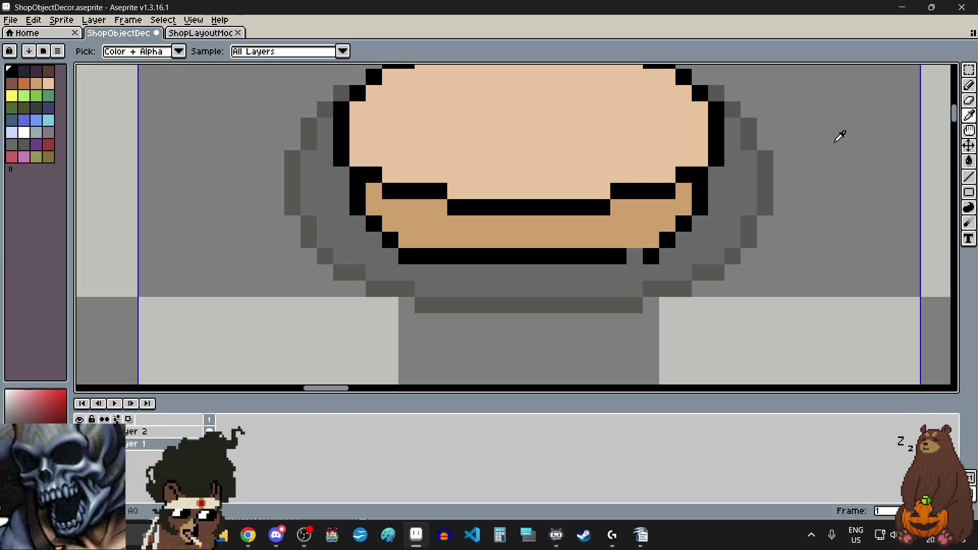
pyautogui.click(969, 85)
pyautogui.click(636, 263)
pyautogui.scroll(-5, 636, 263)
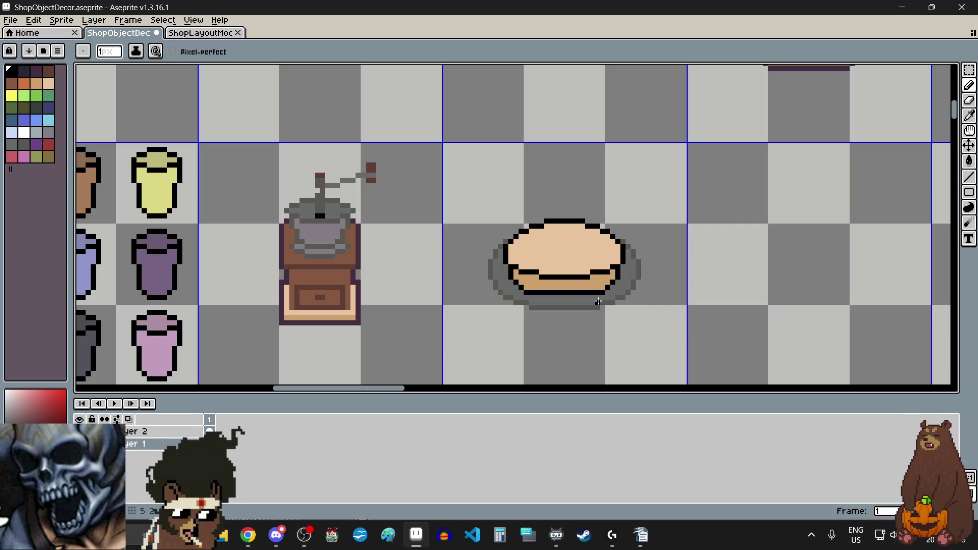
pyautogui.scroll(2, 563, 294)
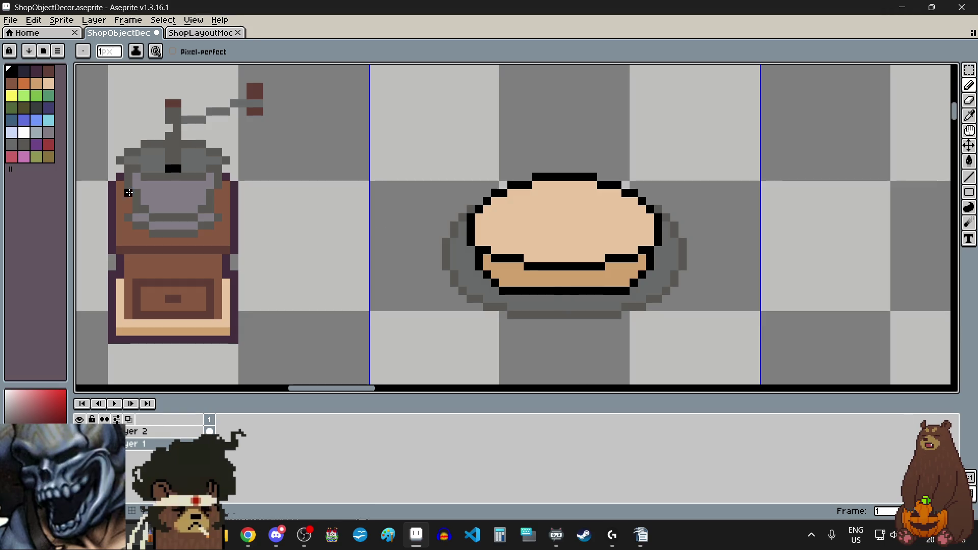
pyautogui.hotkey('alt', 'Tab')
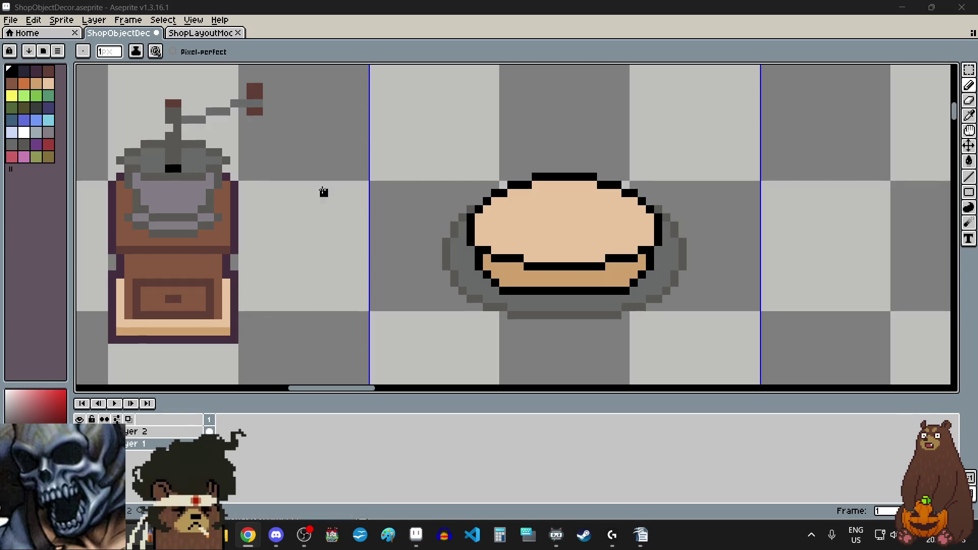
pyautogui.click(48, 145)
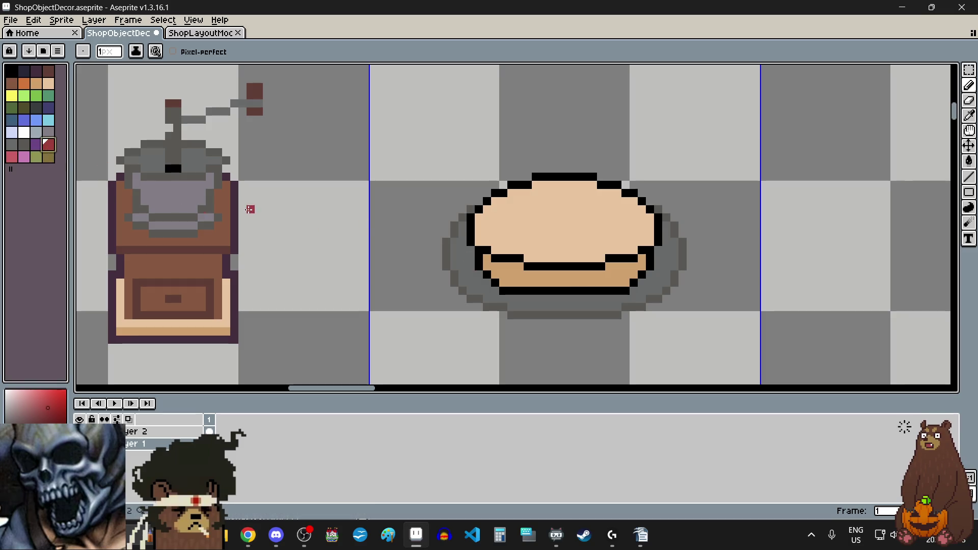
# Switch to the pinker red colour and paint the hourglass's top and bottom bars.
pyautogui.press('0')
pyautogui.scroll(1, 560, 251)
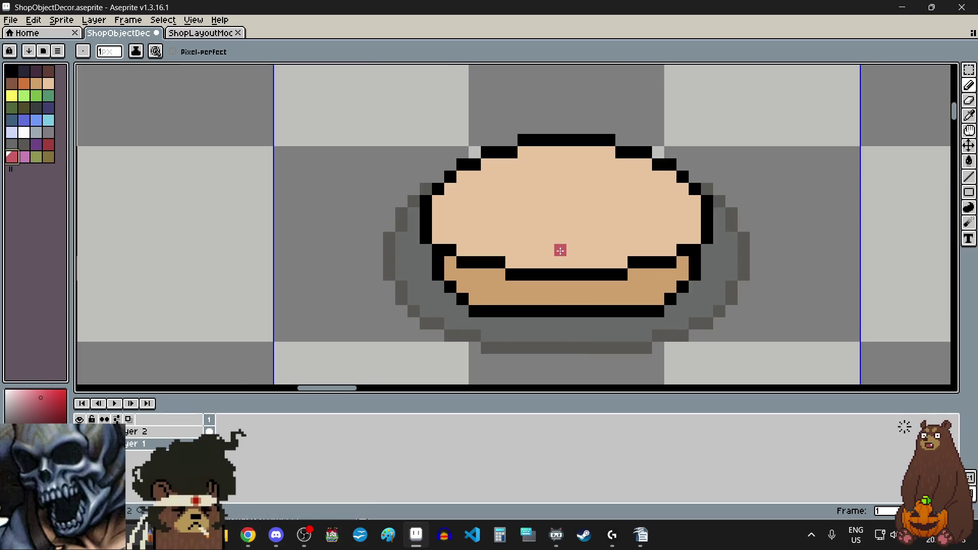
pyautogui.scroll(2, 560, 213)
pyautogui.scroll(-1, 564, 170)
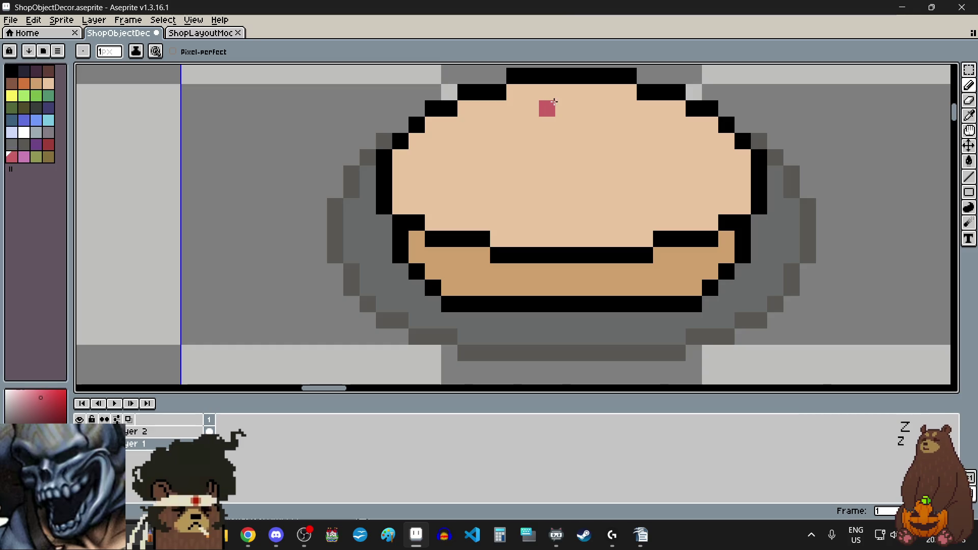
pyautogui.moveTo(548, 103)
pyautogui.mouseDown()
pyautogui.moveTo(596, 108)
pyautogui.moveTo(594, 123)
pyautogui.mouseUp()
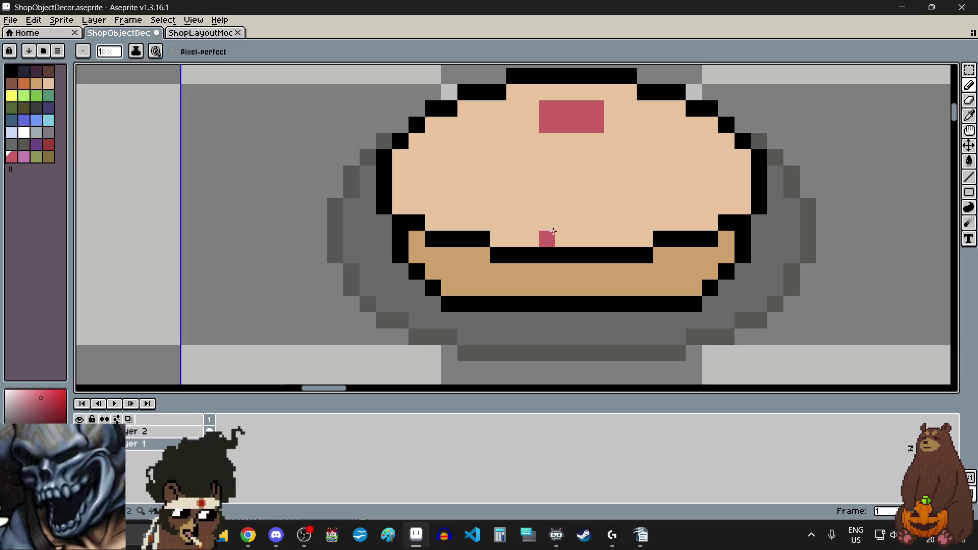
pyautogui.moveTo(547, 220)
pyautogui.mouseDown()
pyautogui.moveTo(595, 216)
pyautogui.moveTo(596, 205)
pyautogui.mouseUp()
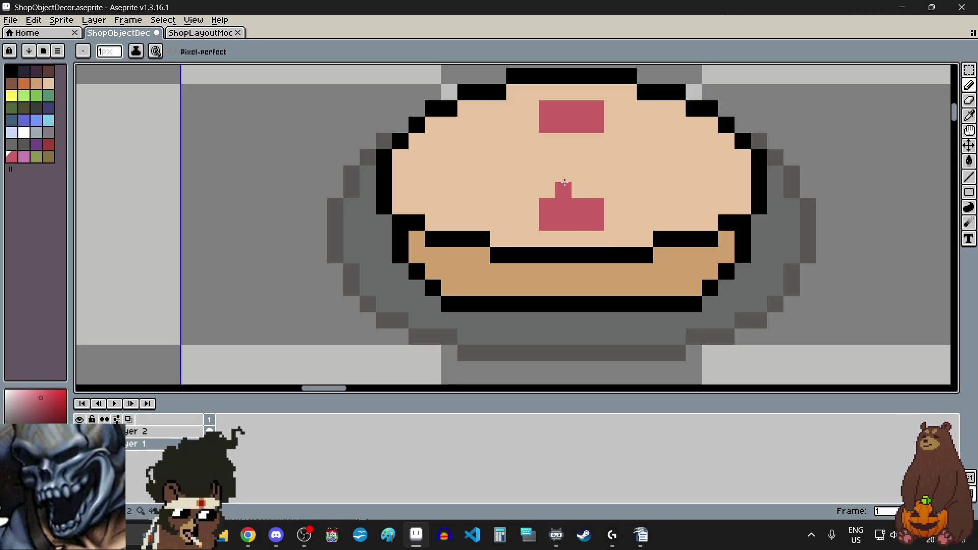
# Extend the top half downward and add stem pixels above the bottom bar.
pyautogui.scroll(-2, 530, 270)
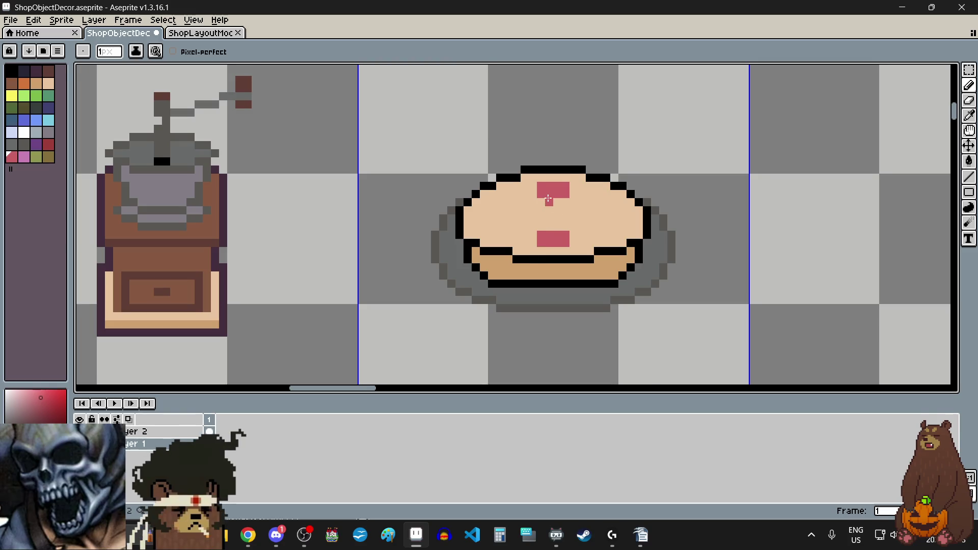
pyautogui.scroll(2, 547, 202)
pyautogui.scroll(1, 547, 201)
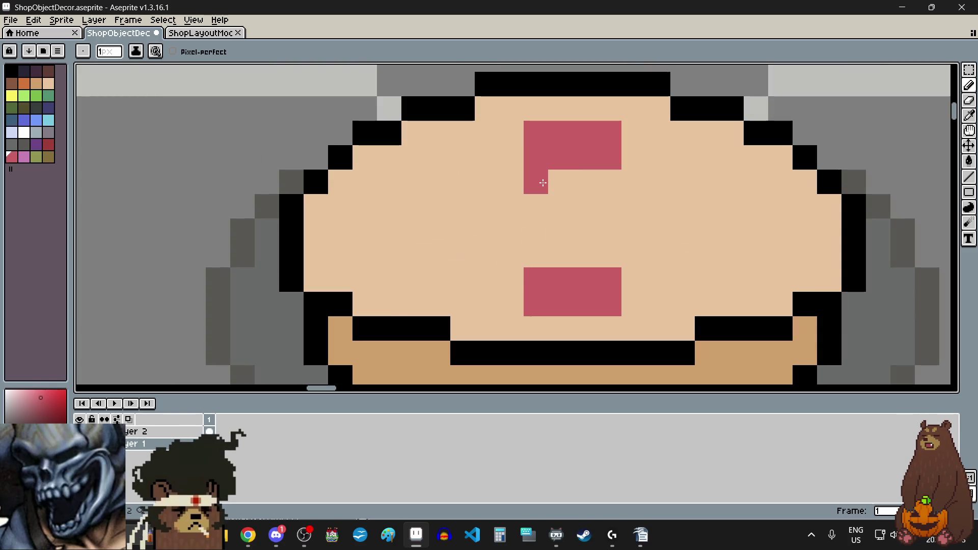
pyautogui.click(585, 182)
pyautogui.click(561, 253)
pyautogui.click(561, 231)
pyautogui.click(584, 231)
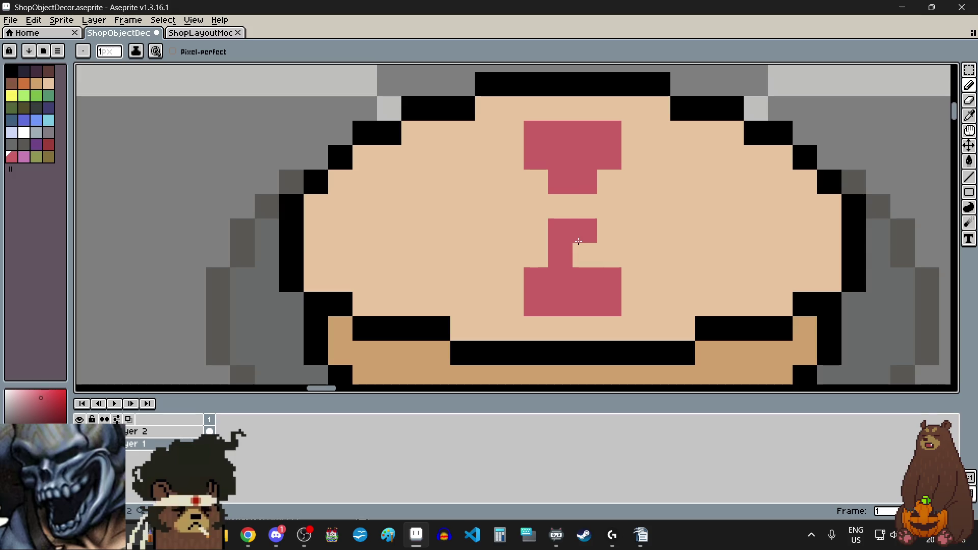
pyautogui.click(582, 252)
# Undo the misplaced stem pixels, repaint two above the bottom bar, and remove a stray pixel.
pyautogui.press('v')
pyautogui.hotkey('ctrl', 'z')
pyautogui.hotkey('ctrl', 'z')
pyautogui.hotkey('ctrl', 'z')
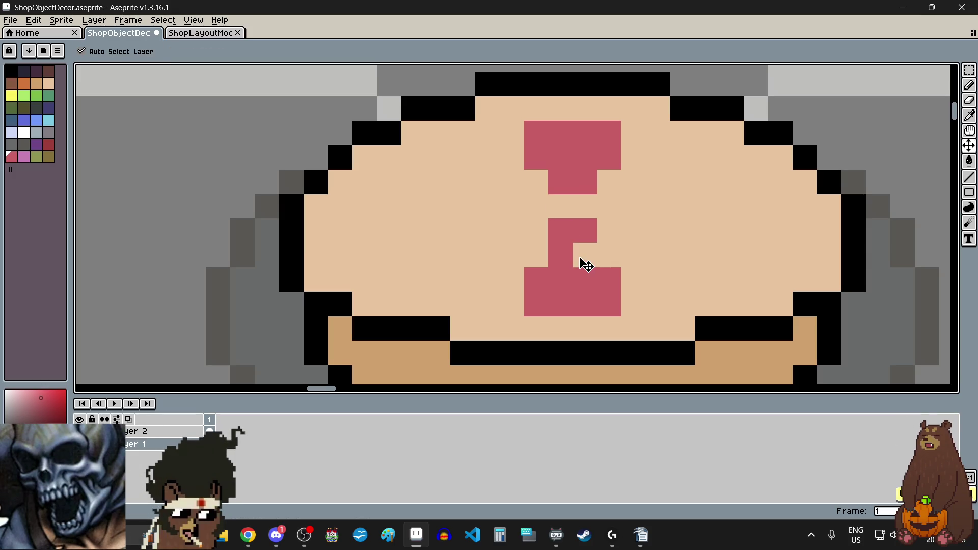
pyautogui.press('b')
pyautogui.click(561, 255)
pyautogui.click(585, 254)
pyautogui.scroll(-3, 560, 244)
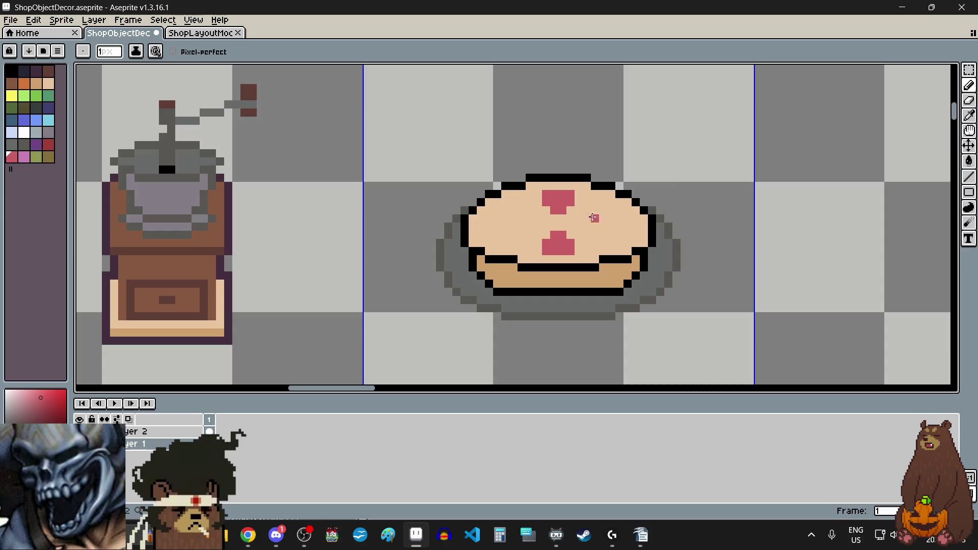
pyautogui.scroll(3, 554, 224)
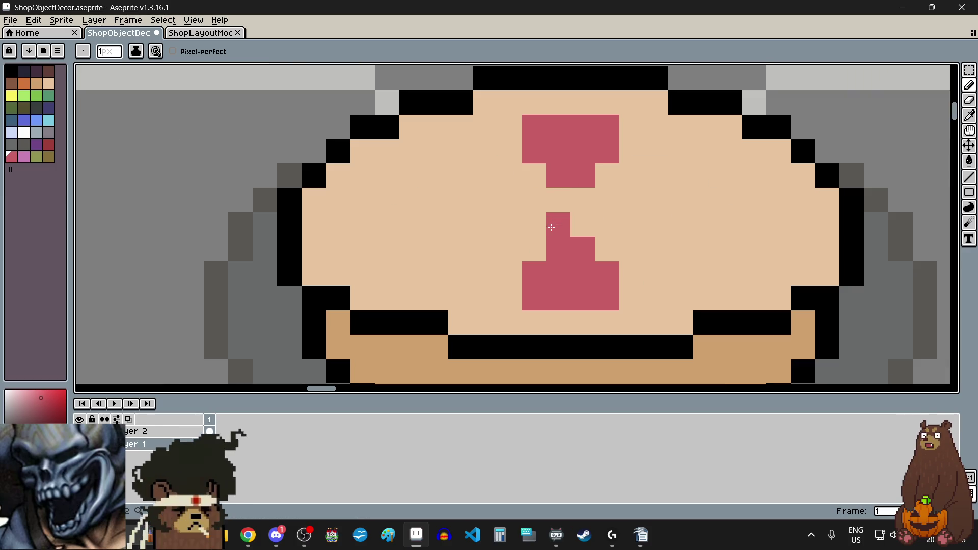
pyautogui.scroll(-3, 580, 194)
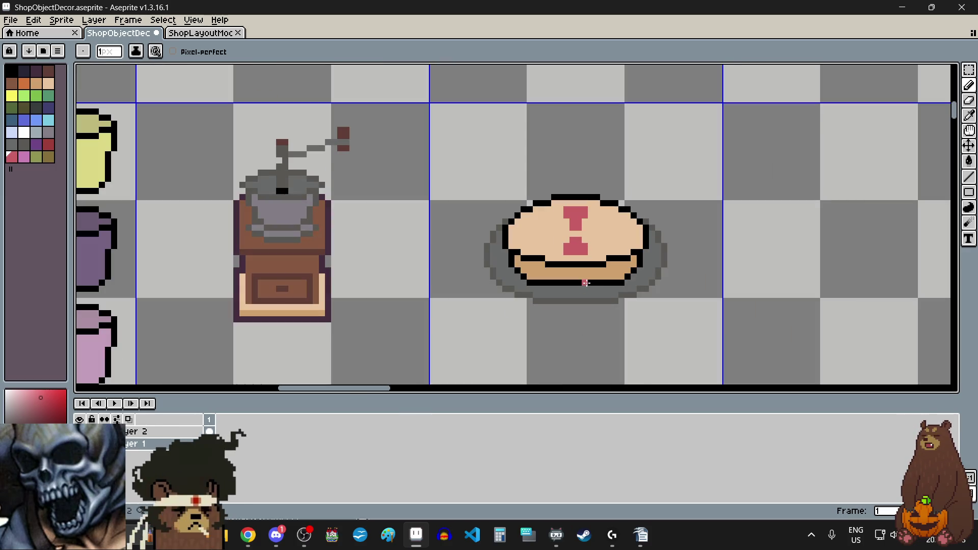
pyautogui.scroll(2, 582, 216)
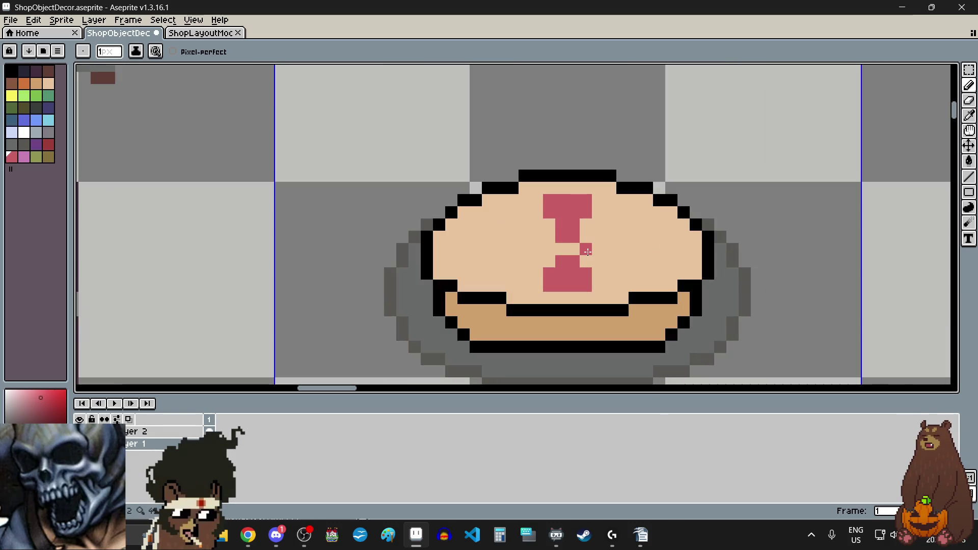
pyautogui.click(590, 257)
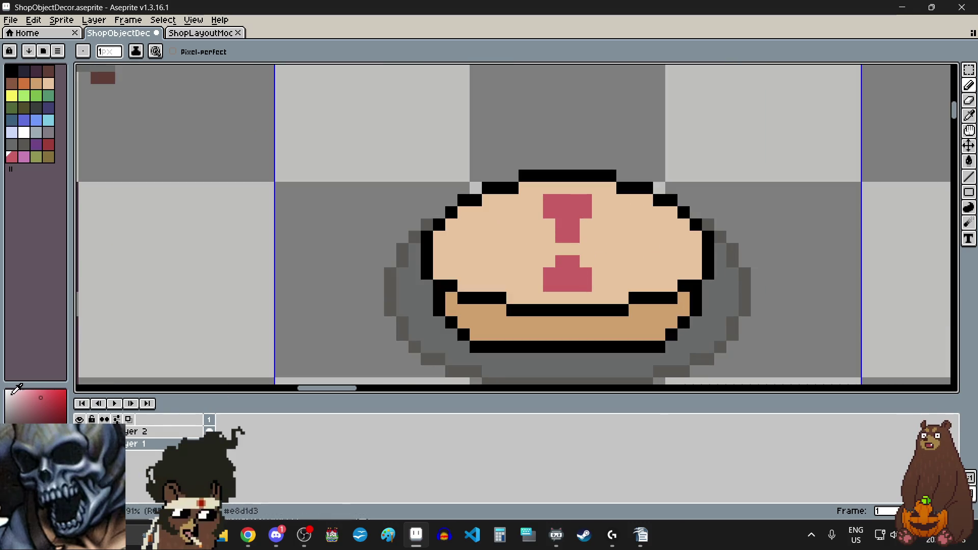
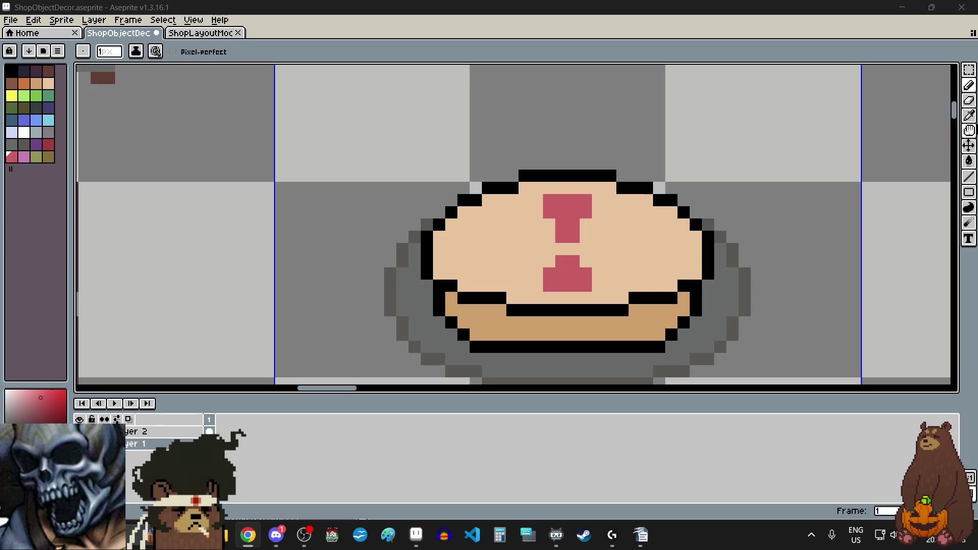
# Sample the pie's peach colour, scroll to the empty cell on its right, and select the Pencil.
pyautogui.press('i')
pyautogui.click(644, 236)
pyautogui.scroll(-1, 619, 237)
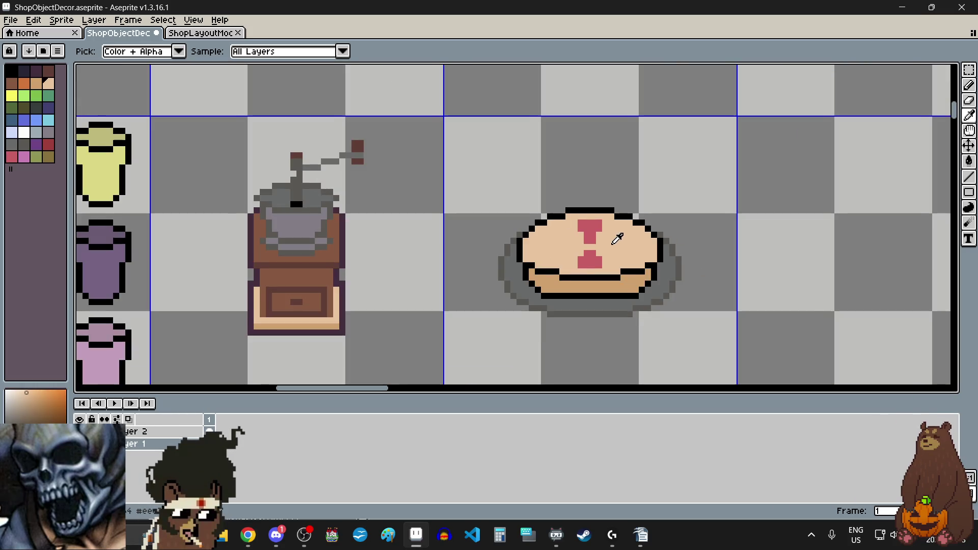
pyautogui.hscroll(5, 617, 238)
pyautogui.scroll(2, 618, 236)
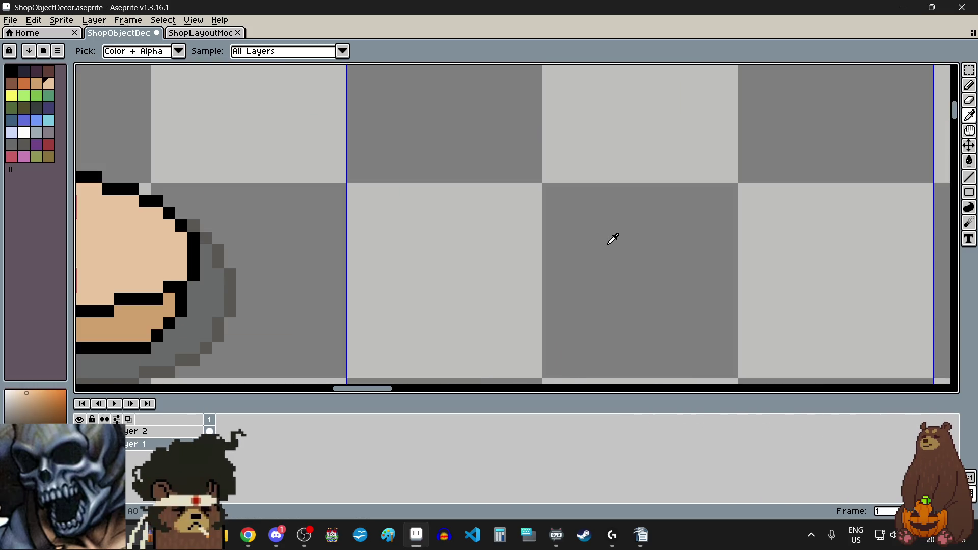
pyautogui.click(968, 85)
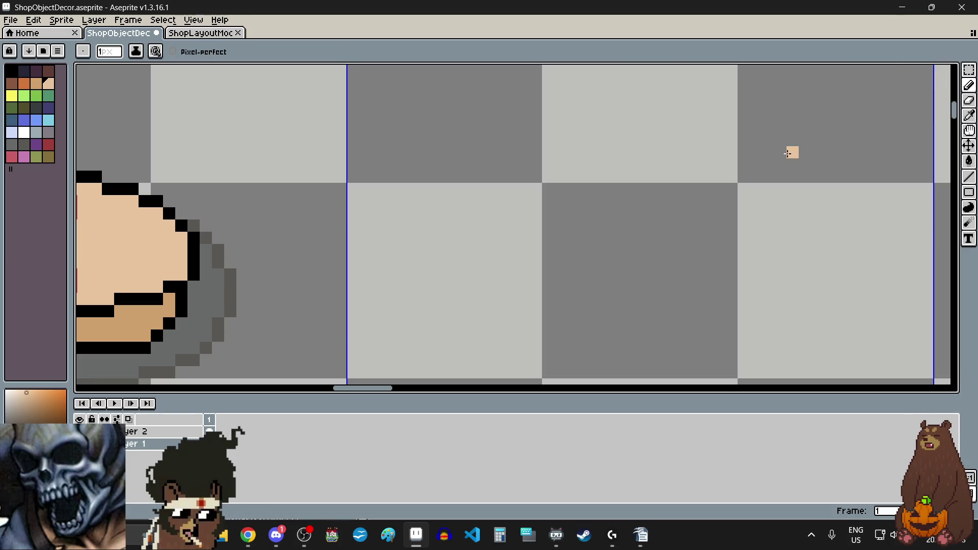
pyautogui.hotkey('alt', 'Tab')
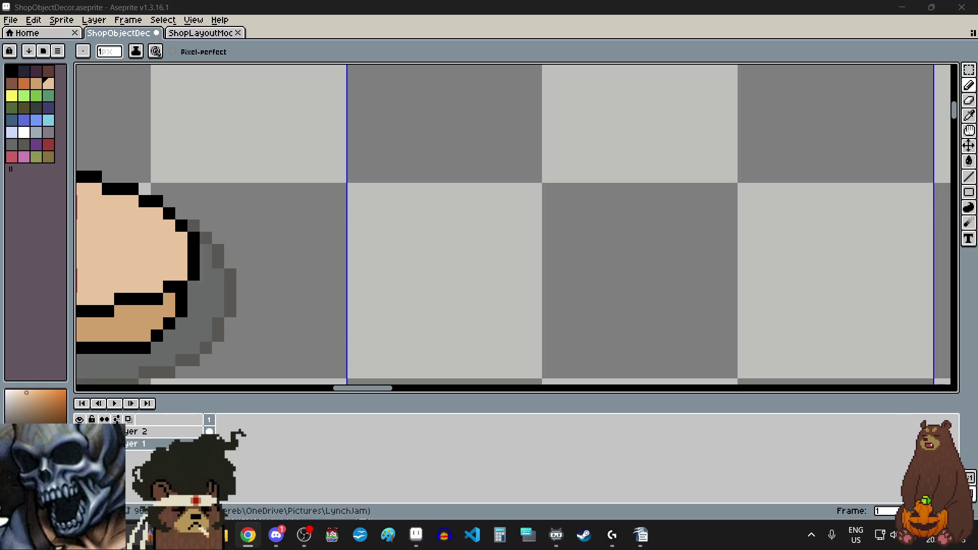
pyautogui.hotkey('alt', 'Tab')
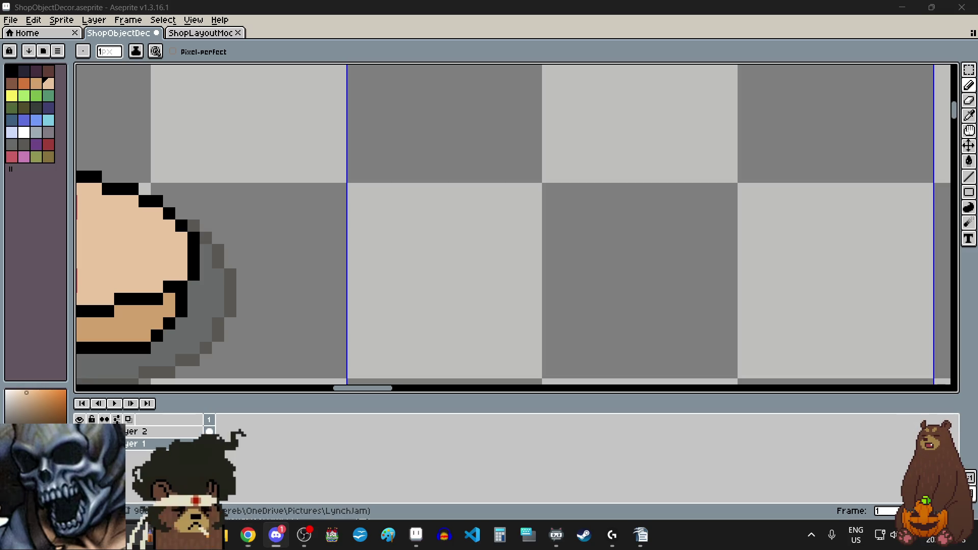
pyautogui.hotkey('alt', 'Tab')
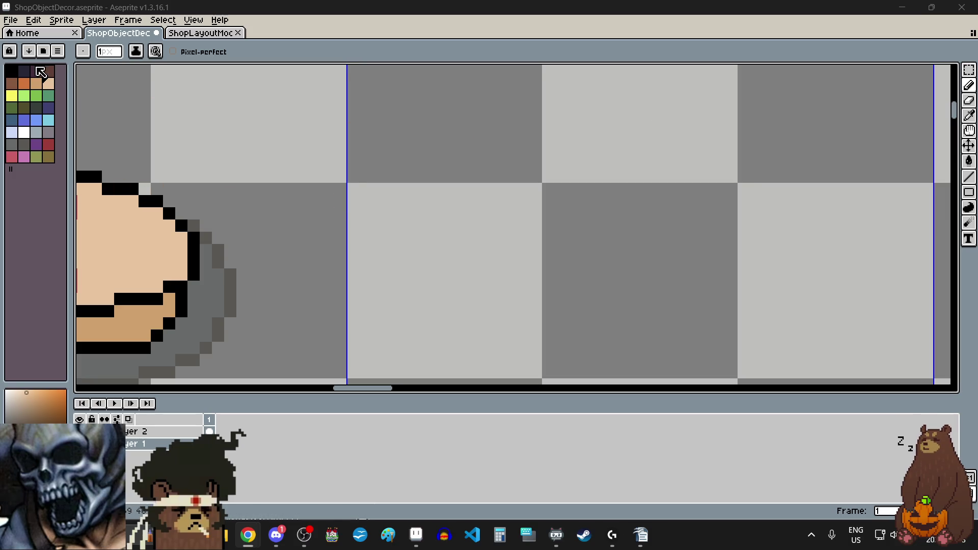
# Choose black and pencil the first finger's top and upper sides.
pyautogui.click(11, 71)
pyautogui.scroll(1, 609, 212)
pyautogui.scroll(-1, 639, 212)
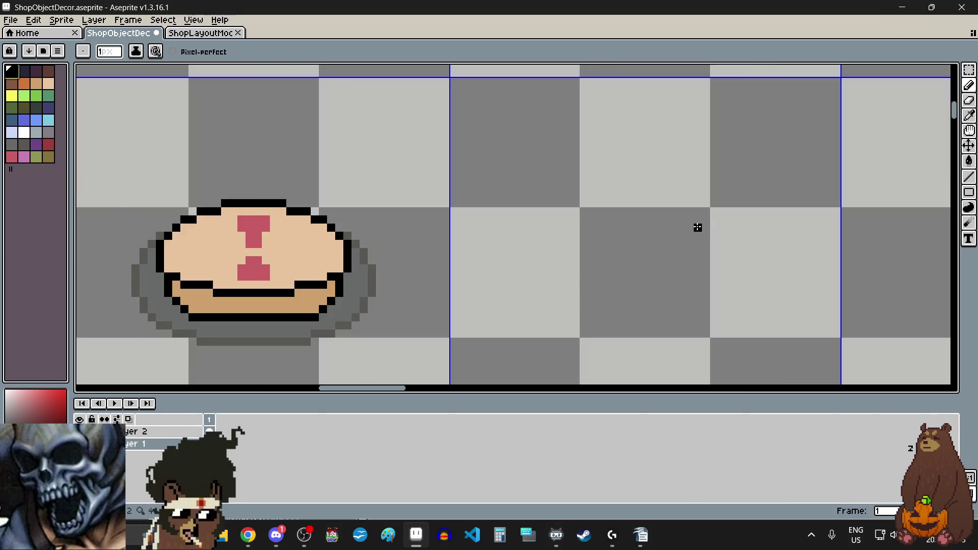
pyautogui.scroll(2, 677, 214)
pyautogui.click(514, 186)
pyautogui.click(532, 182)
pyautogui.click(557, 183)
pyautogui.click(508, 207)
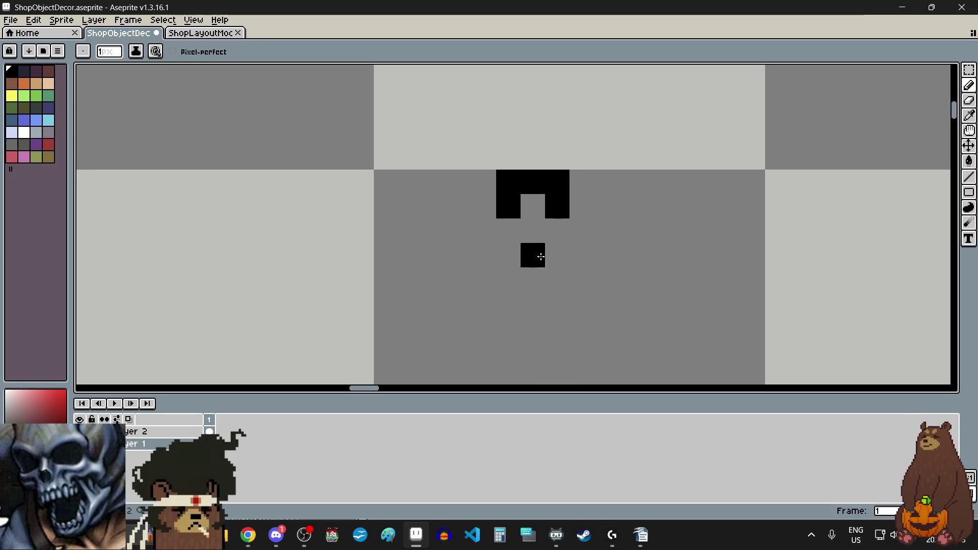
pyautogui.click(509, 230)
pyautogui.click(557, 231)
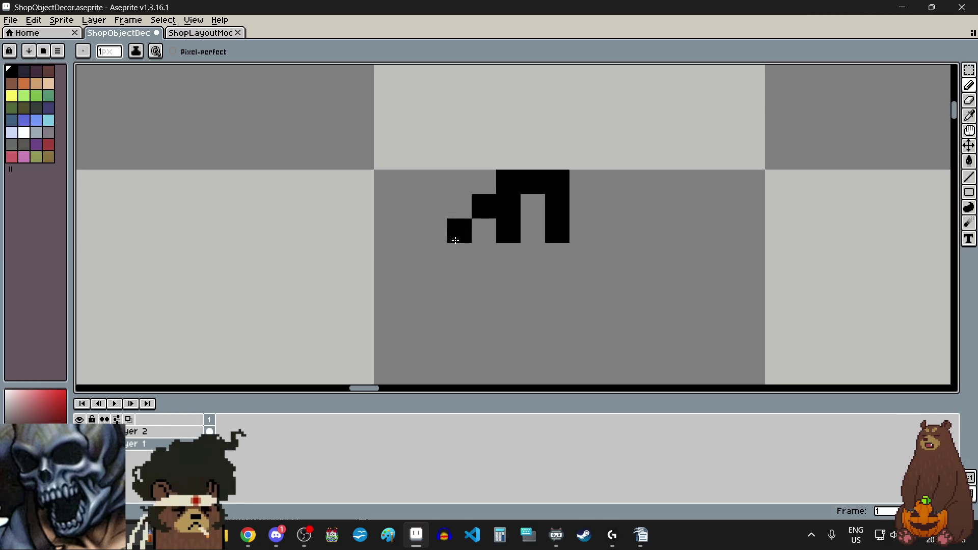
# Draw the long vertical finger lines, through the little finger and the start of the right edge.
pyautogui.moveTo(459, 231); pyautogui.dragTo(456, 268)
pyautogui.scroll(-1, 485, 254)
pyautogui.scroll(1, 484, 318)
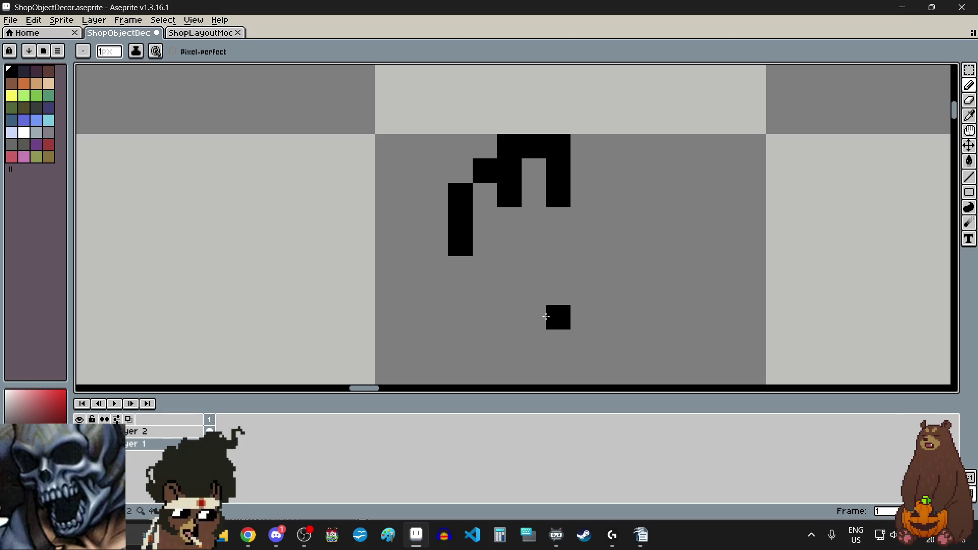
pyautogui.click(460, 268)
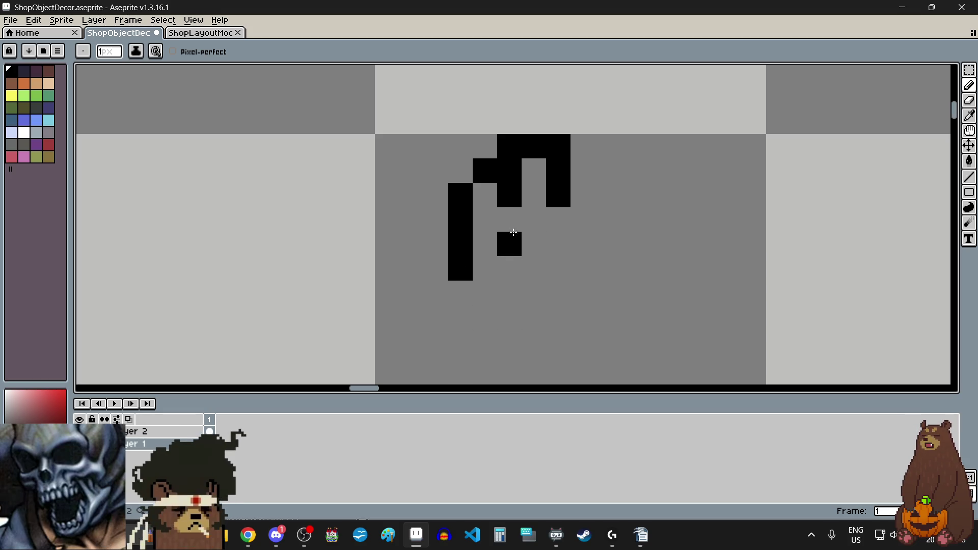
pyautogui.moveTo(509, 240)
pyautogui.mouseDown()
pyautogui.moveTo(509, 222)
pyautogui.moveTo(515, 264)
pyautogui.mouseUp()
pyautogui.moveTo(561, 225); pyautogui.dragTo(562, 263)
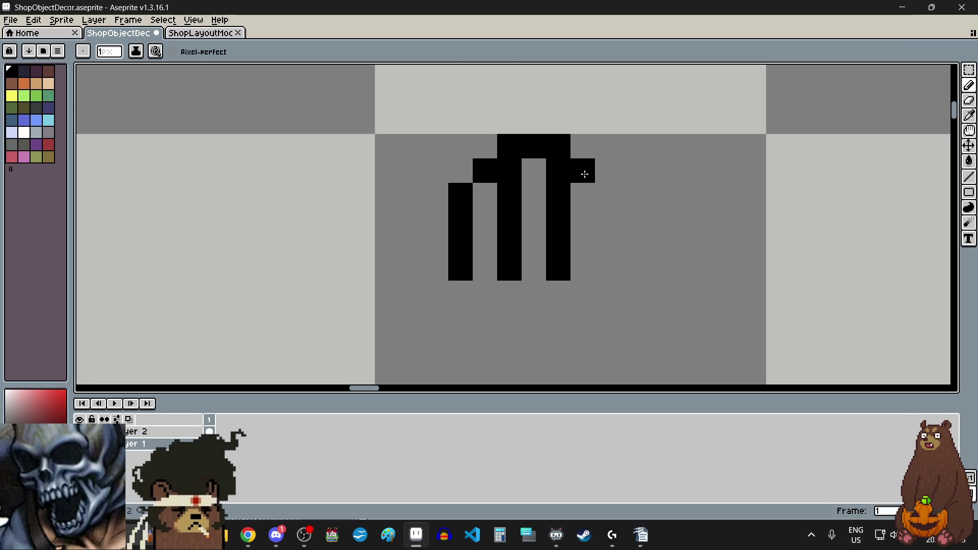
pyautogui.moveTo(582, 170)
pyautogui.mouseDown()
pyautogui.moveTo(604, 194)
pyautogui.moveTo(607, 265)
pyautogui.mouseUp()
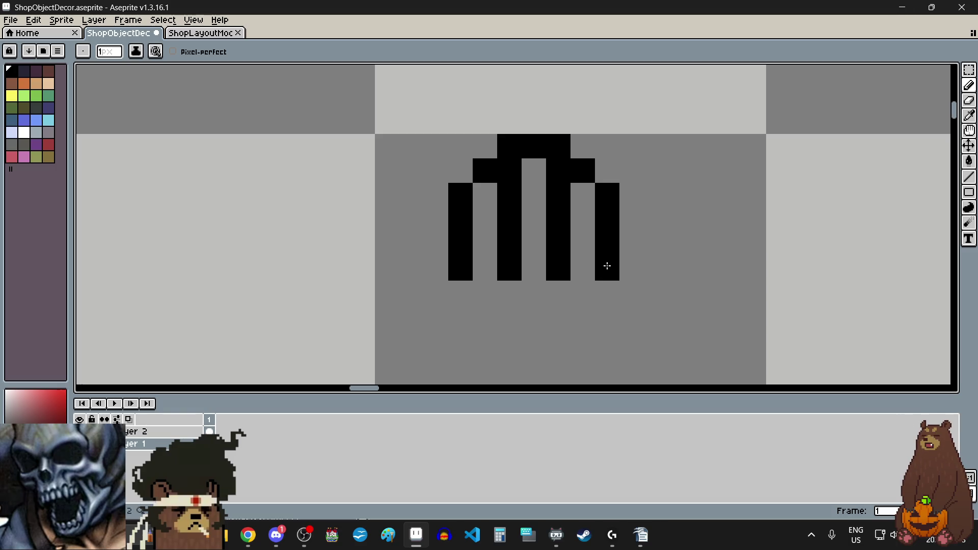
pyautogui.moveTo(629, 216)
pyautogui.mouseDown()
pyautogui.moveTo(665, 270)
pyautogui.moveTo(657, 346)
pyautogui.mouseUp()
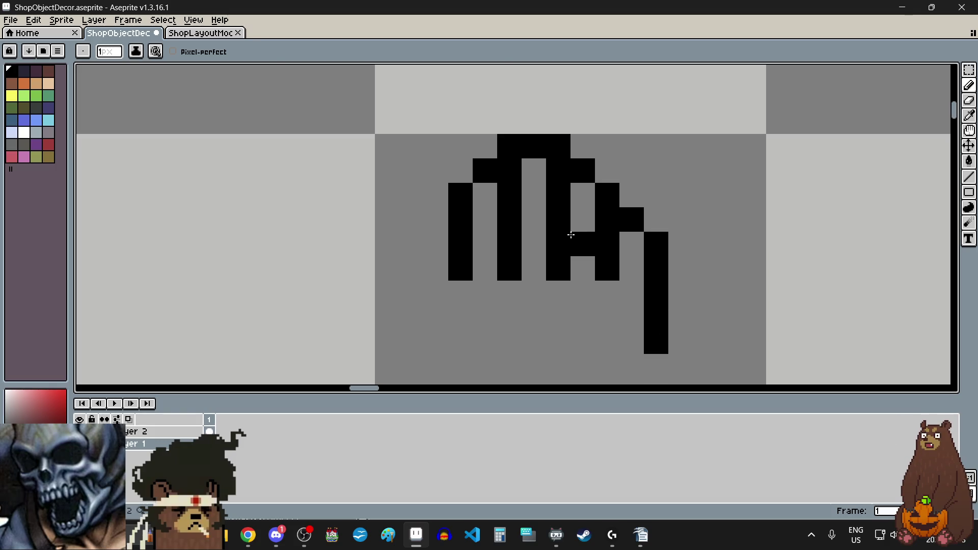
# Draw the hand's bottom edge and join the right edge to the bottom corner.
pyautogui.scroll(-4, 566, 316)
pyautogui.scroll(4, 566, 315)
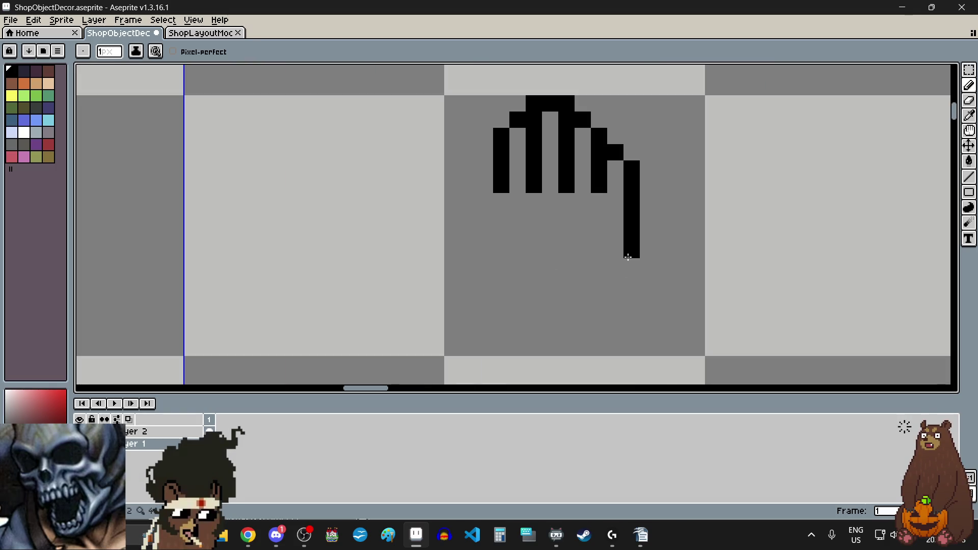
pyautogui.click(628, 260)
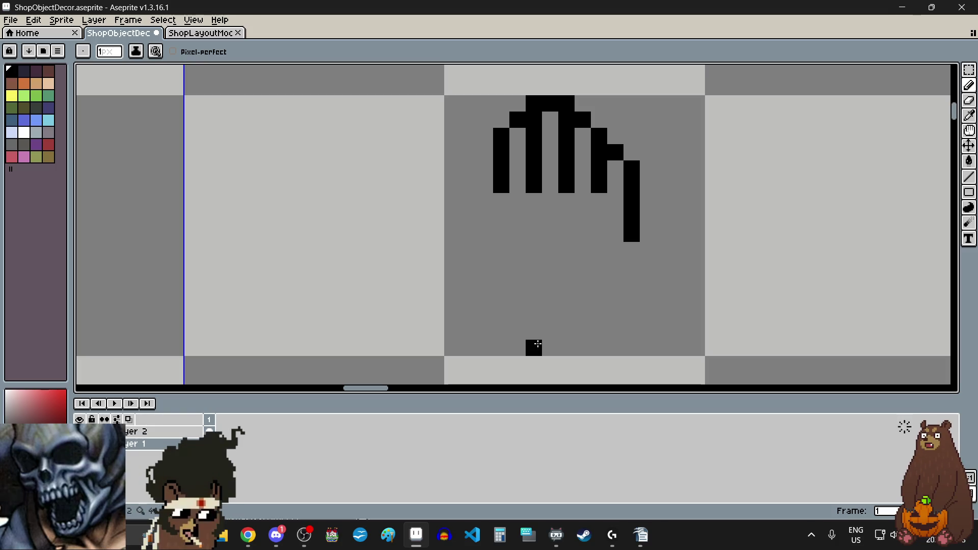
pyautogui.moveTo(506, 350); pyautogui.dragTo(607, 340)
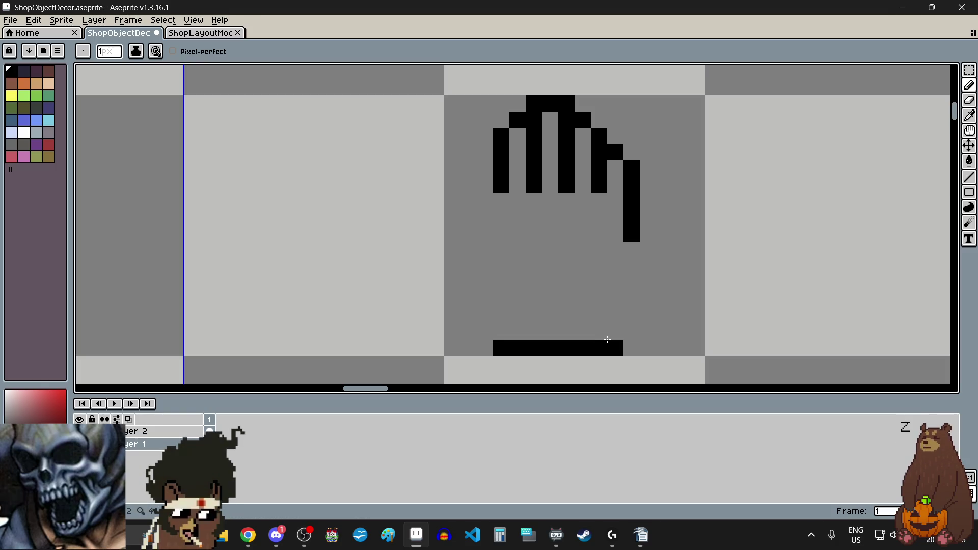
pyautogui.scroll(1, 631, 331)
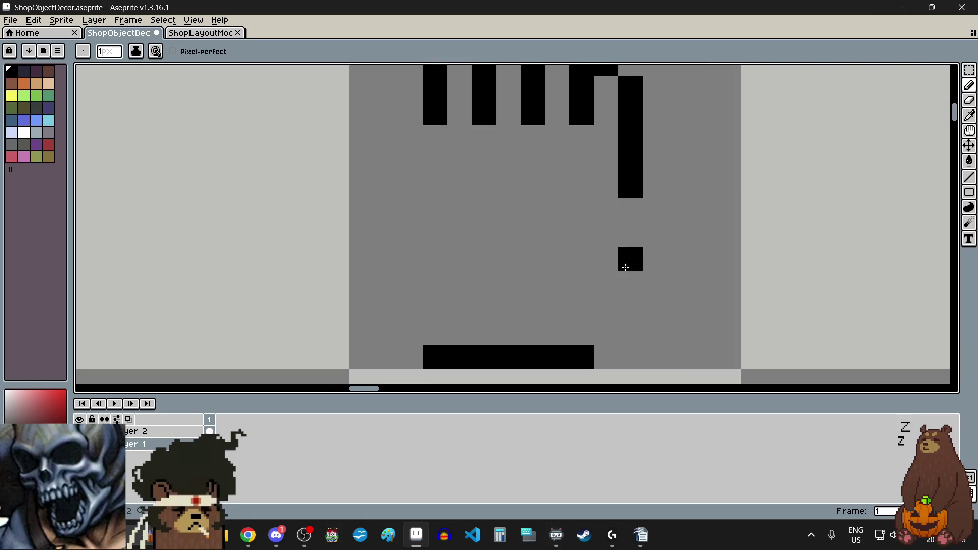
pyautogui.moveTo(625, 217)
pyautogui.mouseDown()
pyautogui.moveTo(622, 312)
pyautogui.moveTo(604, 332)
pyautogui.mouseUp()
pyautogui.scroll(-3, 606, 283)
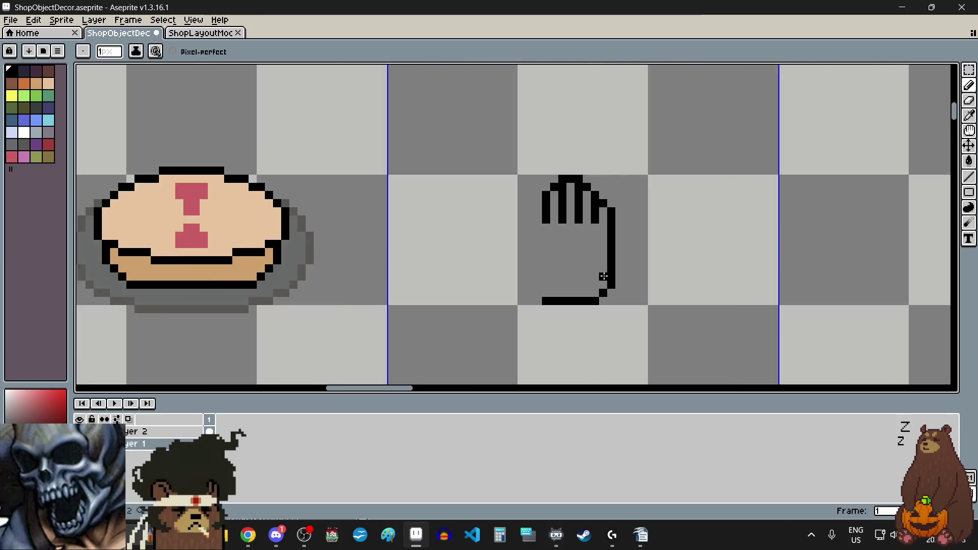
pyautogui.hscroll(-2, 622, 285)
pyautogui.click(969, 69)
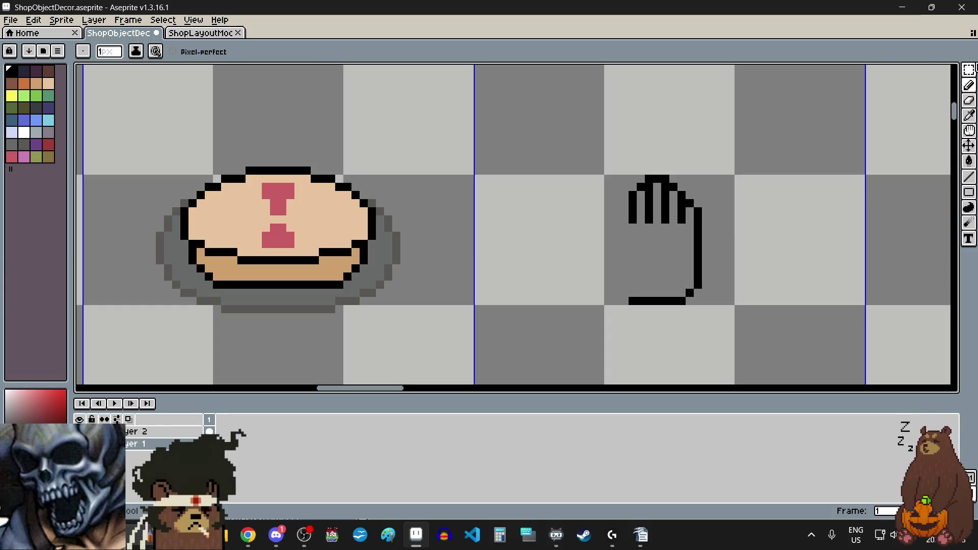
# Marquee-select the hand outline, move it right within its cell, and deselect.
pyautogui.click(892, 72)
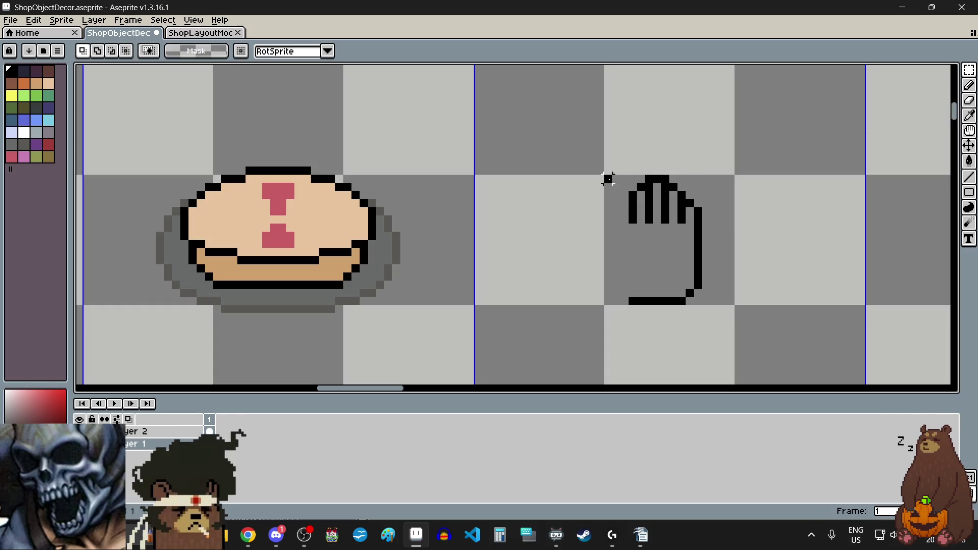
pyautogui.moveTo(606, 172)
pyautogui.mouseDown()
pyautogui.moveTo(721, 317)
pyautogui.moveTo(734, 316)
pyautogui.mouseUp()
pyautogui.moveTo(695, 277); pyautogui.dragTo(727, 277)
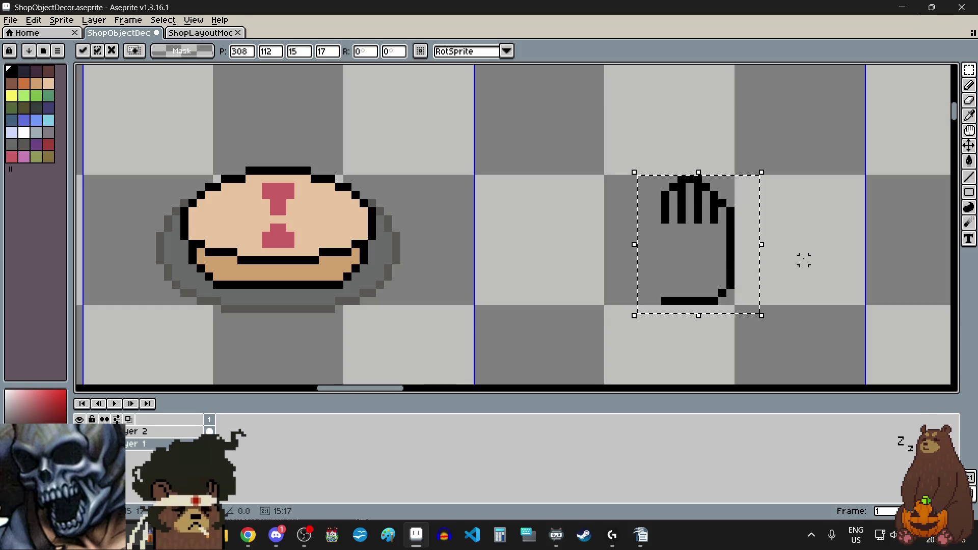
pyautogui.hotkey('ctrl', 'd')
# Pencil the hand's left edge below the fingers and begin the thumb pixels.
pyautogui.press('i')
pyautogui.scroll(3, 681, 291)
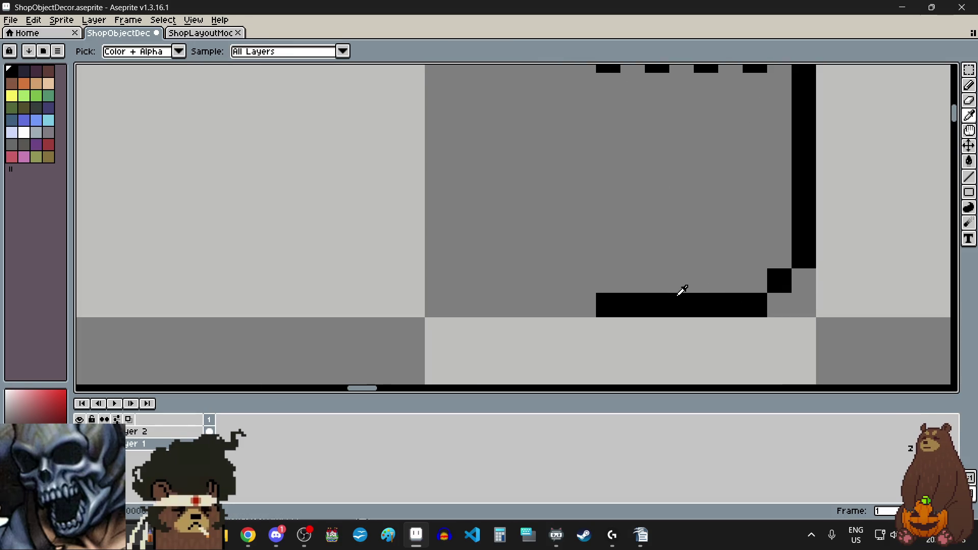
pyautogui.scroll(-2, 670, 299)
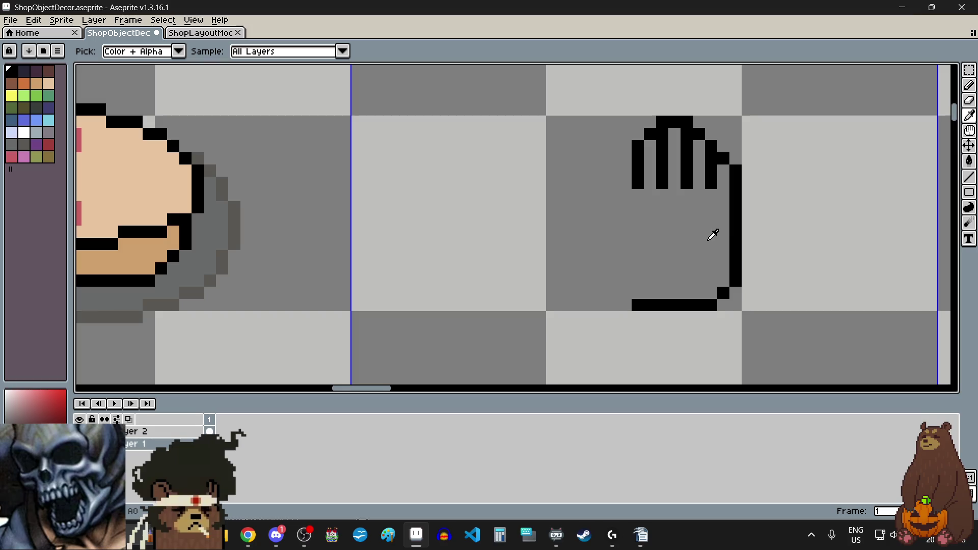
pyautogui.press('b')
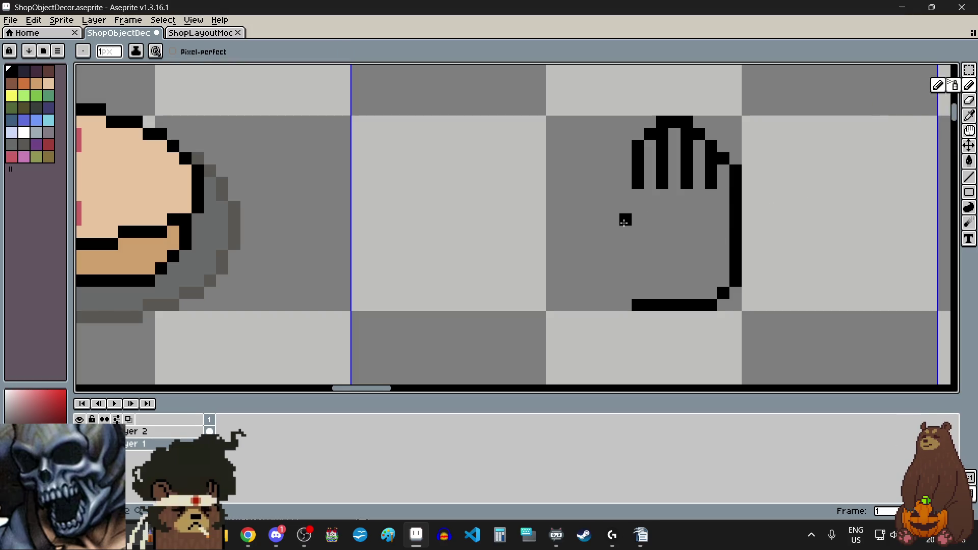
pyautogui.scroll(1, 624, 218)
pyautogui.scroll(1, 675, 202)
pyautogui.moveTo(626, 196); pyautogui.dragTo(626, 322)
pyautogui.scroll(-1, 579, 249)
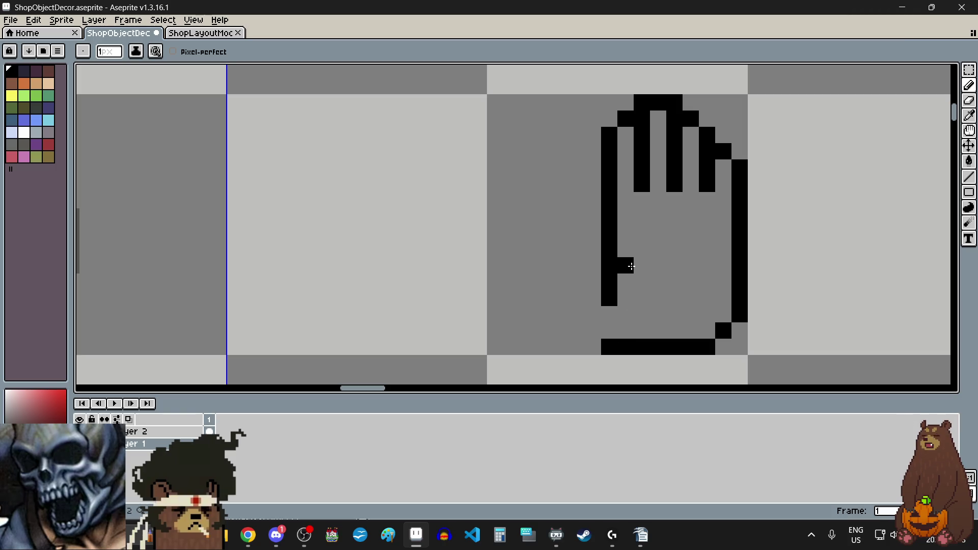
pyautogui.click(626, 250)
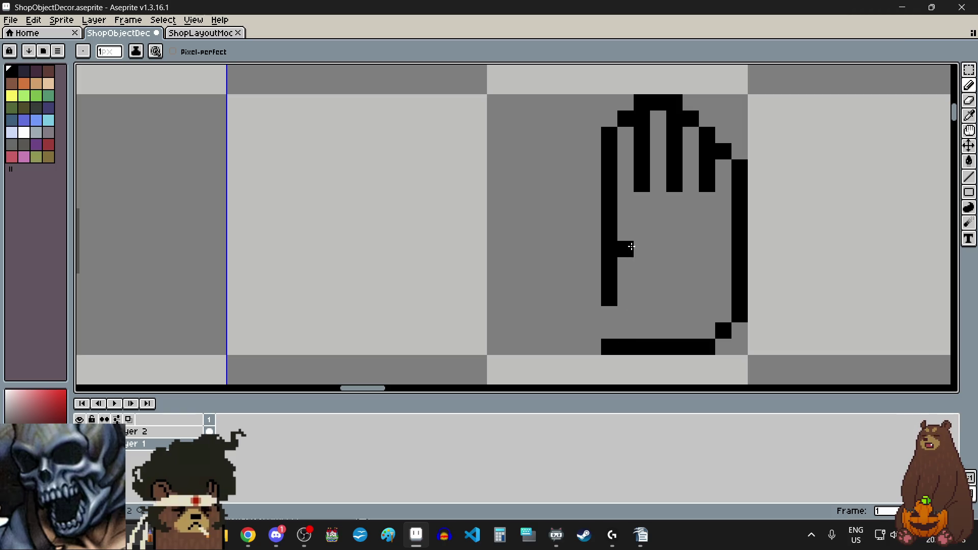
# Add a thumb pixel and erase three pixels at the bottom of the hand's left edge.
pyautogui.click(641, 265)
pyautogui.click(968, 105)
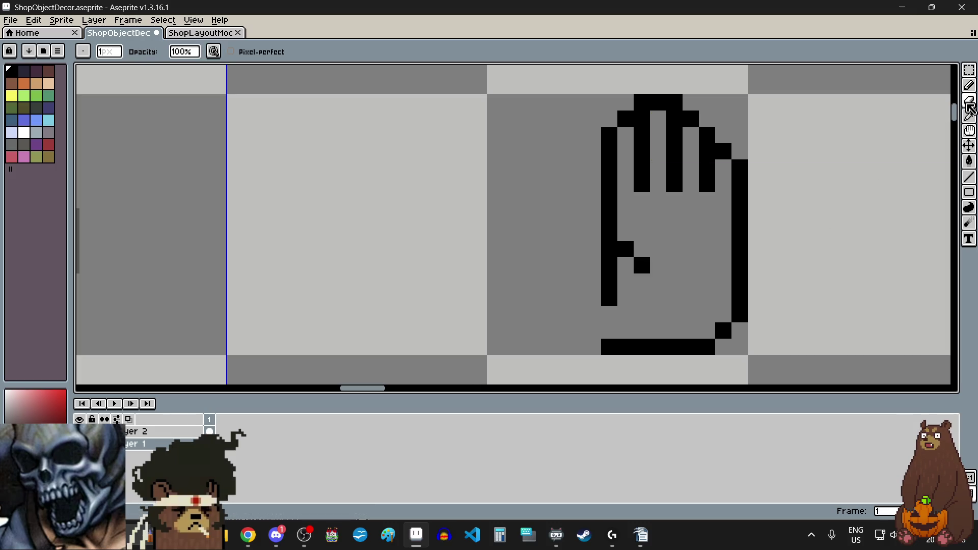
pyautogui.click(609, 282)
pyautogui.click(609, 298)
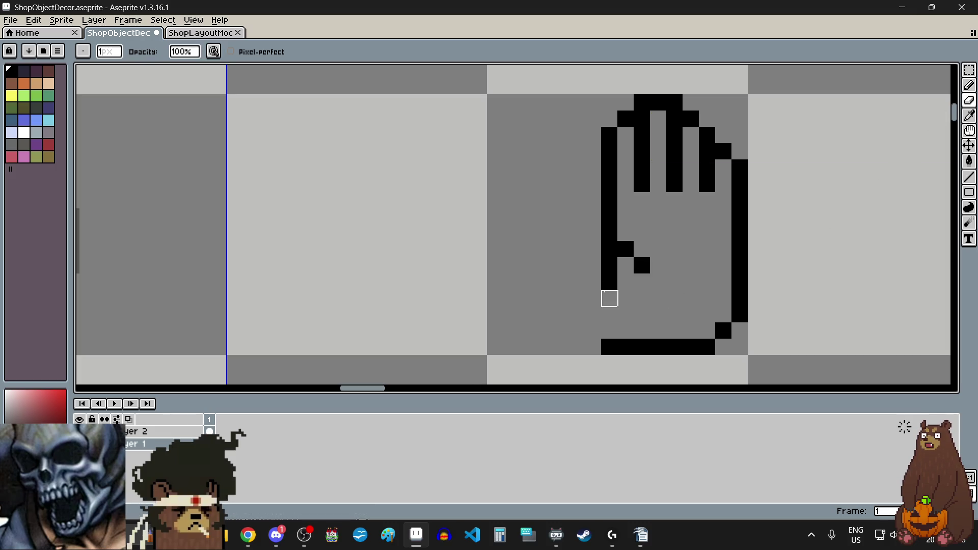
pyautogui.click(609, 265)
pyautogui.click(969, 85)
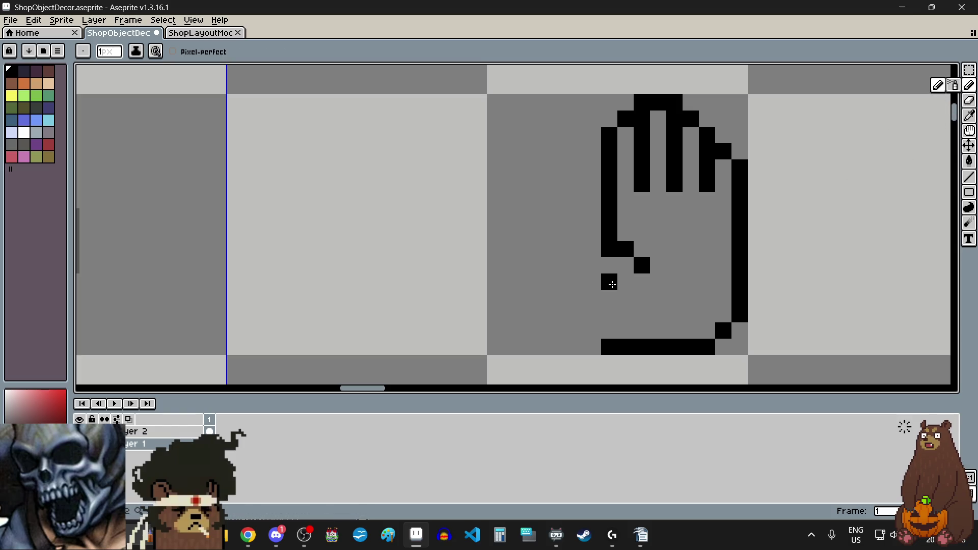
# Draw the thumb's top edge and stepped diagonal underside, undoing one stray pixel.
pyautogui.click(590, 249)
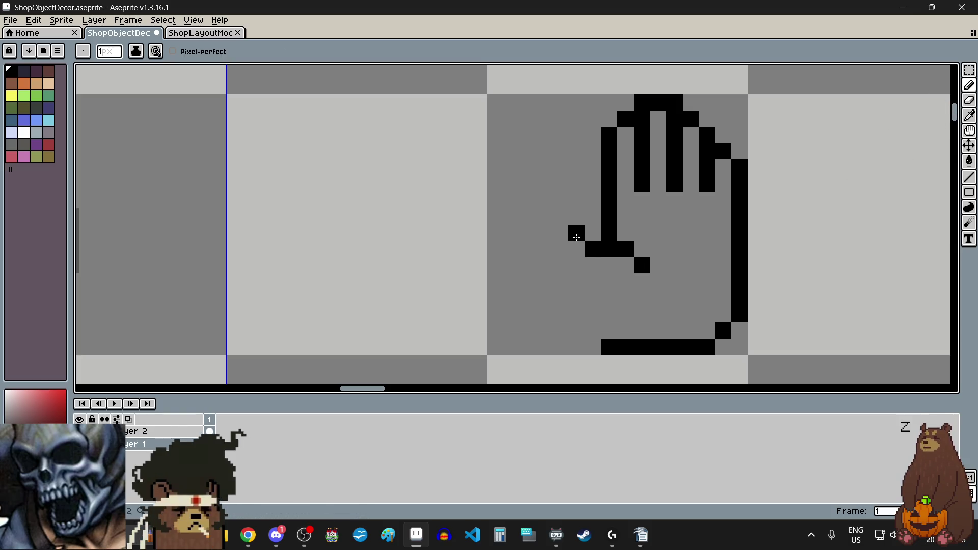
pyautogui.moveTo(575, 237)
pyautogui.mouseDown()
pyautogui.moveTo(561, 216)
pyautogui.moveTo(545, 216)
pyautogui.mouseUp()
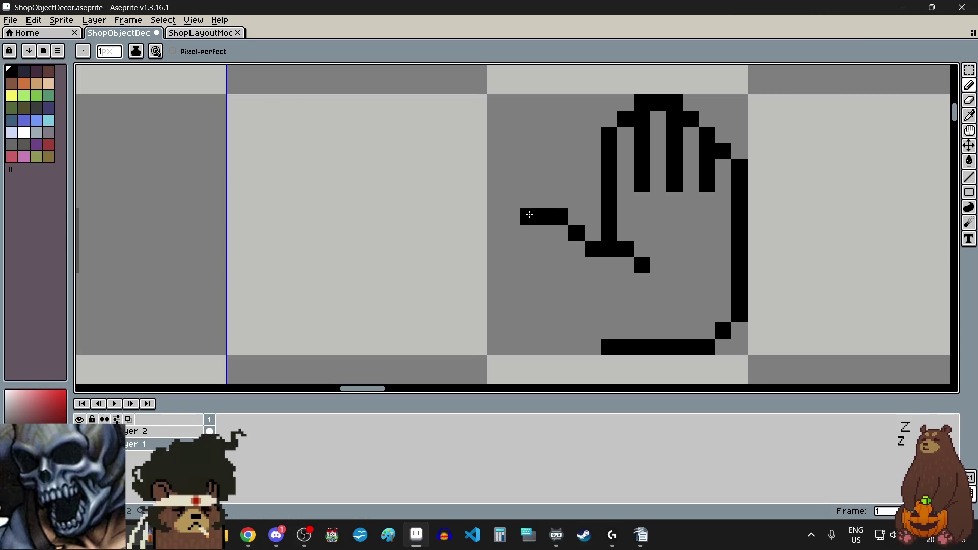
pyautogui.moveTo(527, 240); pyautogui.dragTo(614, 316)
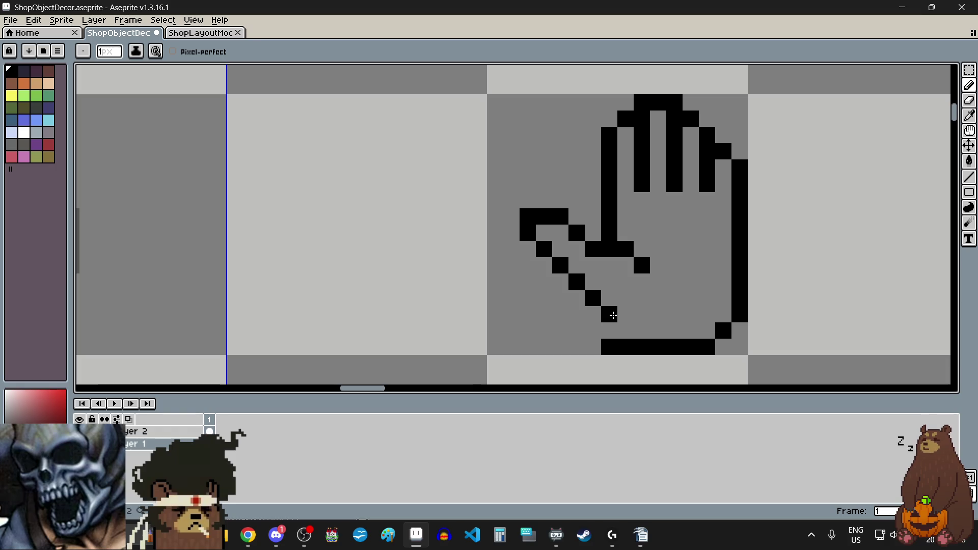
pyautogui.hotkey('ctrl', 'z')
pyautogui.click(527, 247)
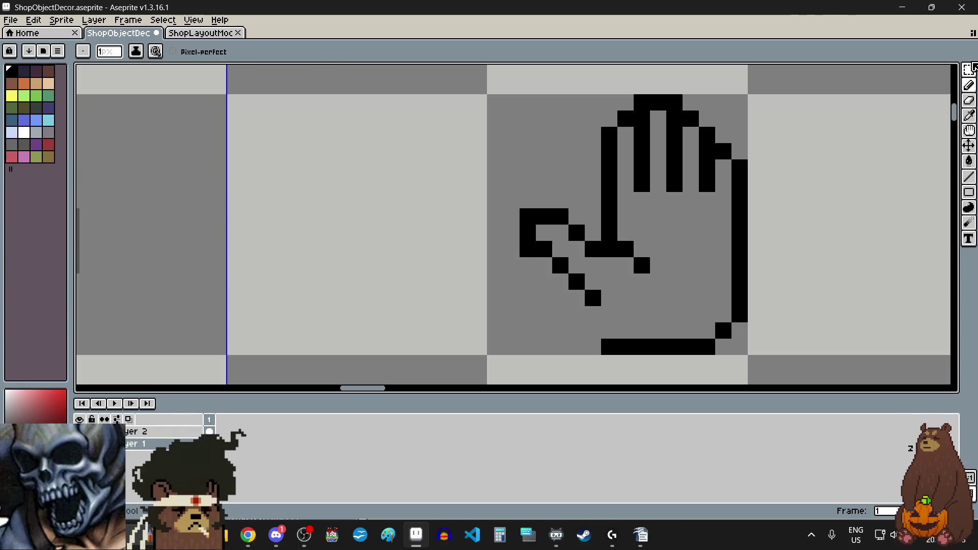
# Move the thumb's diagonal edge pixels down one pixel and deselect.
pyautogui.press('m')
pyautogui.click(543, 250)
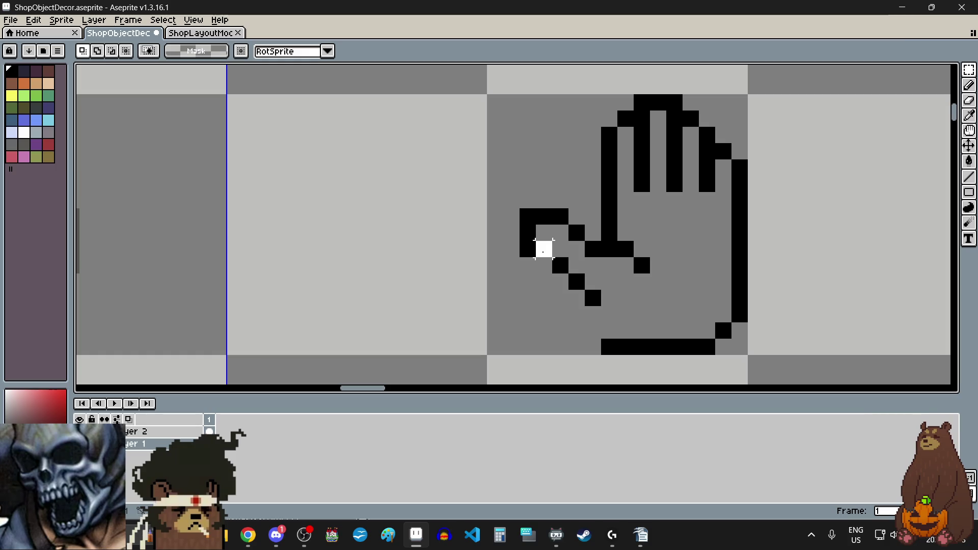
pyautogui.moveTo(535, 242); pyautogui.dragTo(618, 307)
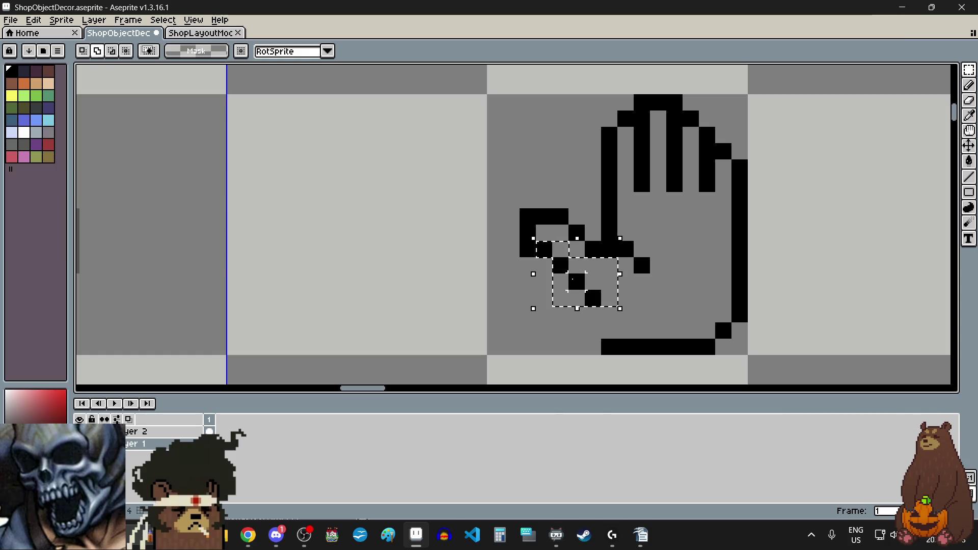
pyautogui.moveTo(576, 281); pyautogui.dragTo(580, 303)
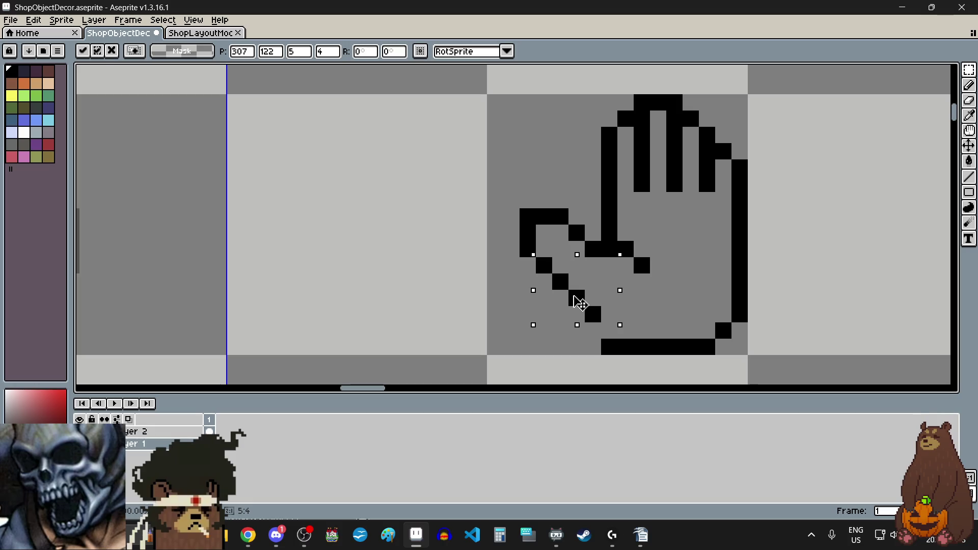
pyautogui.press('Return')
pyautogui.click(886, 199)
pyautogui.click(969, 85)
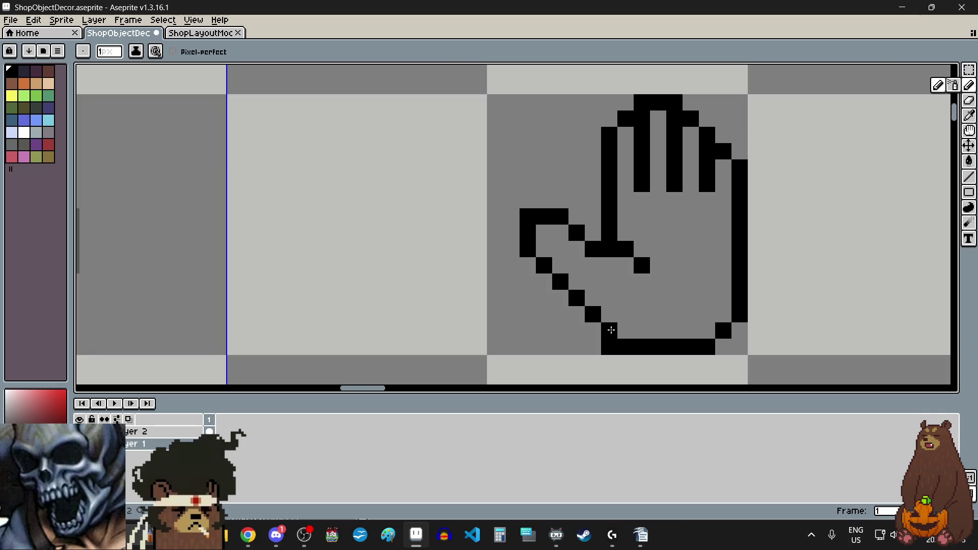
pyautogui.scroll(-4, 609, 328)
pyautogui.scroll(1, 774, 263)
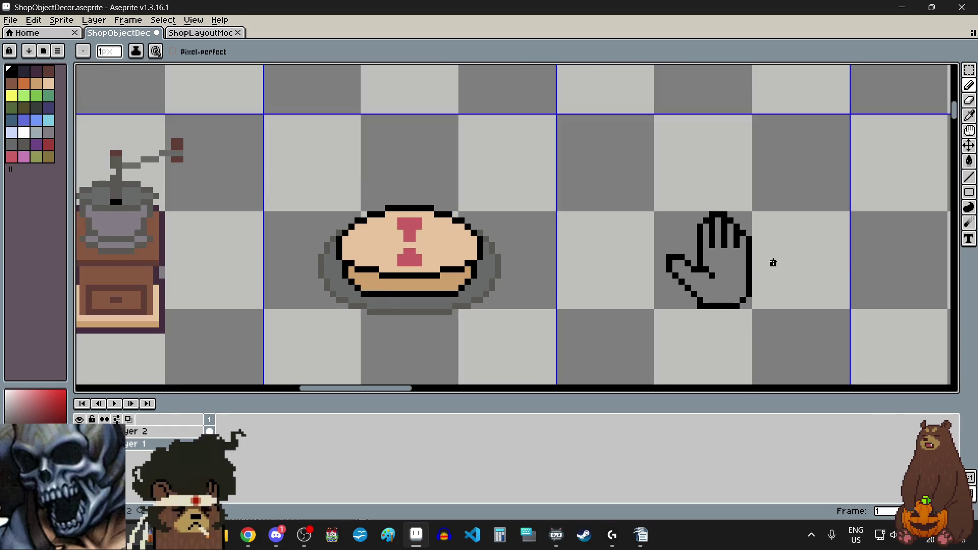
# Marquee-select the whole hand and shift it one pixel left.
pyautogui.scroll(1, 773, 263)
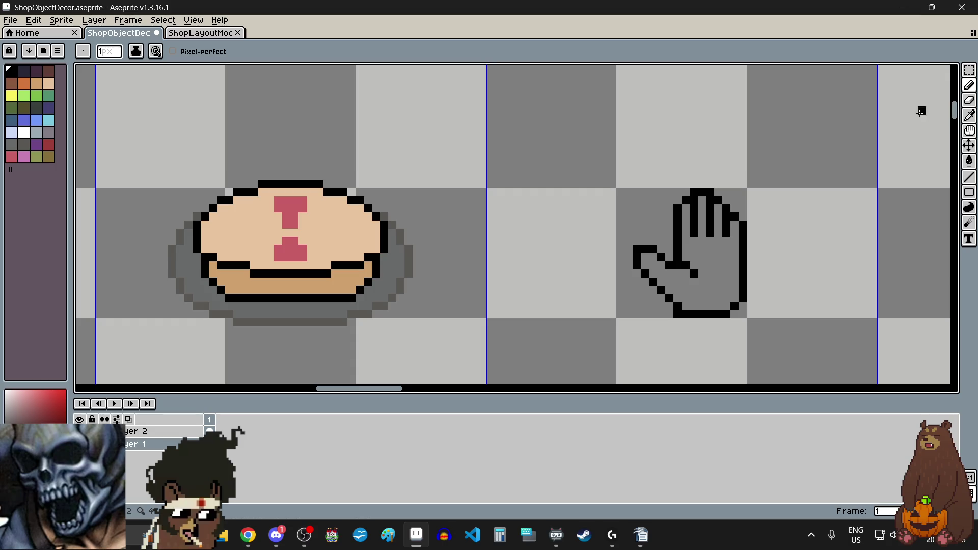
pyautogui.click(968, 69)
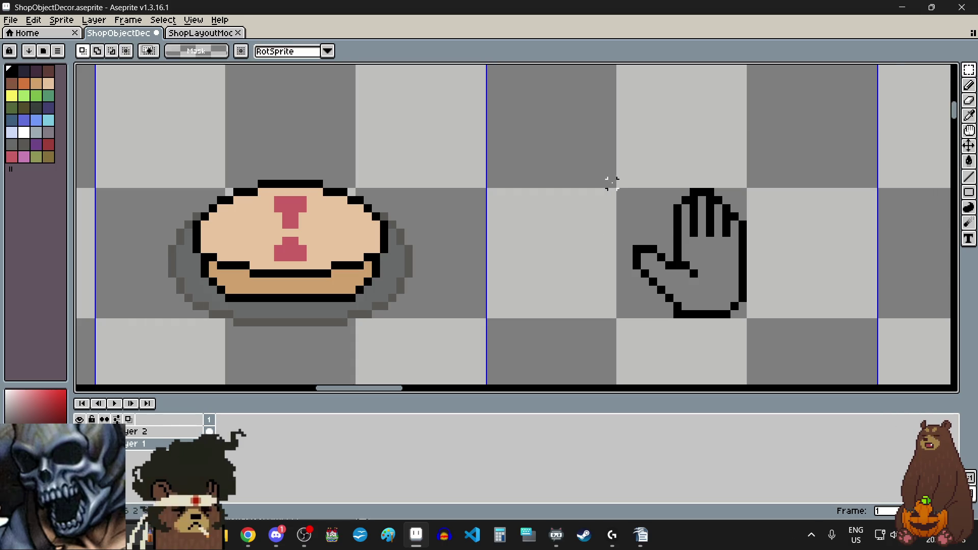
pyautogui.moveTo(609, 182); pyautogui.dragTo(758, 350)
pyautogui.moveTo(717, 267); pyautogui.dragTo(709, 266)
pyautogui.click(832, 258)
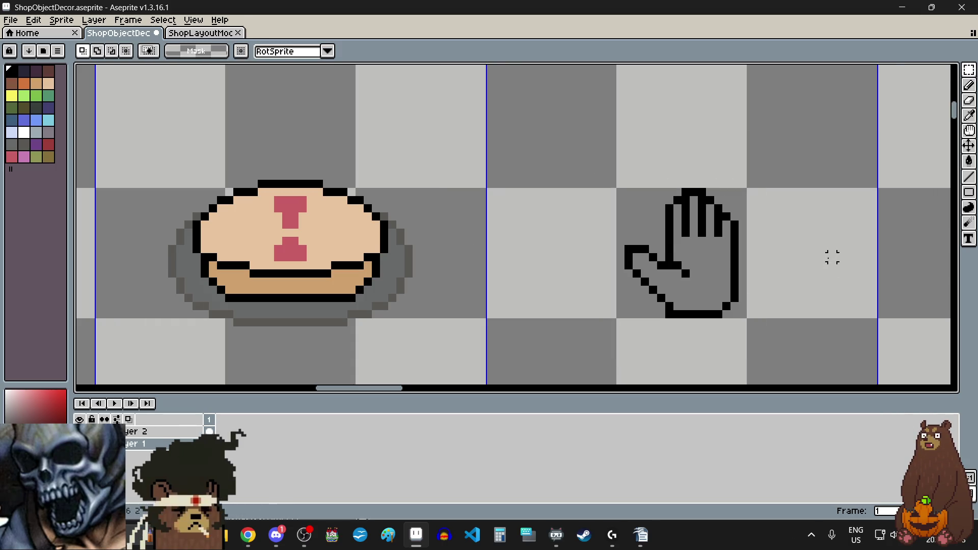
# Pencil a black knuckle pixel below the fingers, undoing misplaced attempts.
pyautogui.scroll(2, 701, 246)
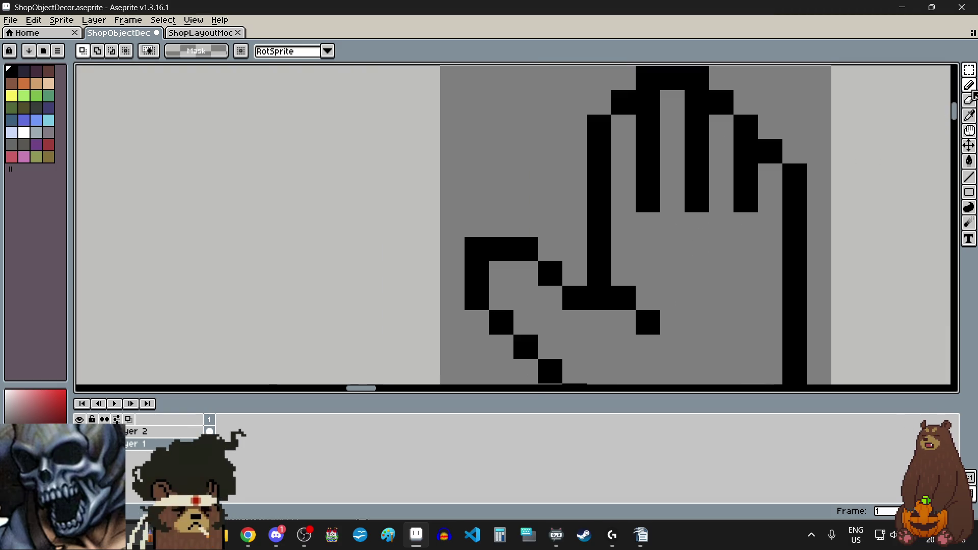
pyautogui.click(969, 85)
pyautogui.click(715, 218)
pyautogui.hotkey('ctrl', 'z')
pyautogui.click(695, 220)
pyautogui.click(642, 224)
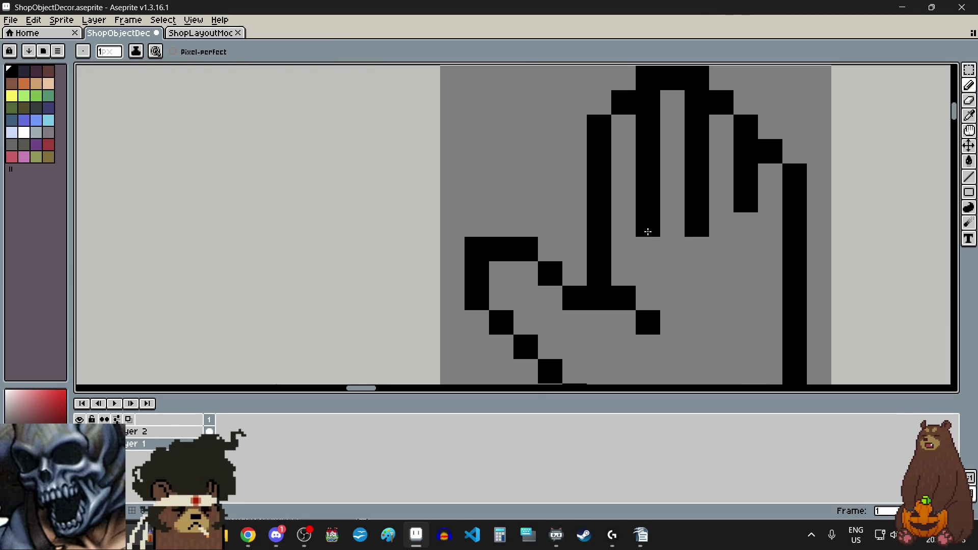
pyautogui.hotkey('ctrl', 'z')
pyautogui.click(672, 239)
# Zoom around the hand to inspect it, then choose the peach skin colour.
pyautogui.scroll(-2, 840, 240)
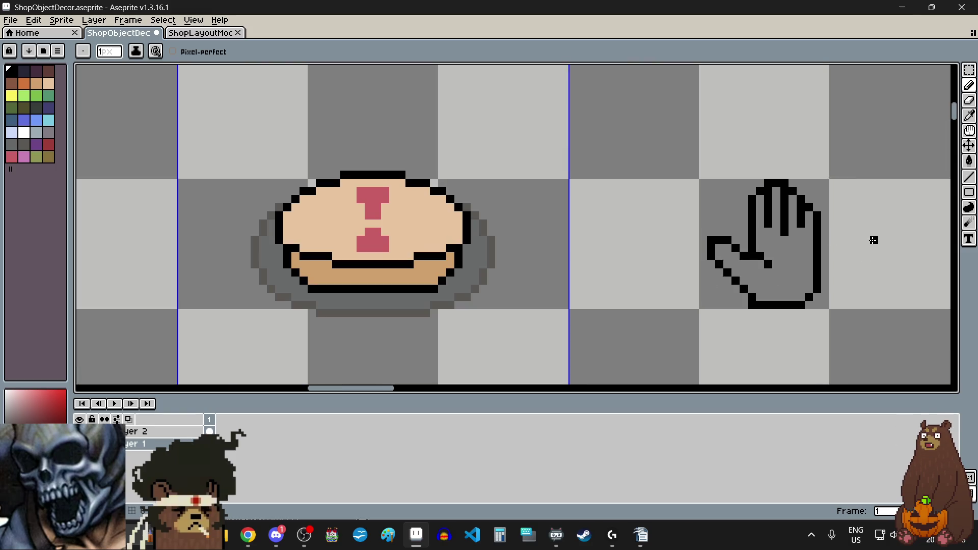
pyautogui.scroll(2, 866, 247)
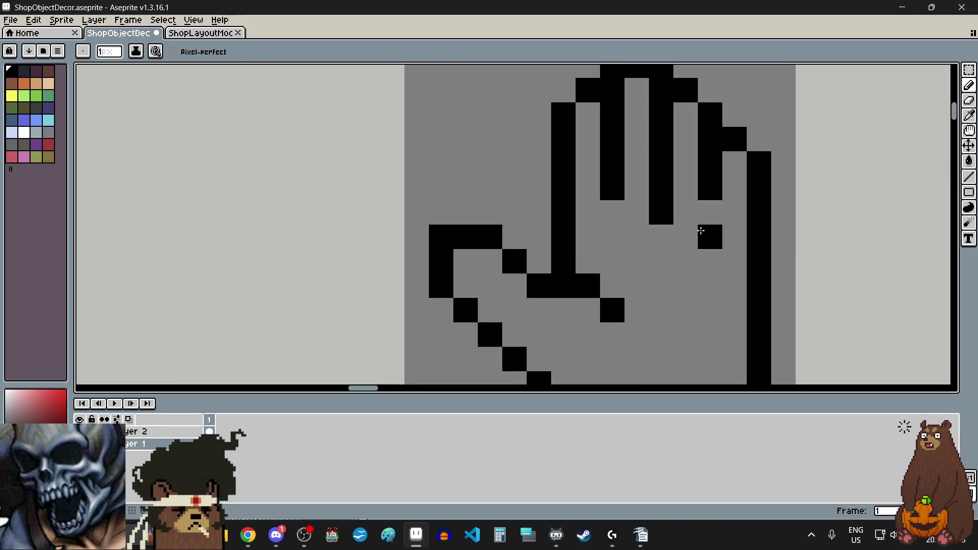
pyautogui.scroll(-2, 706, 262)
pyautogui.scroll(3, 696, 259)
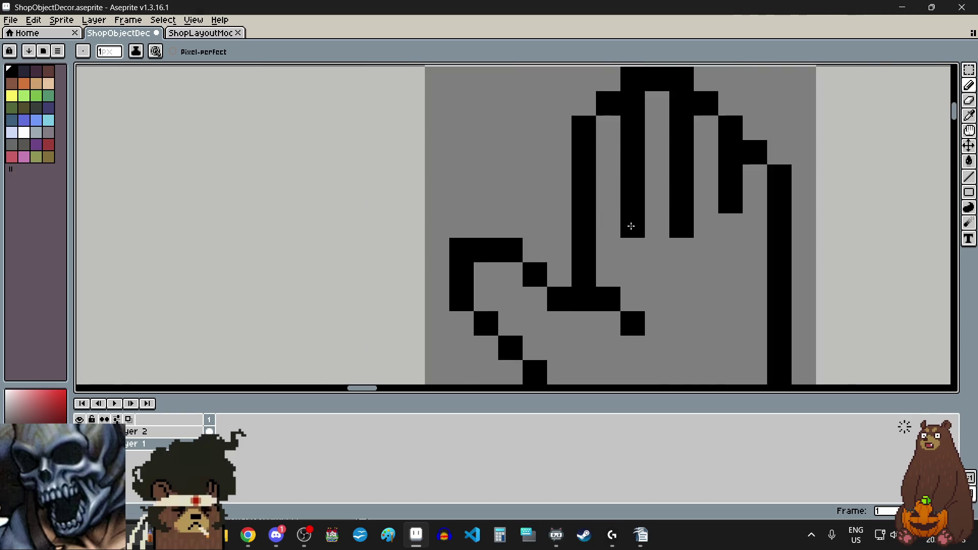
pyautogui.scroll(-4, 629, 225)
pyautogui.scroll(3, 733, 249)
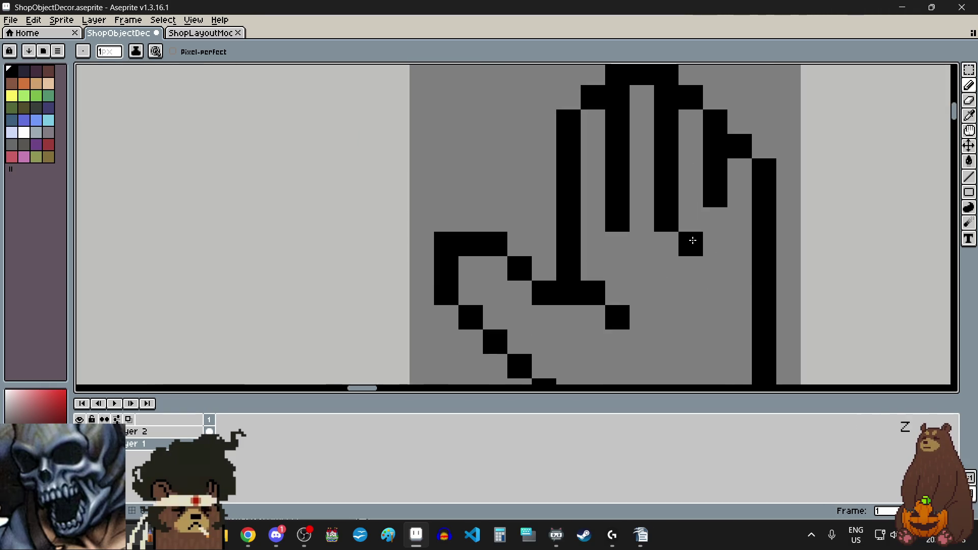
pyautogui.scroll(-4, 703, 223)
pyautogui.scroll(1, 712, 293)
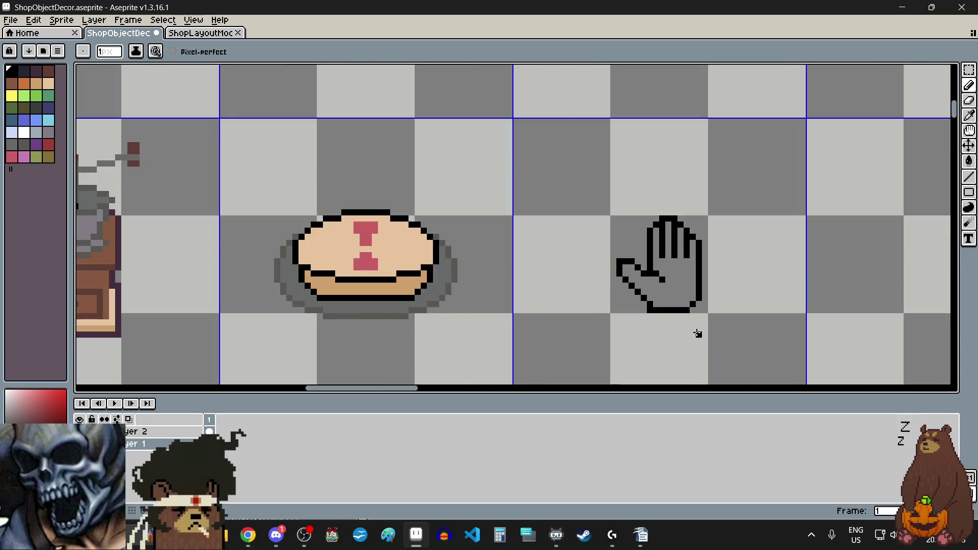
pyautogui.click(49, 83)
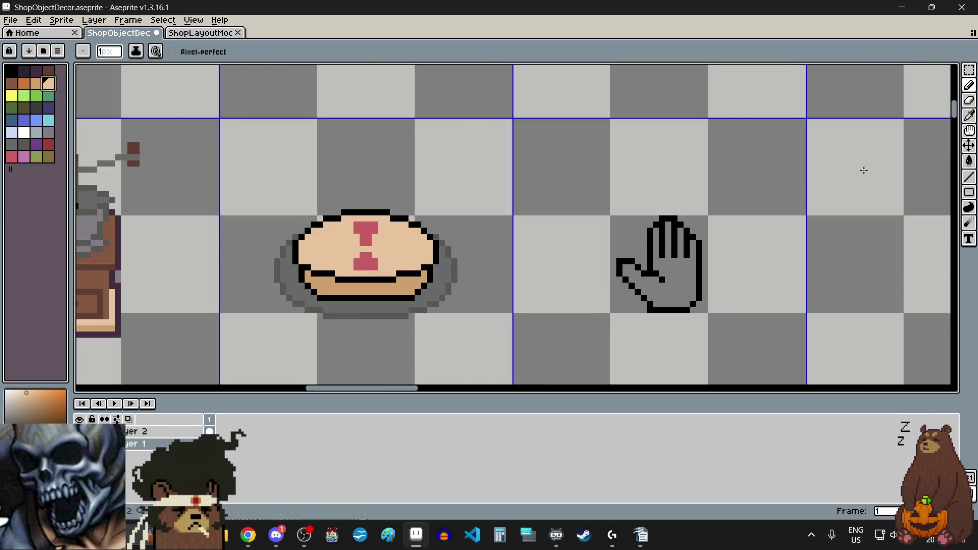
# Fill the hand's interior with peach using the Paint Bucket.
pyautogui.click(970, 163)
pyautogui.click(657, 285)
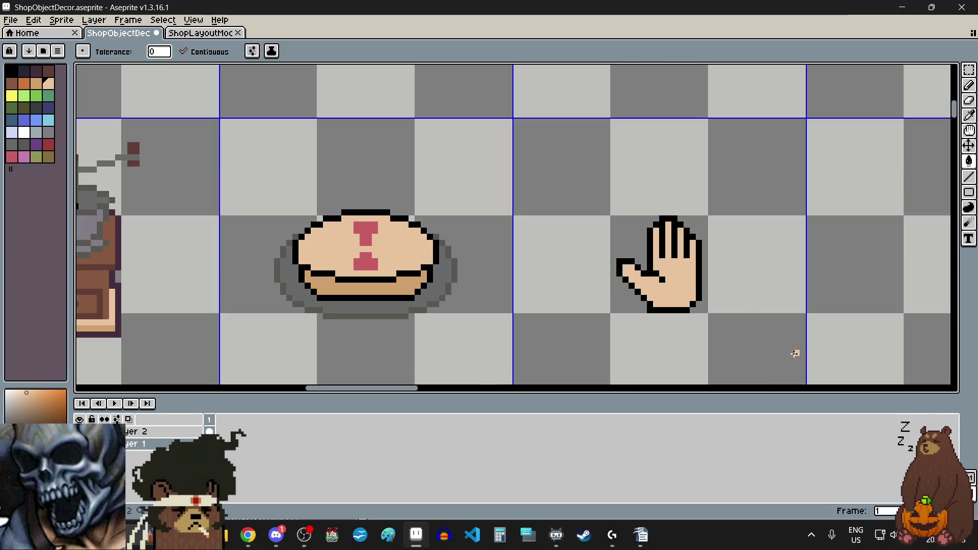
pyautogui.hotkey('alt', 'Tab')
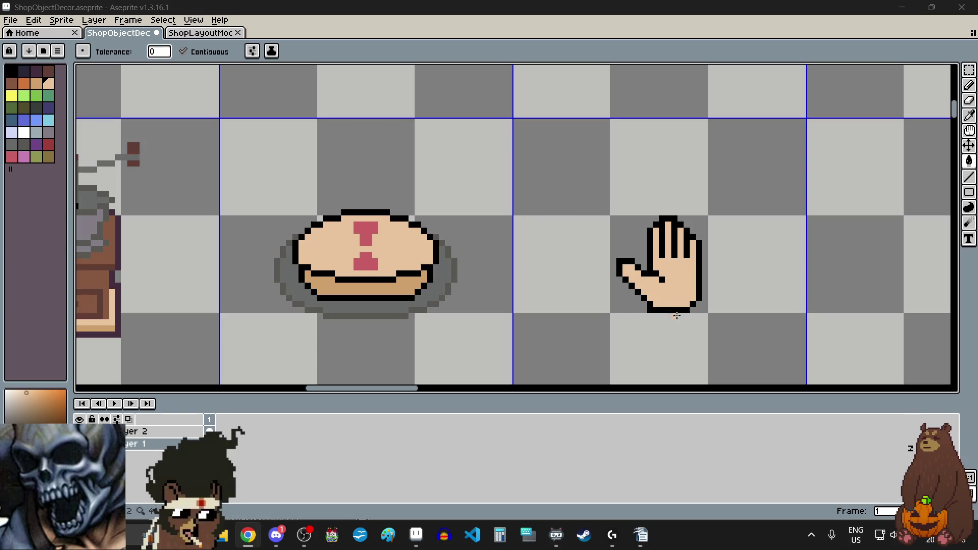
pyautogui.scroll(2, 677, 316)
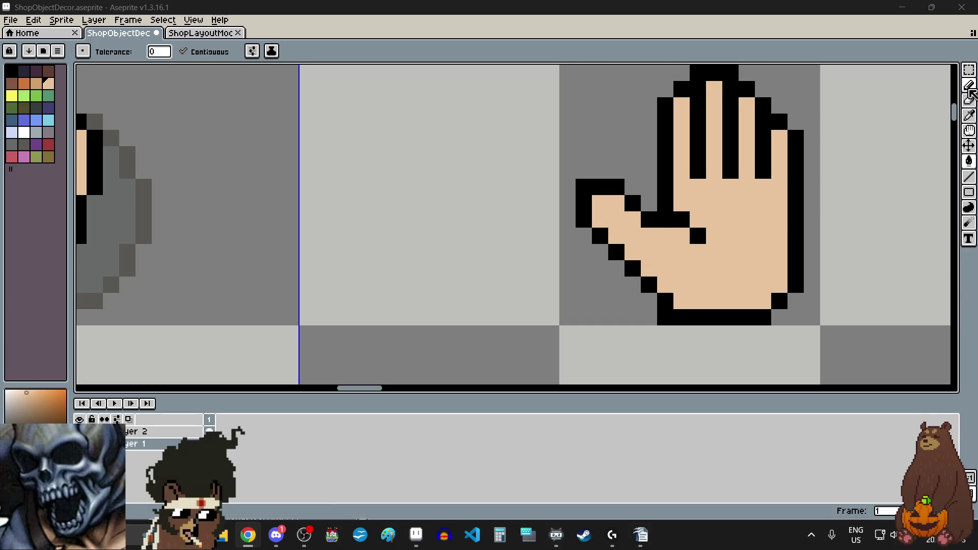
# Erase two thumb outline pixels and shift the thumb tip one pixel right.
pyautogui.click(969, 100)
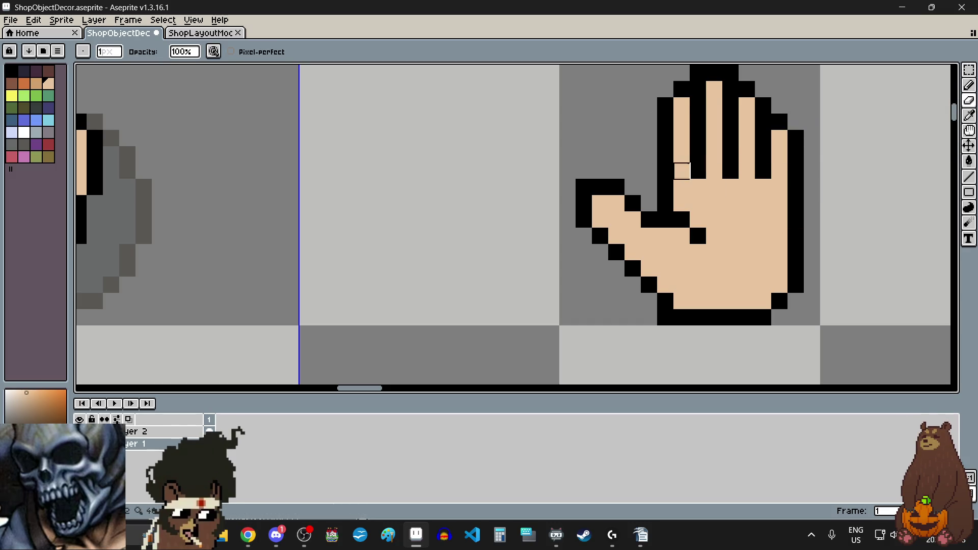
pyautogui.click(632, 203)
pyautogui.click(600, 236)
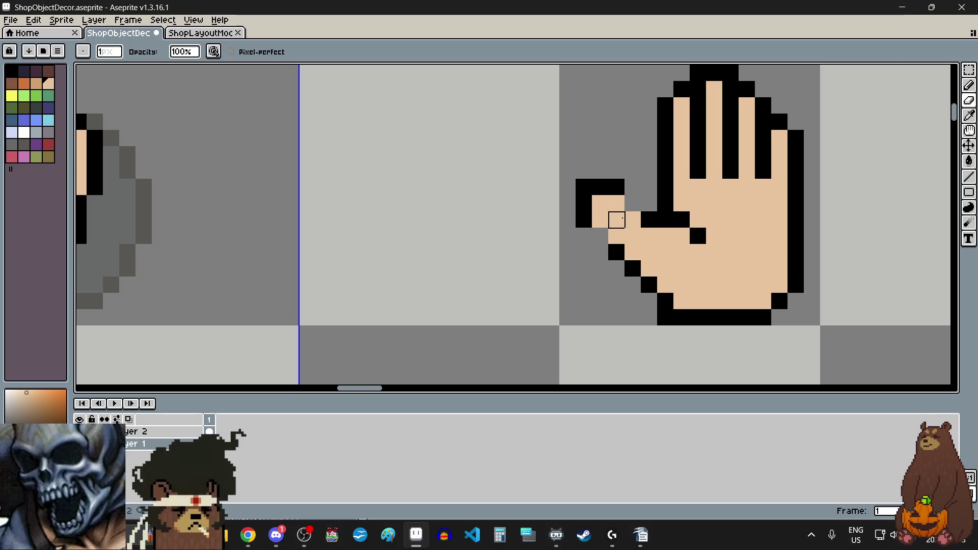
pyautogui.click(968, 69)
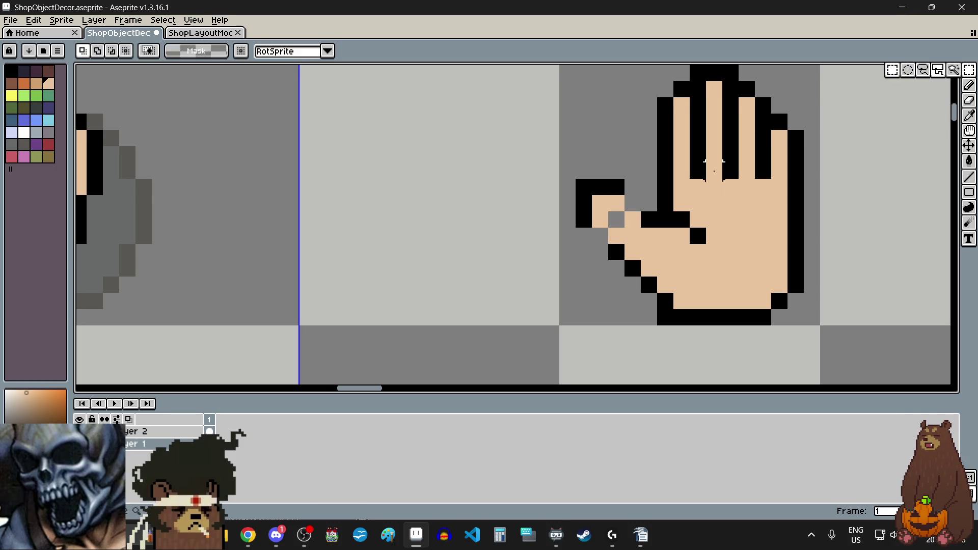
pyautogui.moveTo(618, 186); pyautogui.dragTo(580, 207)
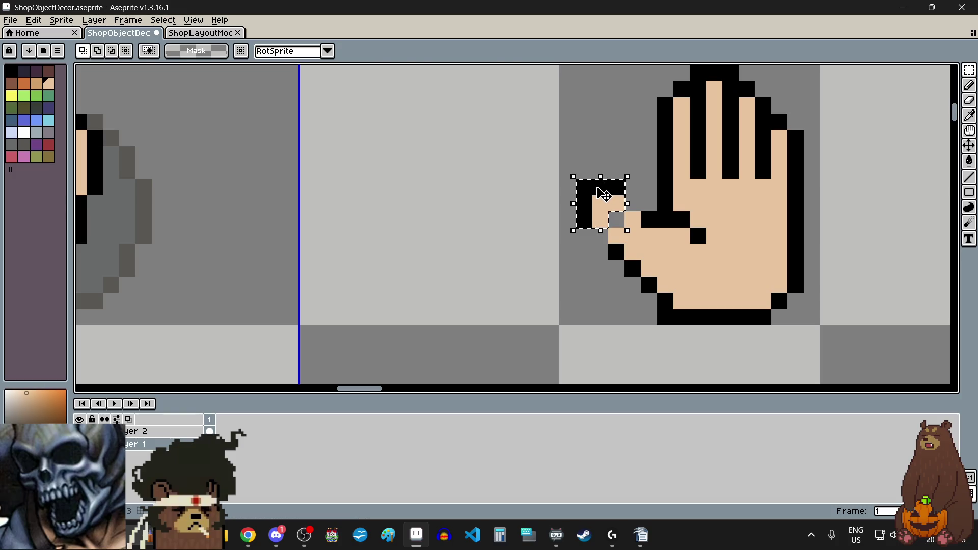
pyautogui.moveTo(604, 192); pyautogui.dragTo(620, 193)
pyautogui.click(484, 231)
# Choose the dark red palette colour and zoom in on the hand.
pyautogui.scroll(-3, 701, 206)
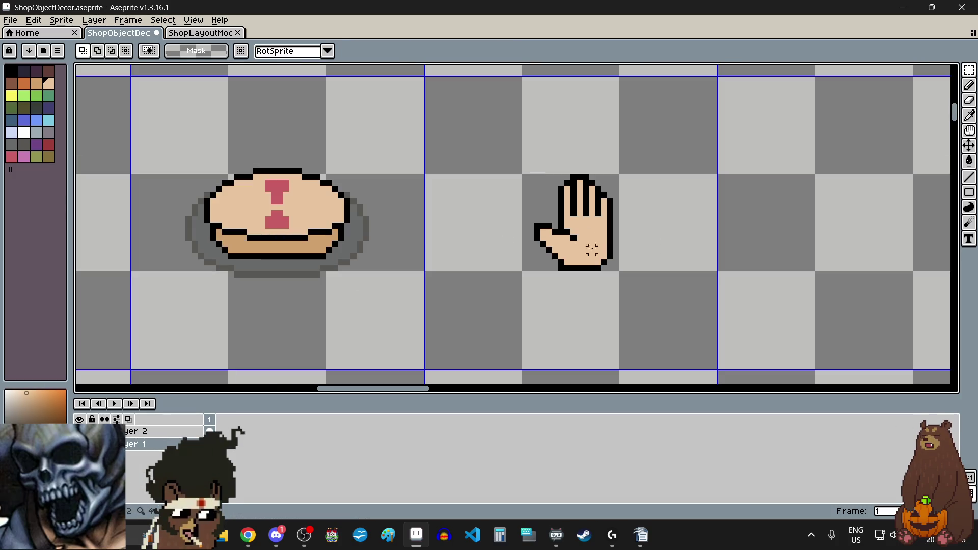
pyautogui.scroll(1, 701, 205)
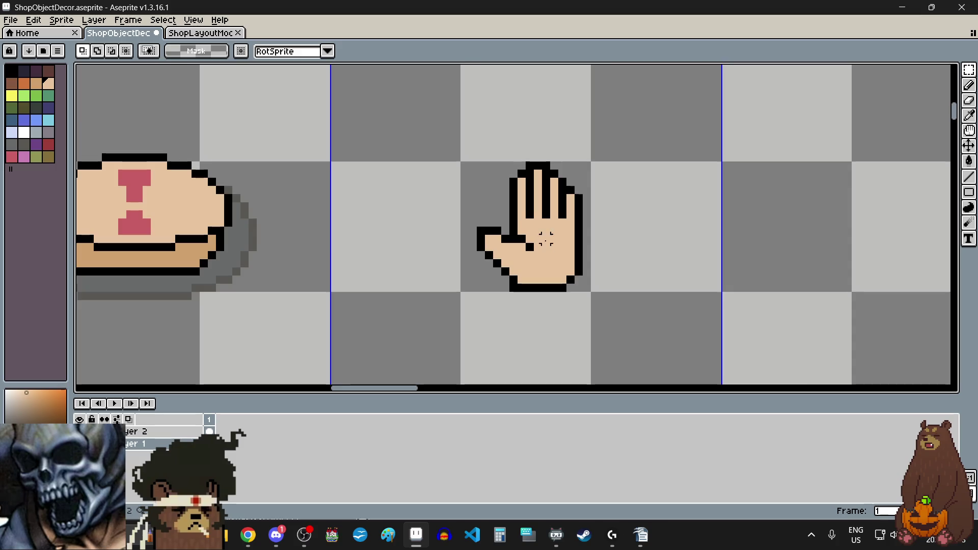
pyautogui.scroll(1, 552, 252)
pyautogui.scroll(-1, 540, 235)
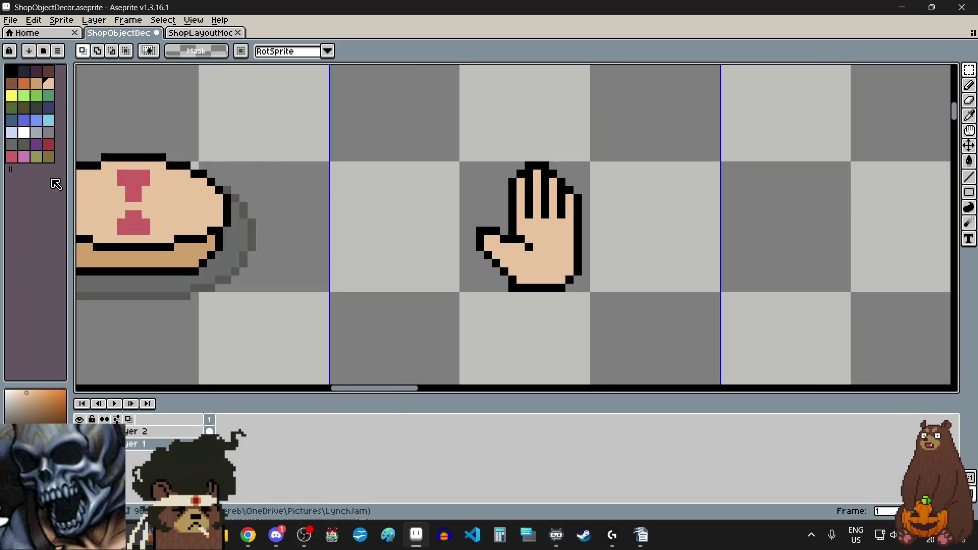
pyautogui.click(49, 144)
pyautogui.scroll(1, 541, 185)
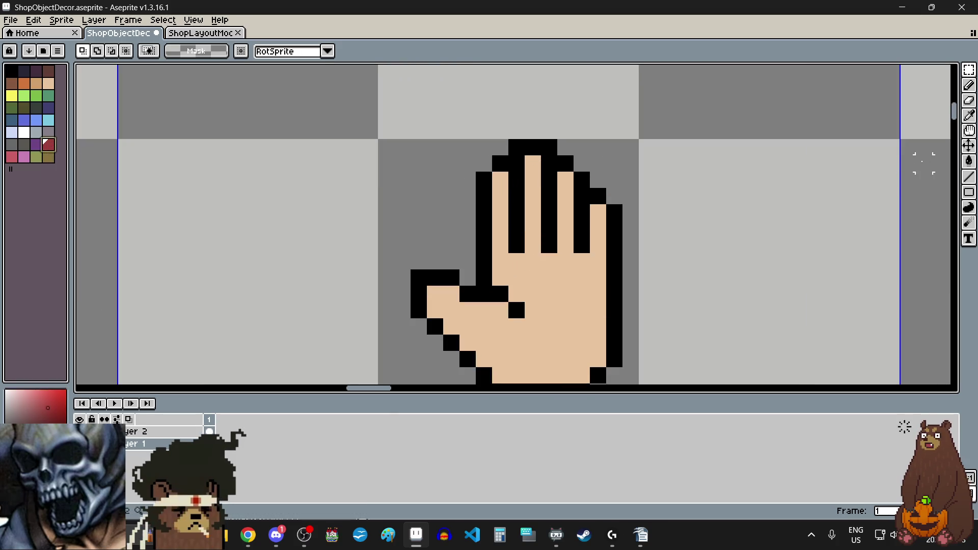
# With the Pencil, paint the tips of each finger dark red.
pyautogui.click(968, 85)
pyautogui.click(500, 180)
pyautogui.click(500, 196)
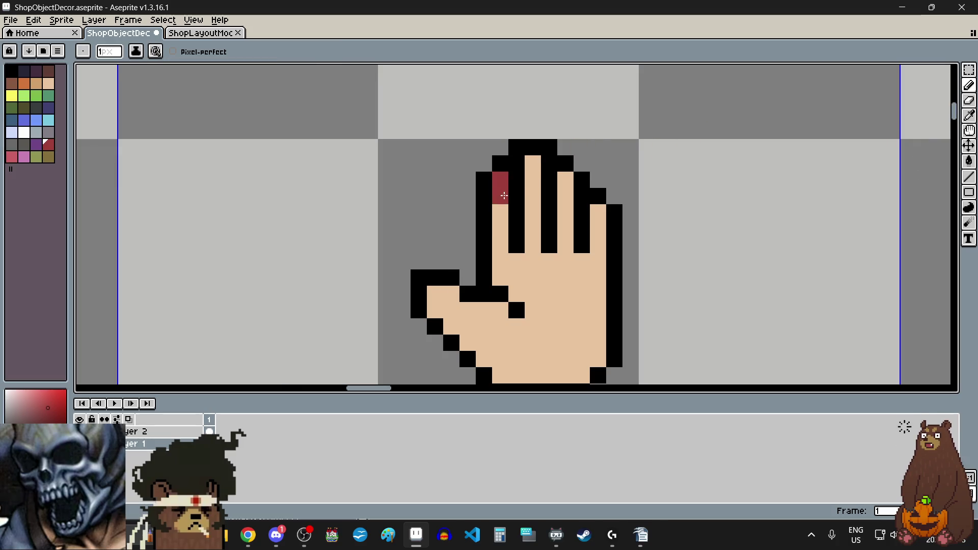
pyautogui.click(533, 163)
pyautogui.click(533, 179)
pyautogui.click(566, 179)
pyautogui.click(565, 196)
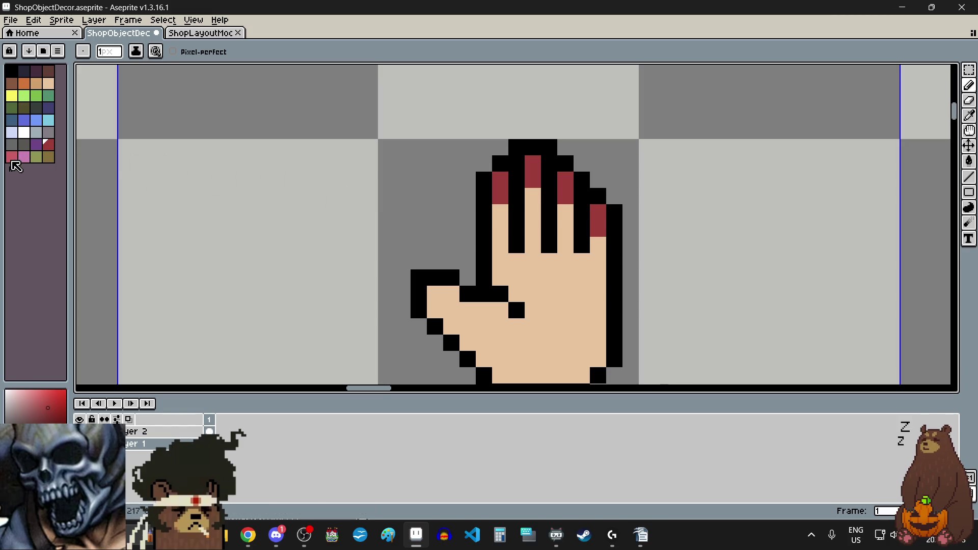
# Pick pink and paint a pink band below each dark red fingertip, extending down the pinky.
pyautogui.click(12, 156)
pyautogui.click(500, 212)
pyautogui.click(500, 229)
pyautogui.click(533, 213)
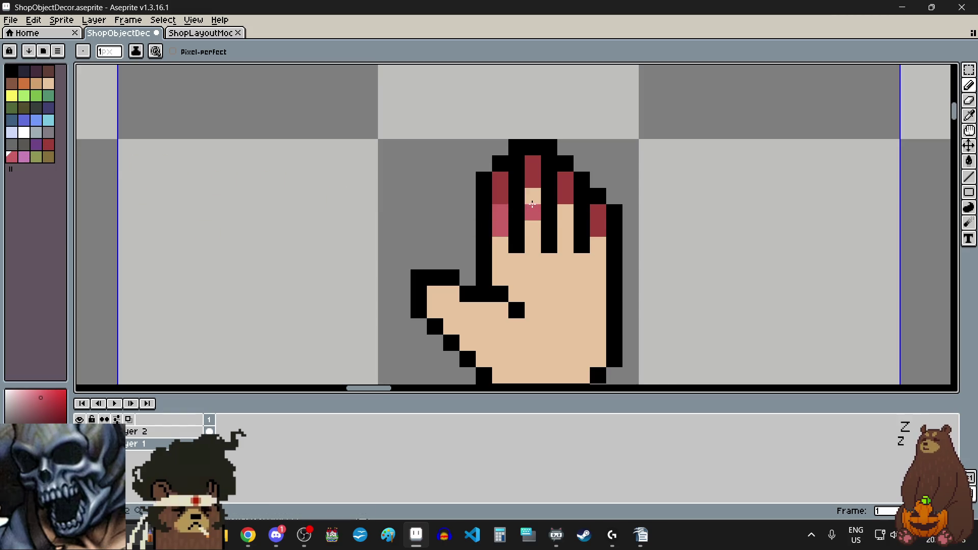
pyautogui.click(533, 196)
pyautogui.click(566, 212)
pyautogui.click(600, 244)
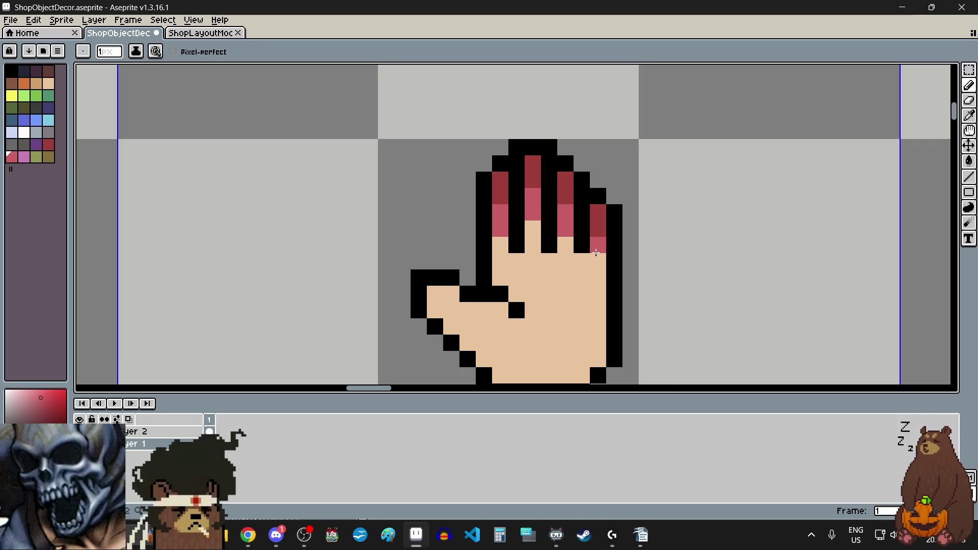
pyautogui.click(597, 259)
# Pick the purple-pink swatch and add a purple band below the pink on every finger.
pyautogui.click(24, 156)
pyautogui.click(505, 254)
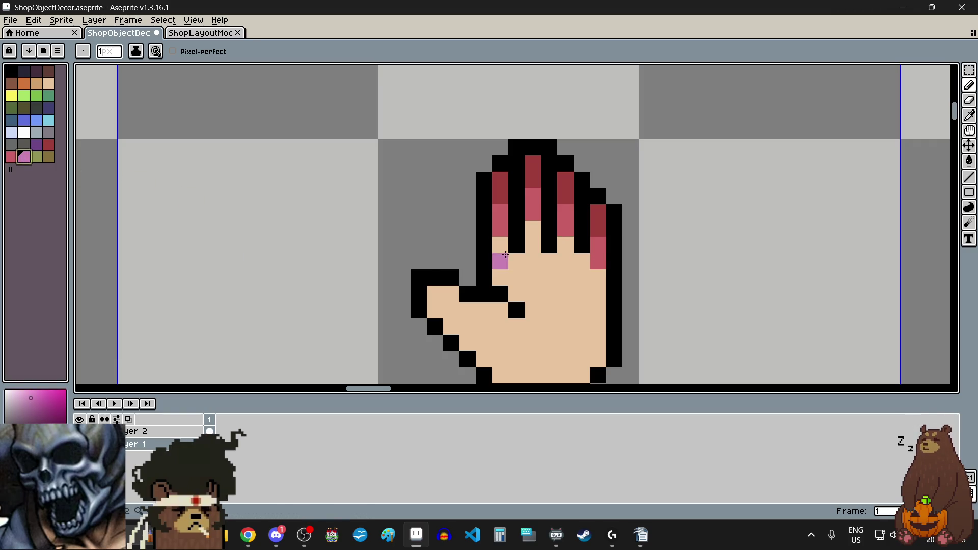
pyautogui.click(500, 245)
pyautogui.click(533, 246)
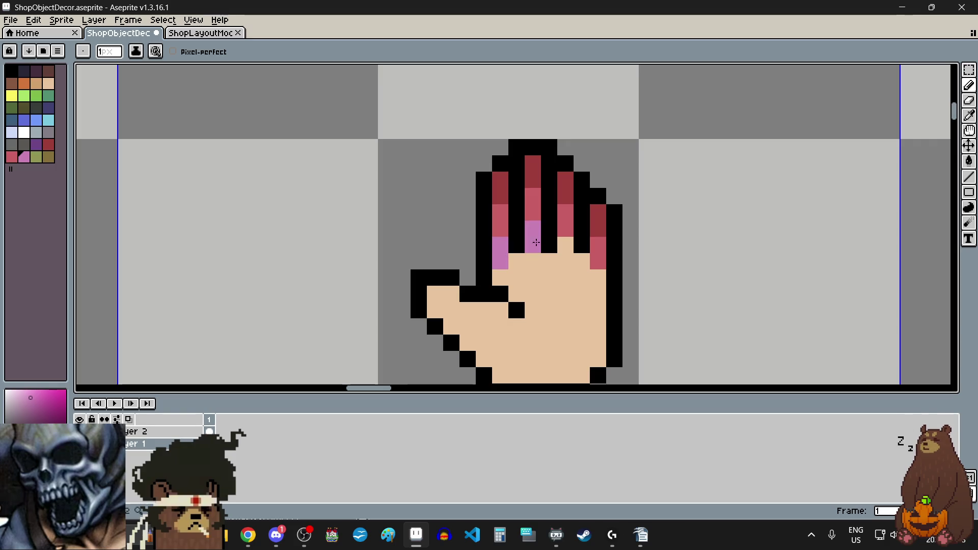
pyautogui.click(565, 246)
pyautogui.click(565, 262)
pyautogui.click(598, 282)
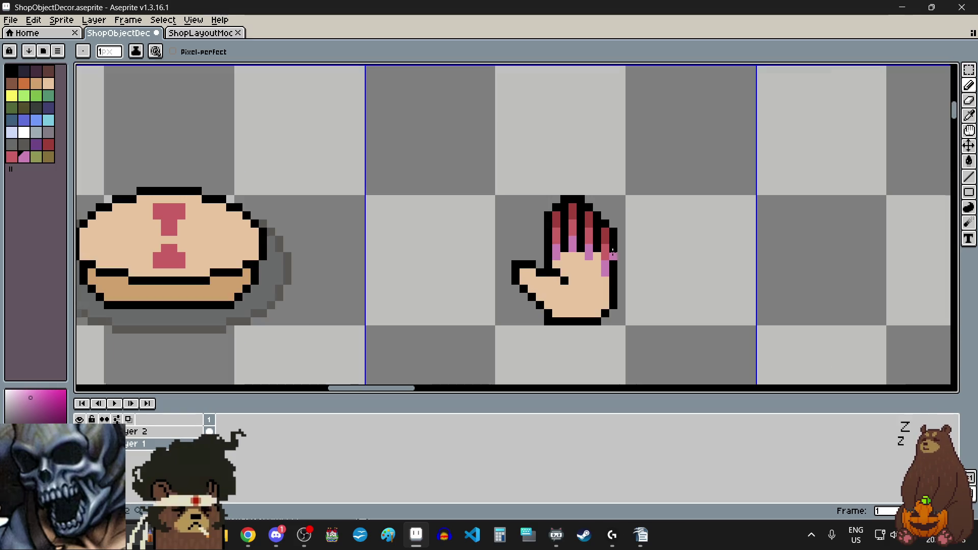
# Touch up the purple band with pixels beside the fingers and close its gap.
pyautogui.scroll(-1, 615, 261)
pyautogui.scroll(3, 611, 259)
pyautogui.click(413, 224)
pyautogui.click(472, 229)
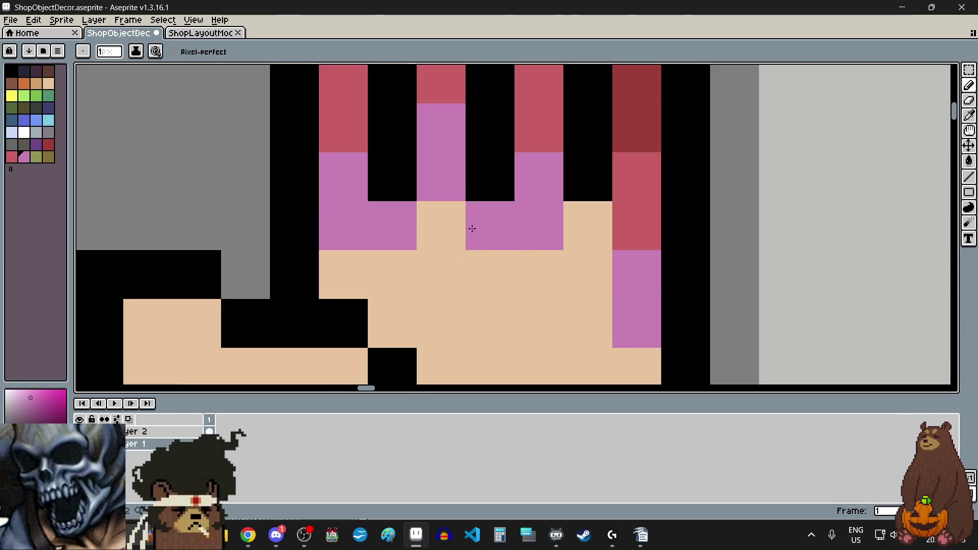
pyautogui.click(588, 226)
pyautogui.scroll(-5, 591, 227)
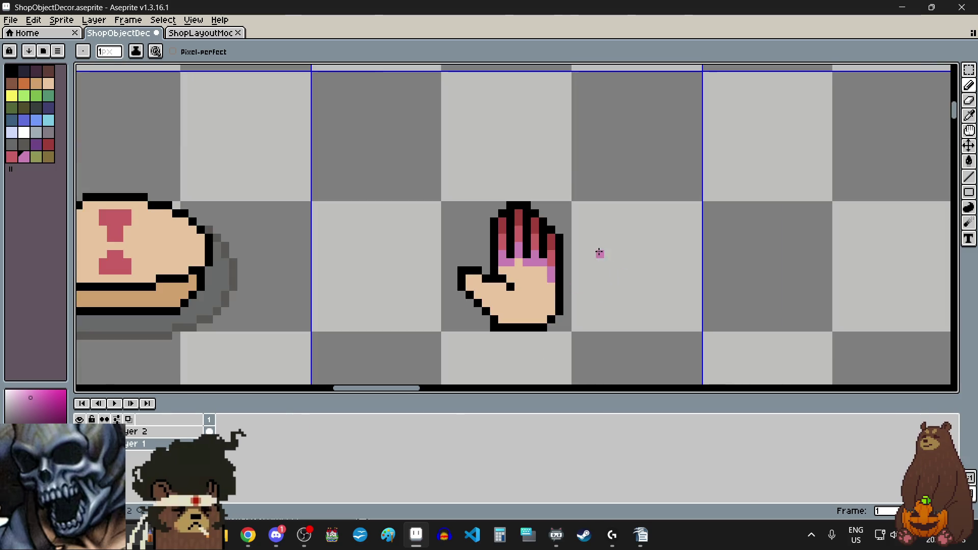
pyautogui.scroll(1, 543, 287)
pyautogui.click(503, 254)
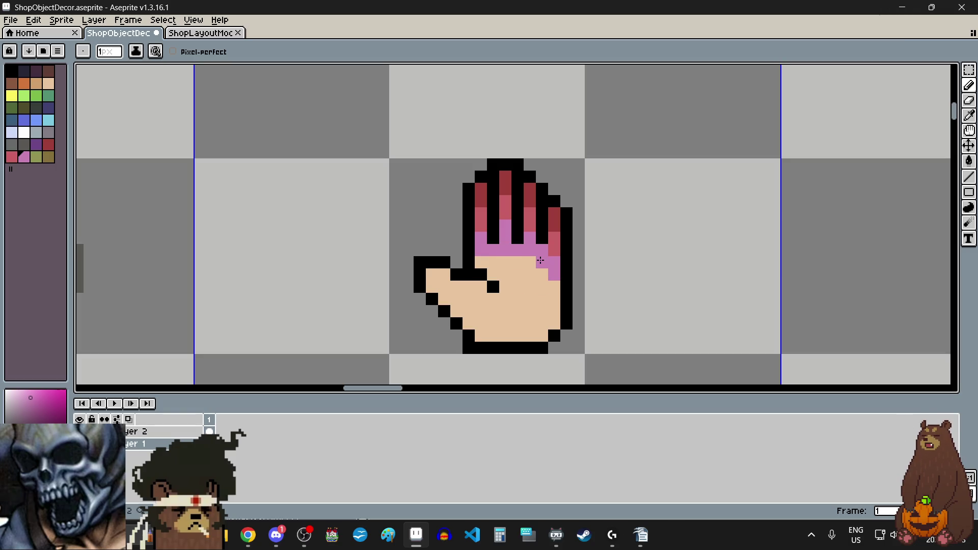
pyautogui.scroll(-5, 677, 287)
pyautogui.scroll(1, 677, 286)
pyautogui.scroll(1, 672, 330)
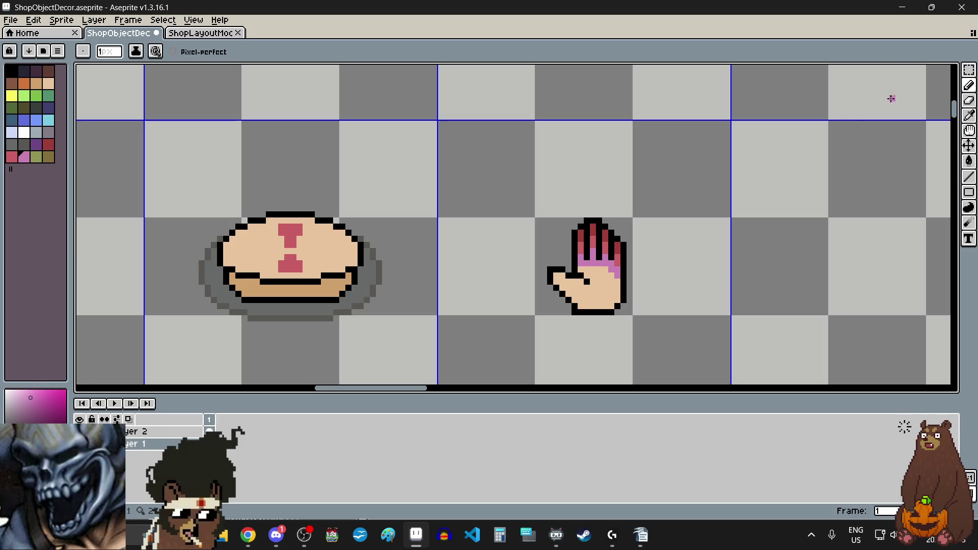
pyautogui.click(968, 70)
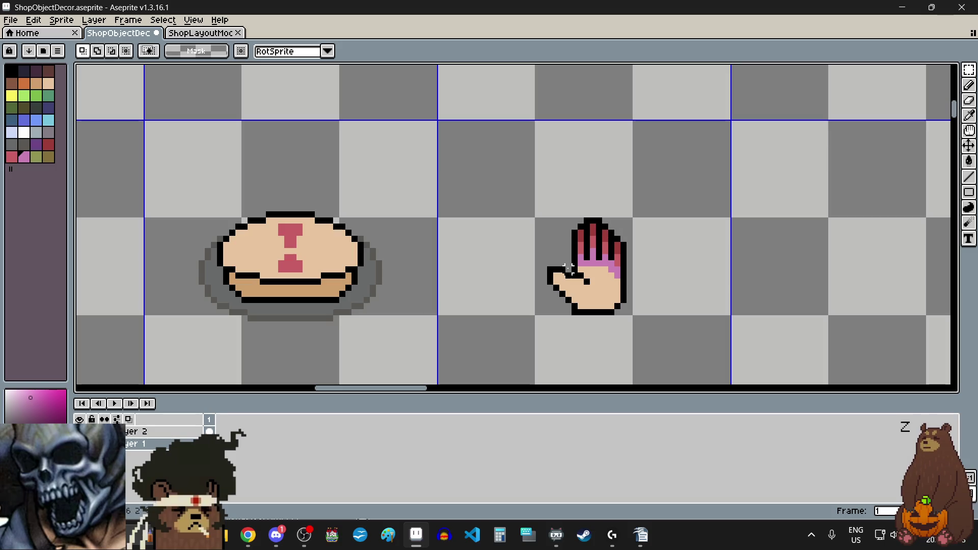
pyautogui.click(562, 261)
pyautogui.scroll(-2, 763, 233)
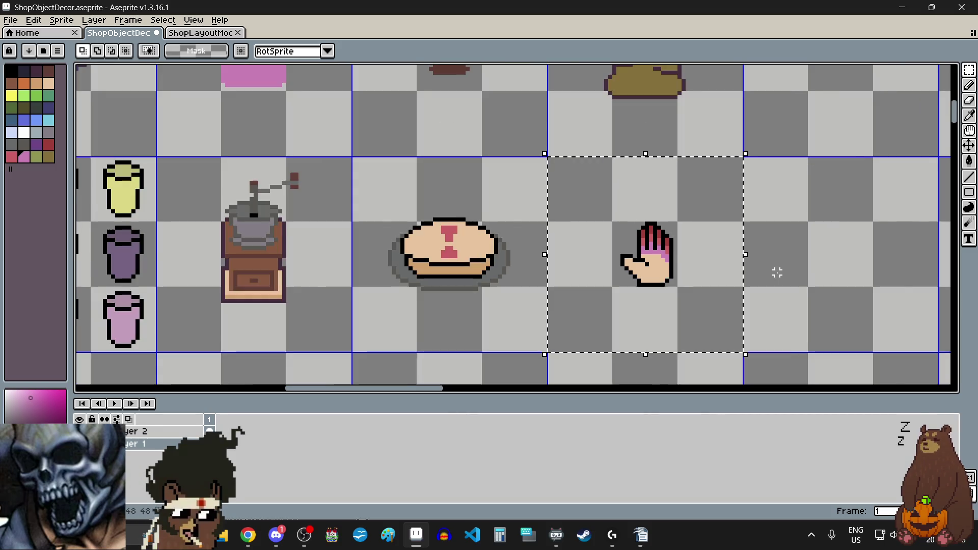
pyautogui.scroll(1, 774, 272)
pyautogui.click(33, 19)
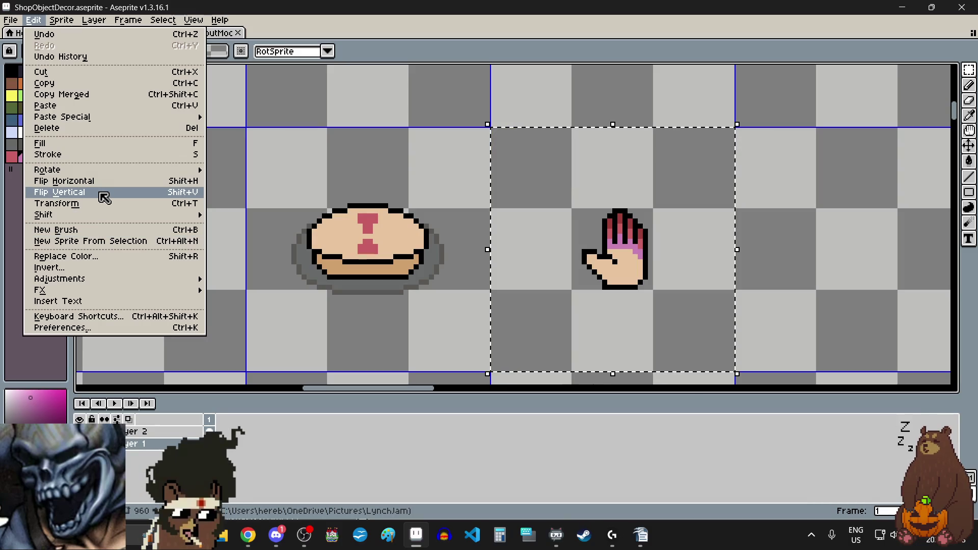
pyautogui.click(104, 197)
pyautogui.hotkey('ctrl', 'd')
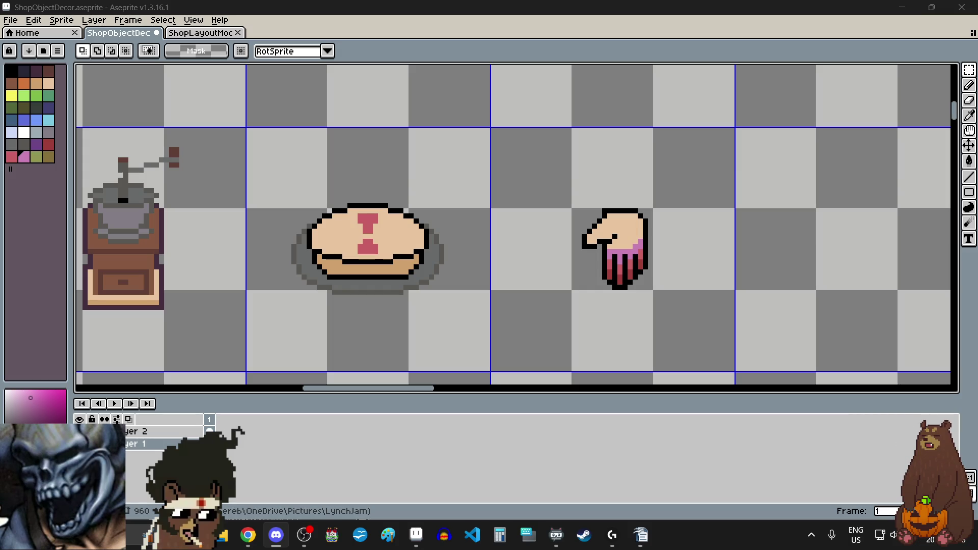
pyautogui.hotkey('alt', 'Tab')
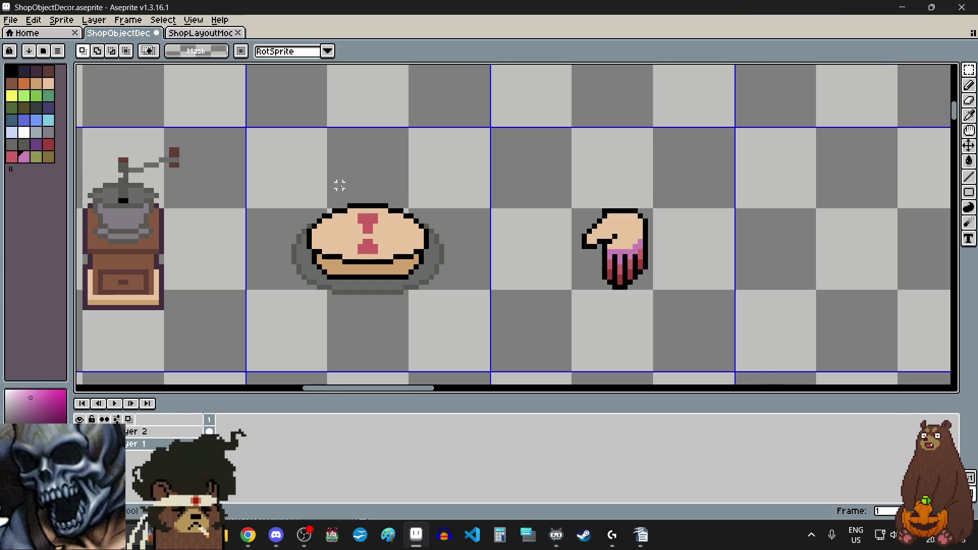
pyautogui.click(34, 20)
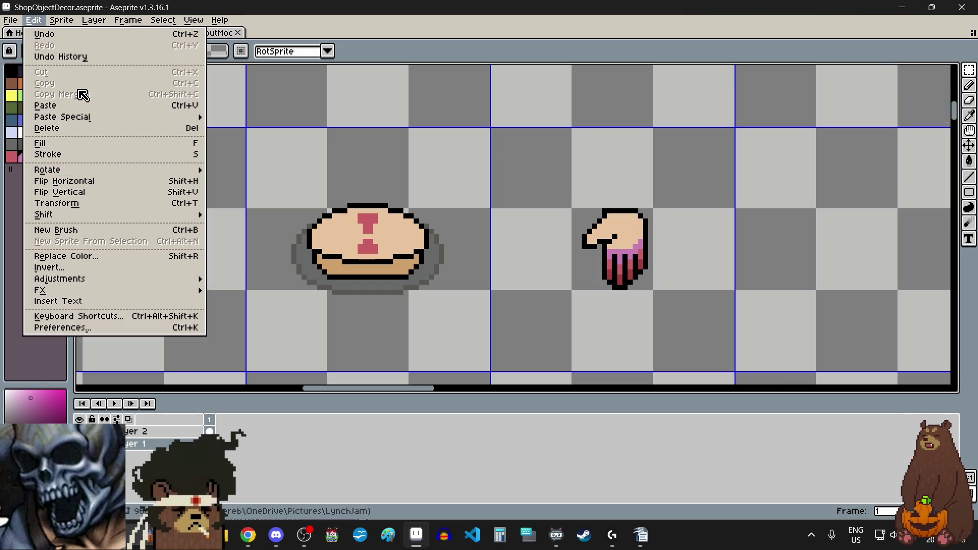
pyautogui.click(81, 35)
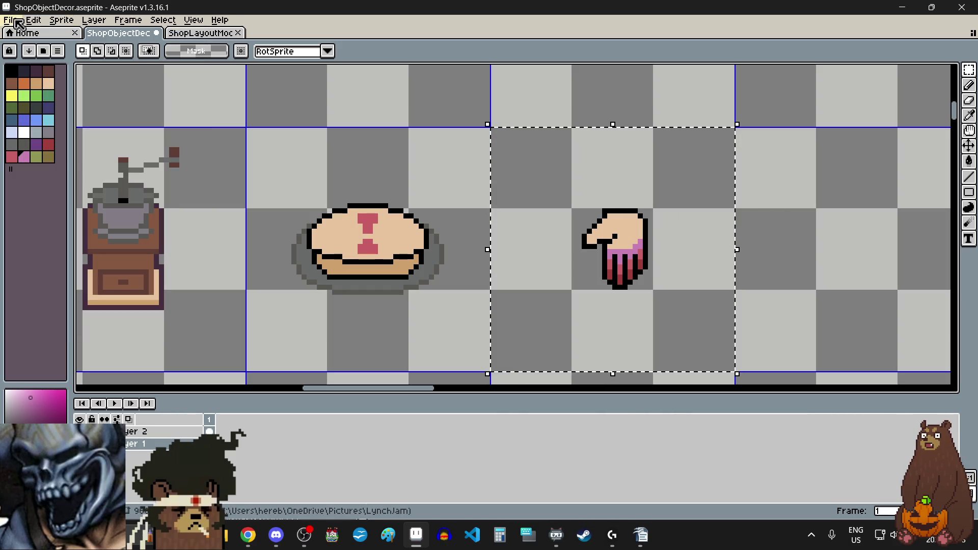
pyautogui.click(35, 21)
pyautogui.click(51, 34)
pyautogui.click(834, 252)
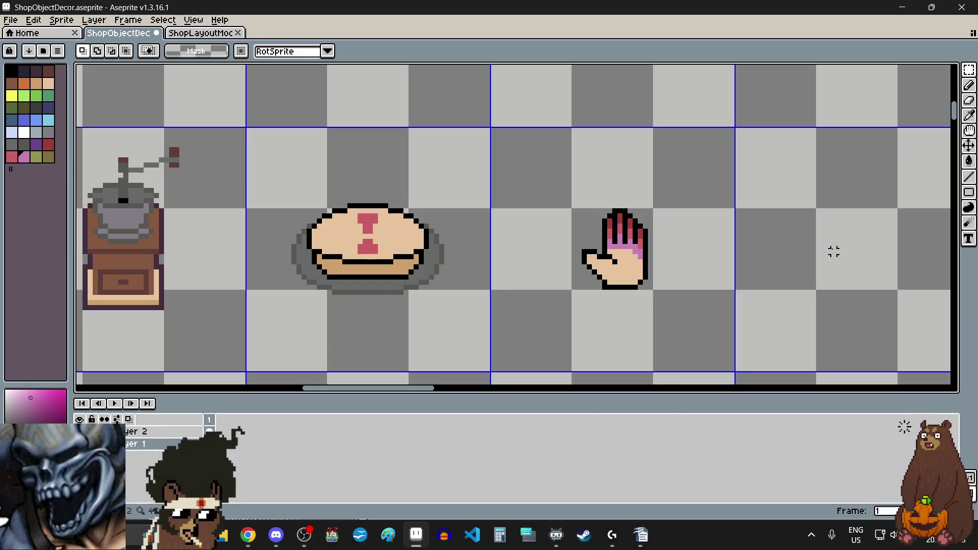
pyautogui.scroll(-3, 793, 244)
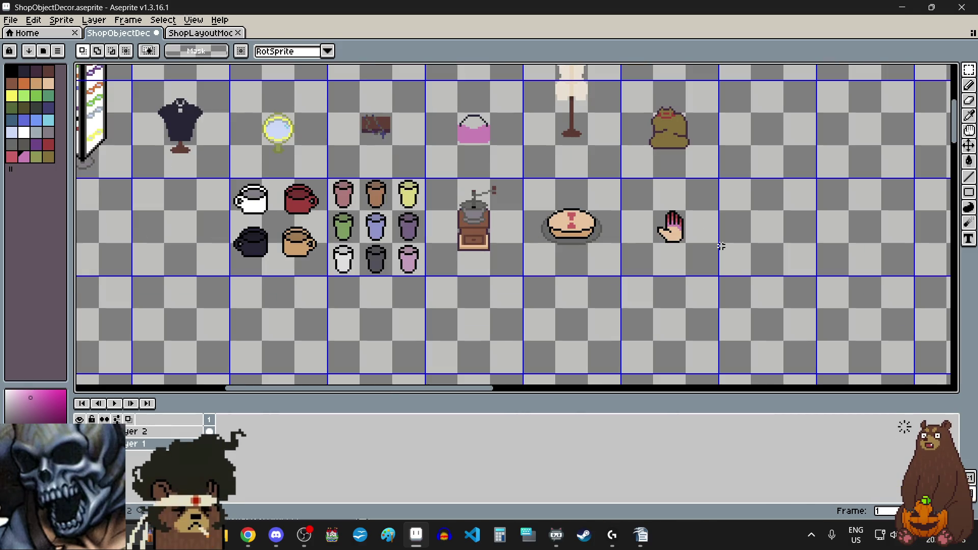
pyautogui.scroll(-1, 733, 257)
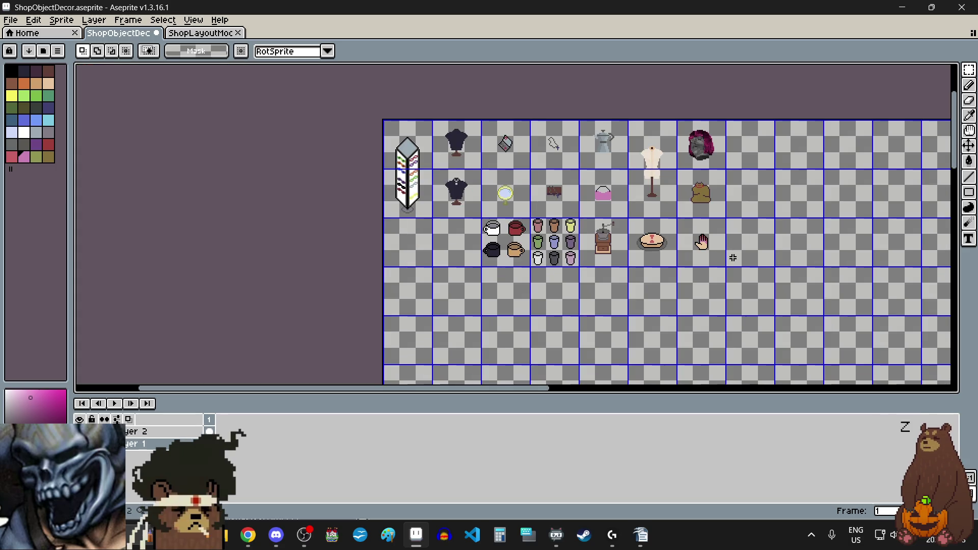
pyautogui.scroll(2, 739, 236)
pyautogui.scroll(3, 690, 277)
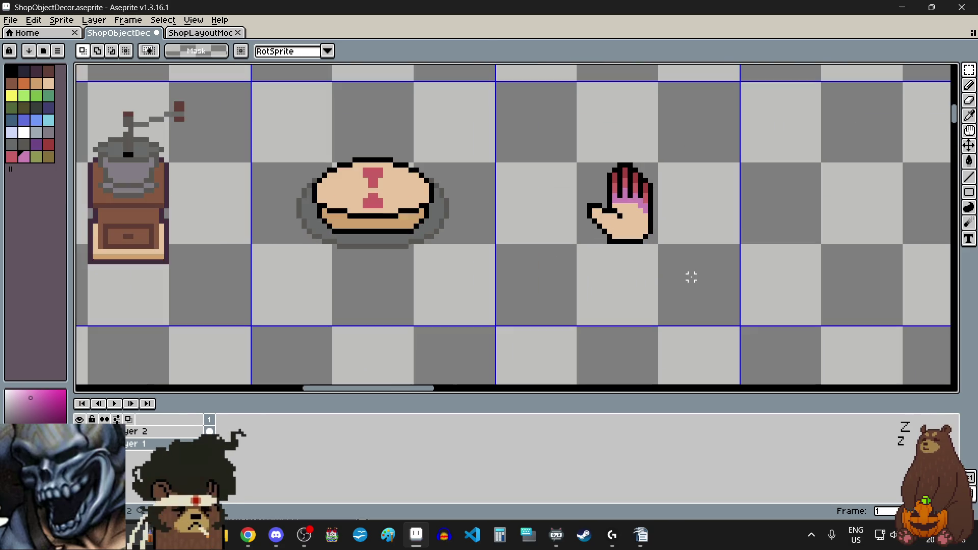
pyautogui.scroll(2, 665, 165)
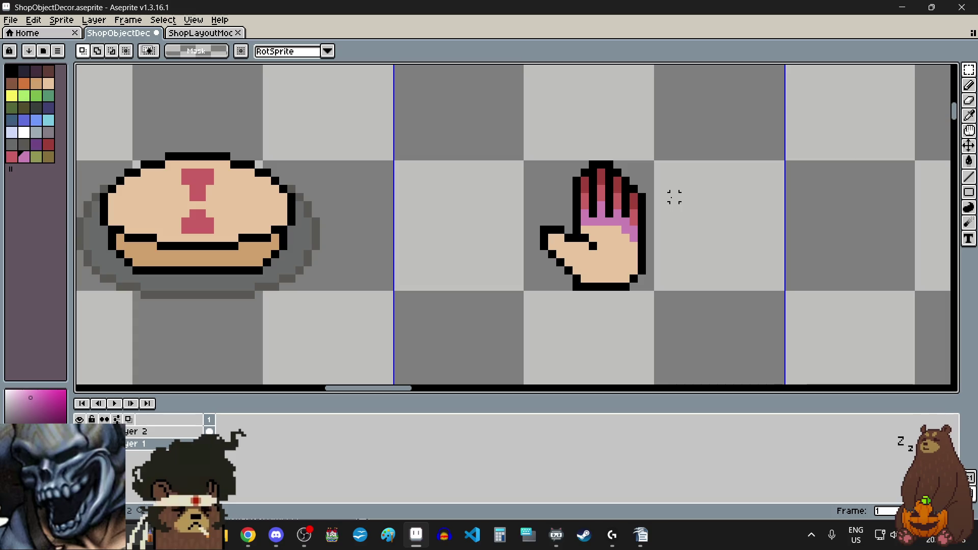
pyautogui.scroll(-4, 674, 197)
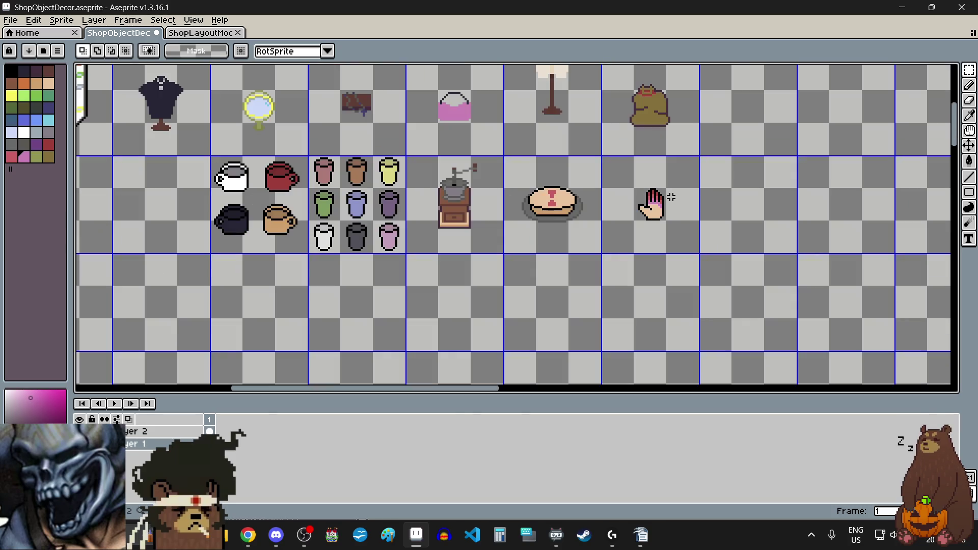
pyautogui.scroll(-2, 671, 197)
pyautogui.scroll(4, 624, 196)
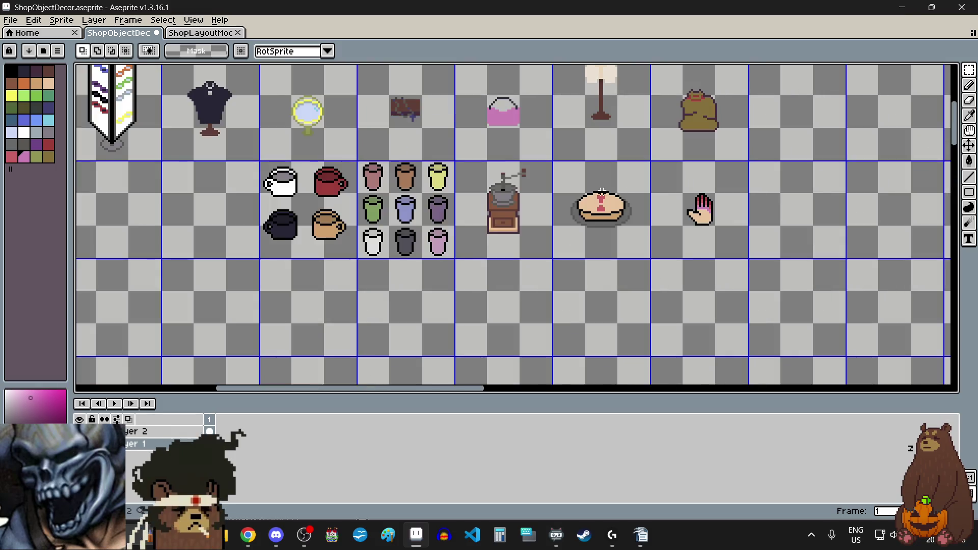
pyautogui.scroll(3, 601, 219)
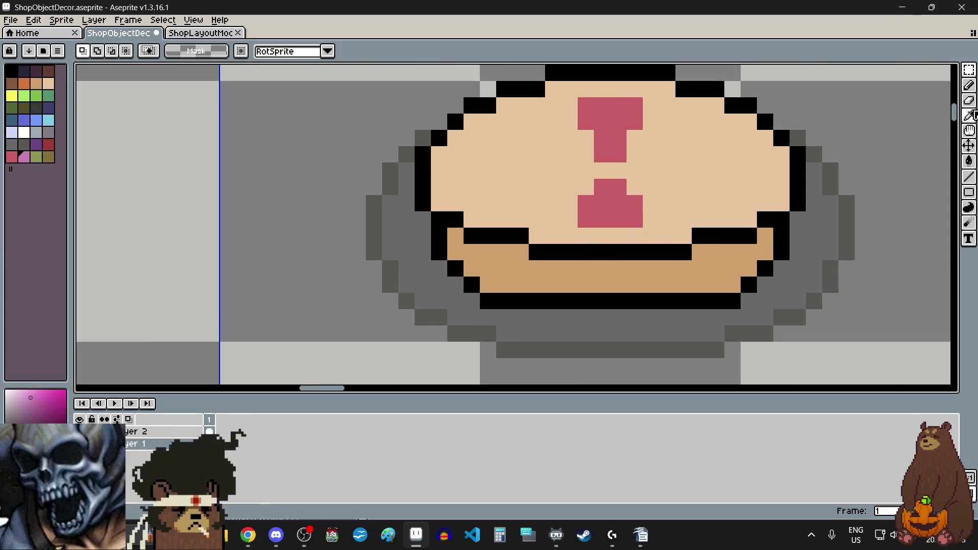
# Sample the pink and pencil small 2x2 pink blocks on either side of the top stem.
pyautogui.press('i')
pyautogui.scroll(-5, 605, 320)
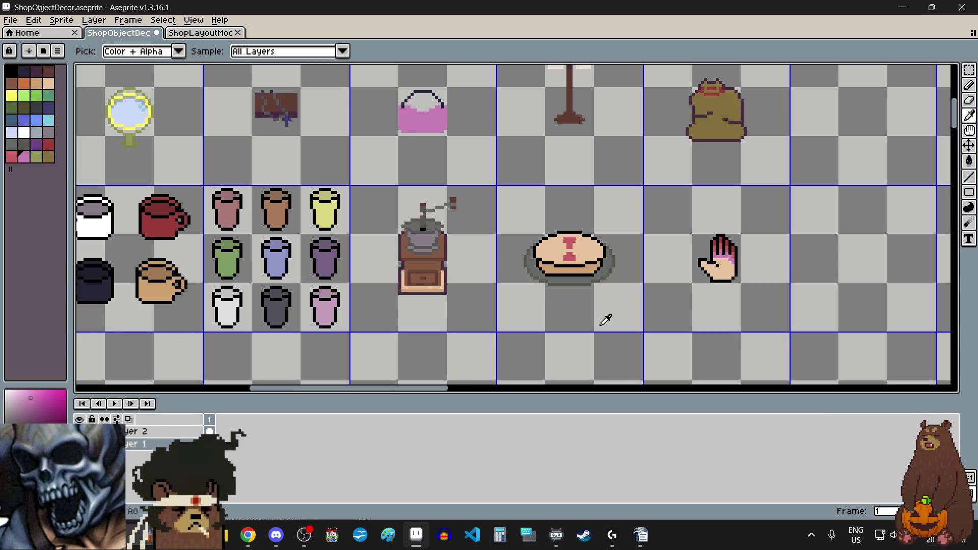
pyautogui.scroll(1, 606, 319)
pyautogui.scroll(1, 568, 236)
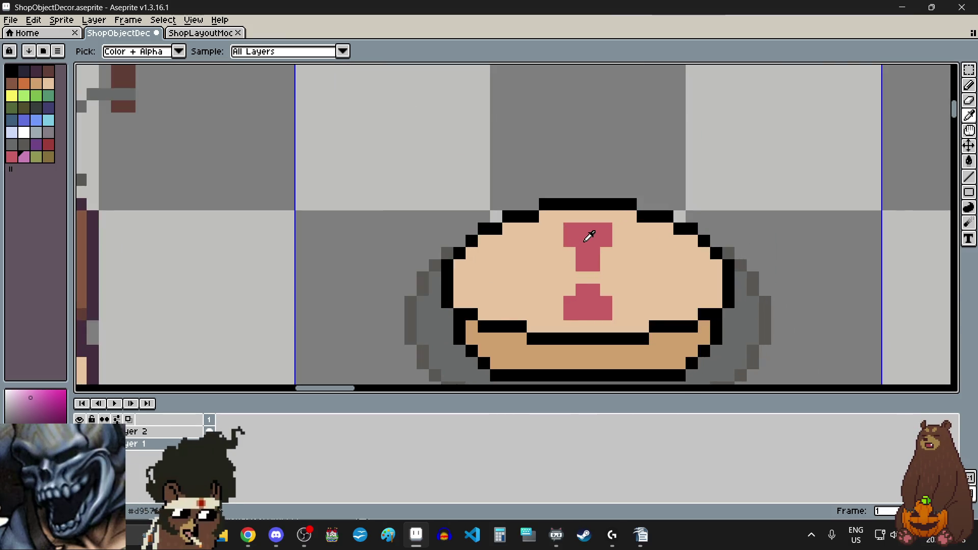
pyautogui.scroll(-2, 590, 231)
pyautogui.scroll(3, 589, 294)
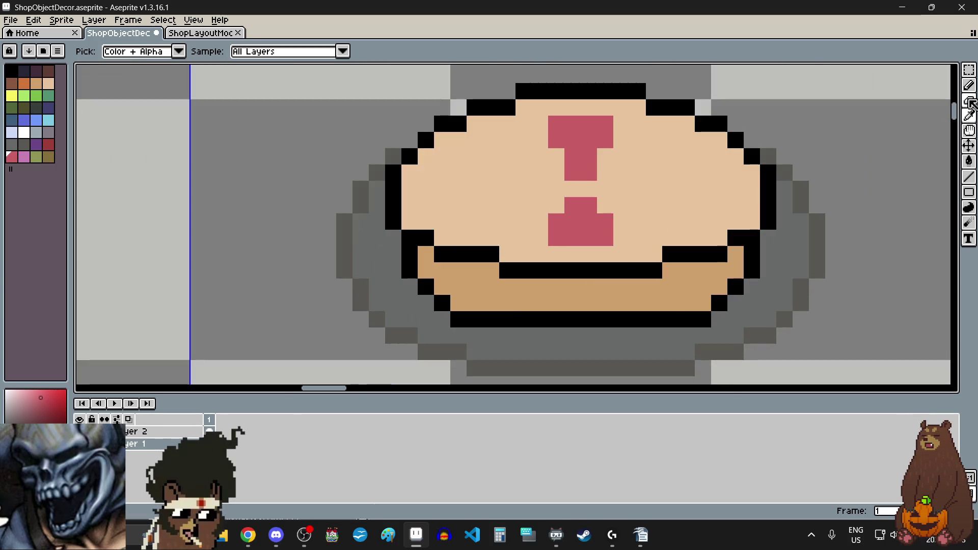
pyautogui.click(968, 86)
pyautogui.click(533, 168)
pyautogui.scroll(1, 532, 166)
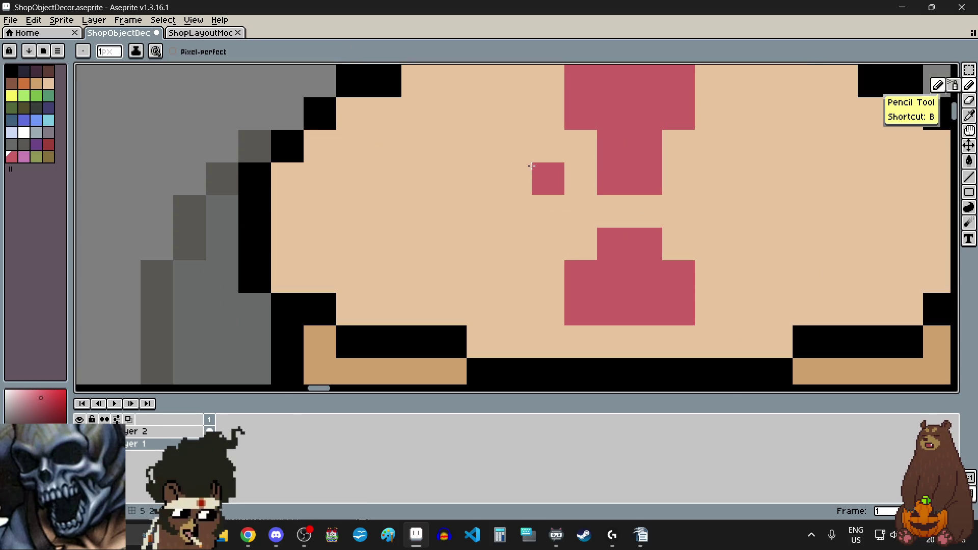
pyautogui.click(540, 206)
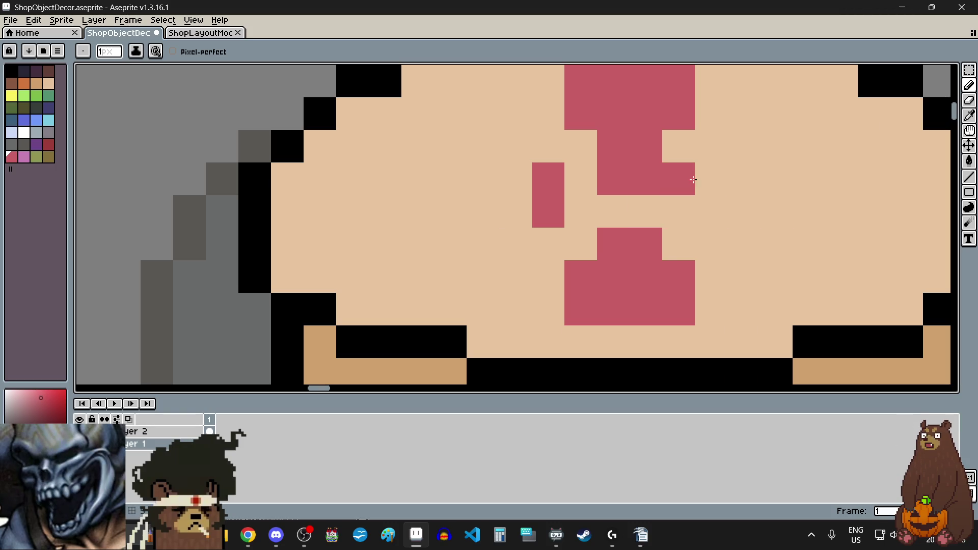
pyautogui.click(711, 179)
pyautogui.click(711, 211)
pyautogui.click(515, 179)
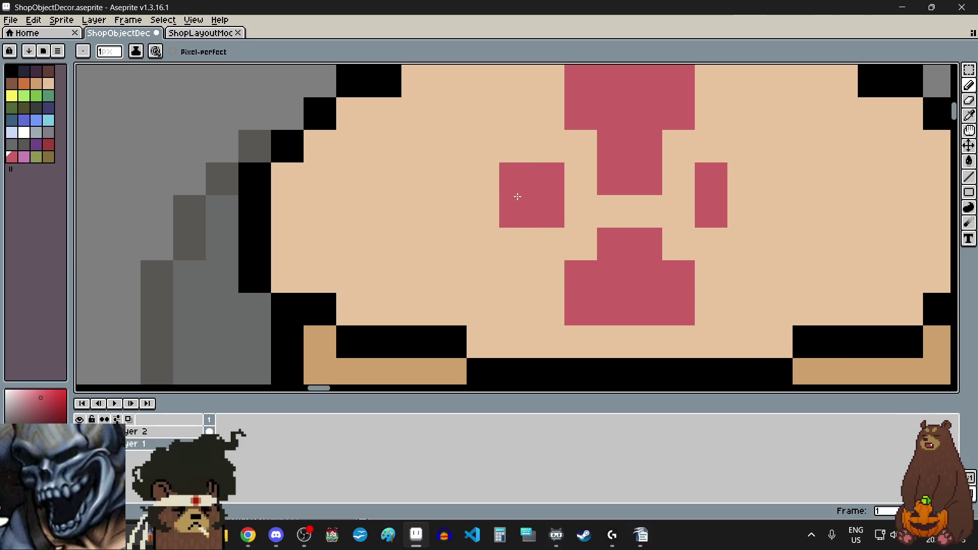
pyautogui.click(753, 179)
pyautogui.click(744, 212)
# Try widening both blocks with dragged pink columns, then undo those columns.
pyautogui.scroll(-2, 636, 278)
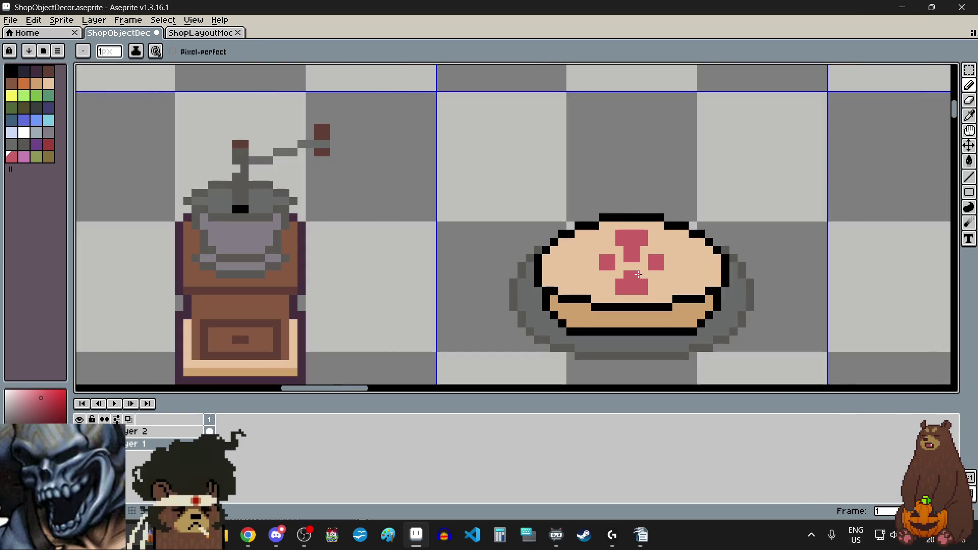
pyautogui.scroll(2, 639, 274)
pyautogui.moveTo(509, 190); pyautogui.dragTo(503, 274)
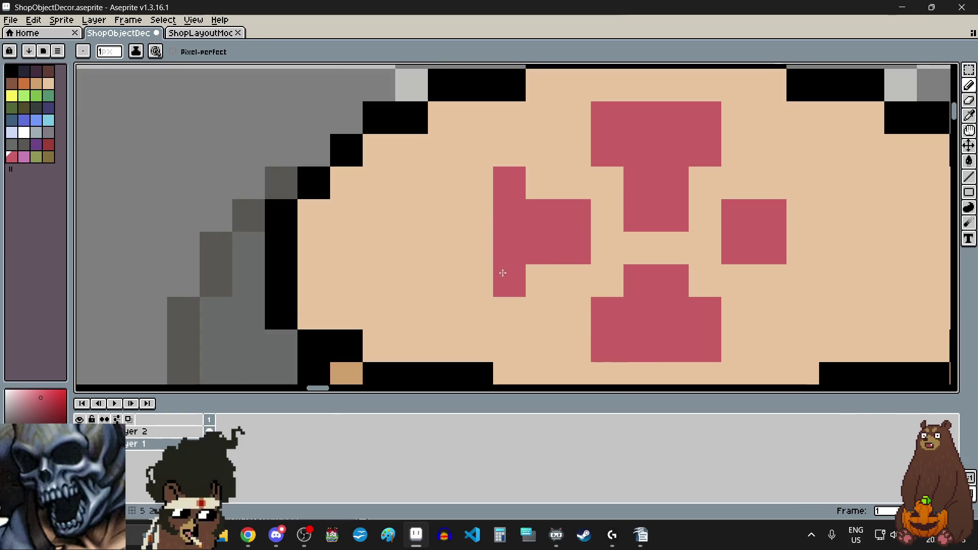
pyautogui.moveTo(482, 190); pyautogui.dragTo(482, 275)
pyautogui.scroll(-2, 545, 270)
pyautogui.scroll(2, 595, 273)
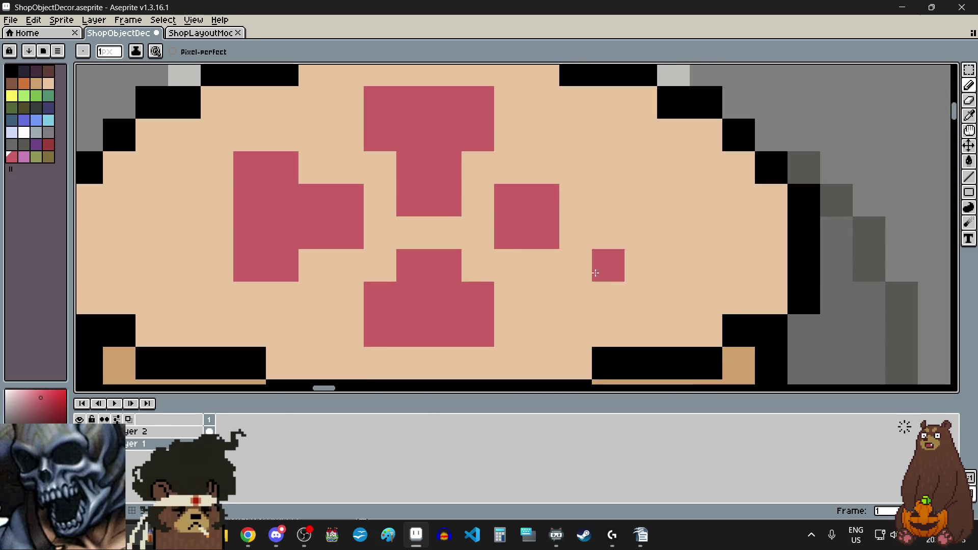
pyautogui.moveTo(576, 168); pyautogui.dragTo(578, 262)
pyautogui.moveTo(608, 168); pyautogui.dragTo(610, 261)
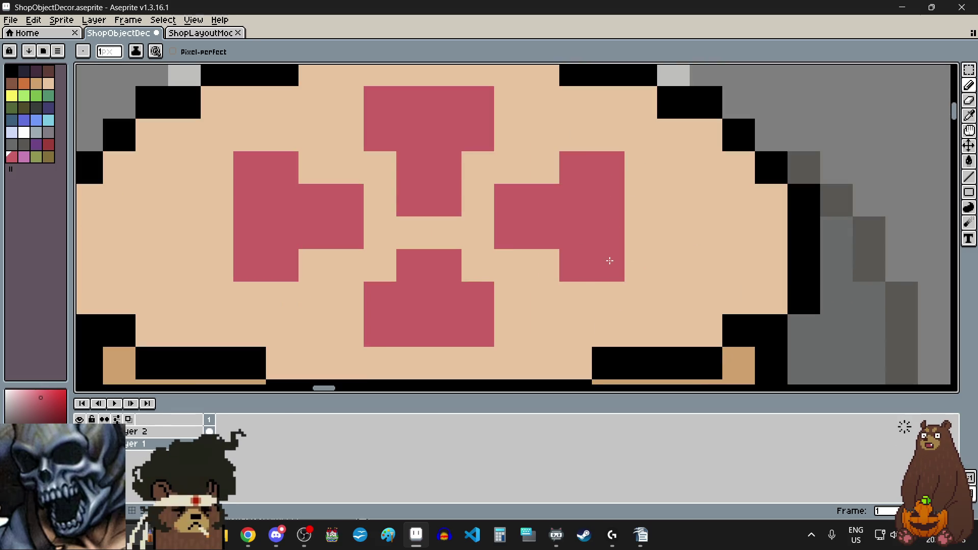
pyautogui.scroll(-2, 610, 261)
pyautogui.scroll(2, 541, 270)
pyautogui.press('v')
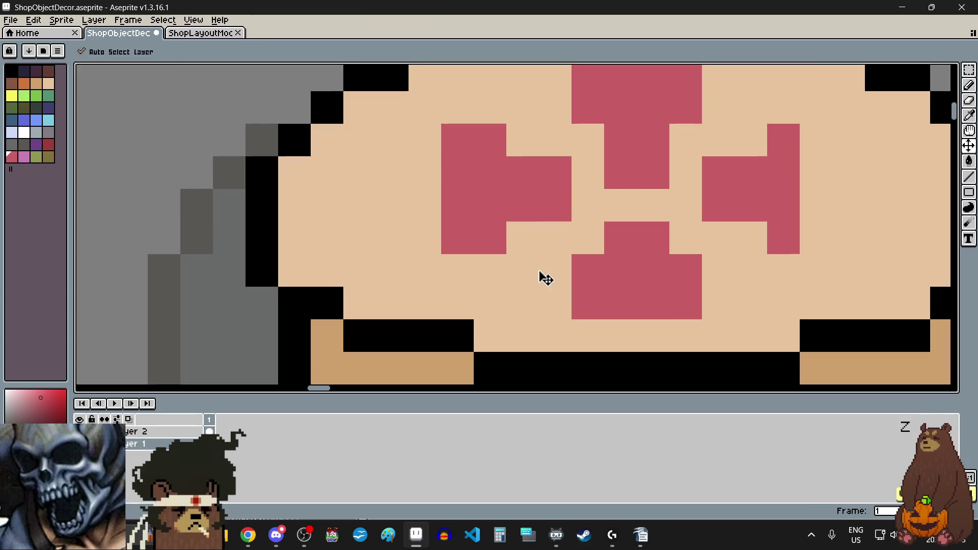
pyautogui.hotkey('ctrl', 'z')
pyautogui.hotkey('ctrl', 'z')
pyautogui.hotkey('ctrl', 'z')
pyautogui.press('b')
# Fill out the left and right pink blocks pixel by pixel, removing a stray one.
pyautogui.click(499, 178)
pyautogui.click(495, 207)
pyautogui.click(775, 187)
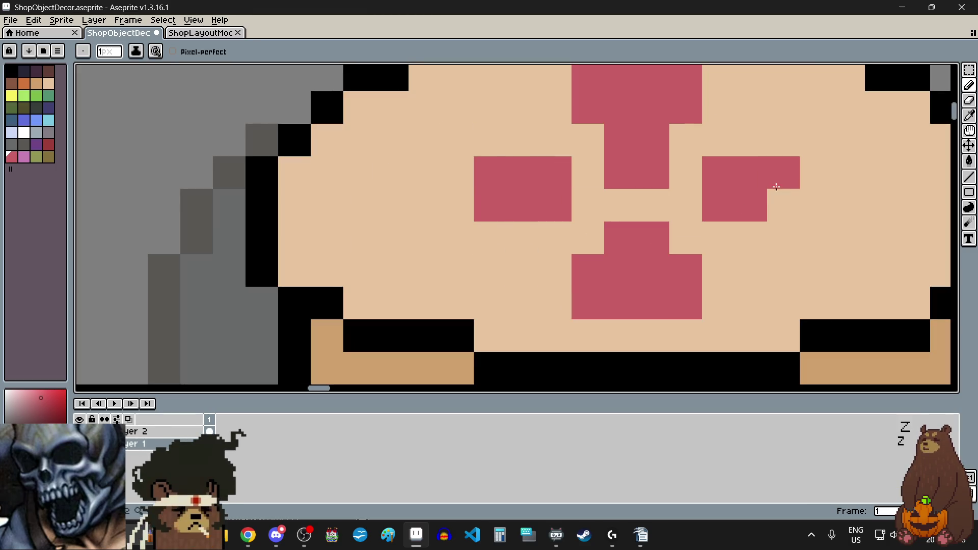
pyautogui.click(782, 205)
pyautogui.click(484, 142)
pyautogui.hotkey('ctrl', 'z')
# Extend the left block with two pink columns and add a tall column on the right block's edge.
pyautogui.moveTo(457, 140); pyautogui.dragTo(465, 234)
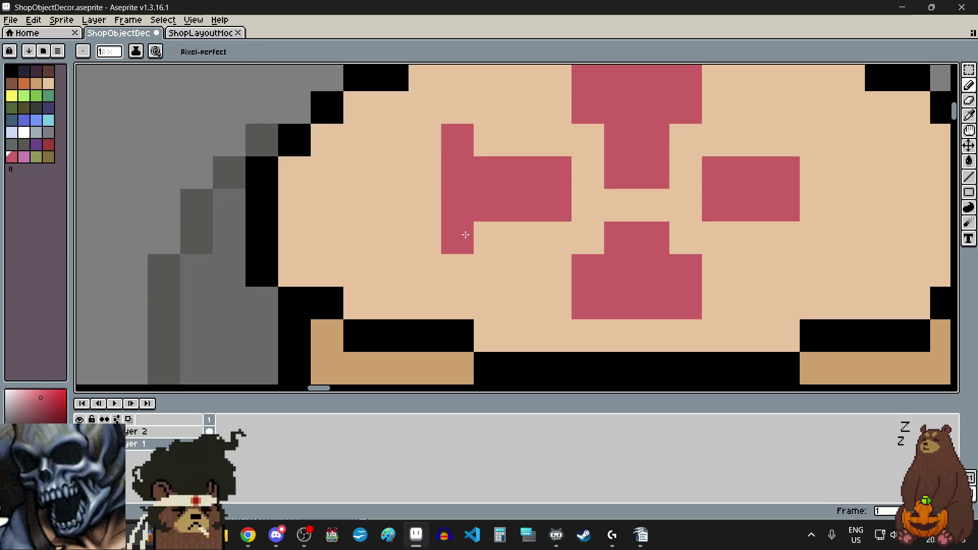
pyautogui.moveTo(425, 138); pyautogui.dragTo(430, 230)
pyautogui.scroll(1, 618, 218)
pyautogui.click(618, 218)
pyautogui.hotkey('ctrl', 'z')
pyautogui.click(636, 147)
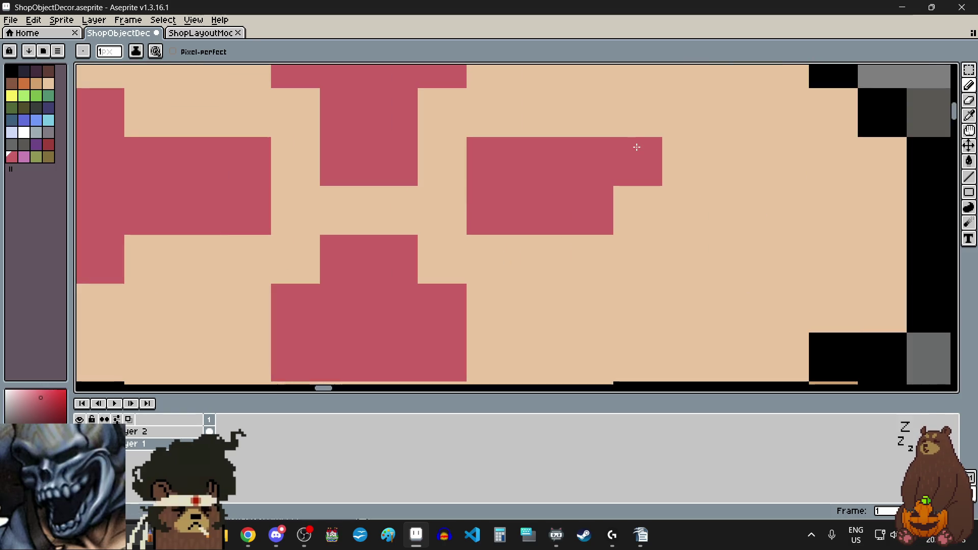
pyautogui.moveTo(636, 147)
pyautogui.mouseDown()
pyautogui.moveTo(633, 236)
pyautogui.moveTo(633, 127)
pyautogui.moveTo(690, 118)
pyautogui.moveTo(690, 244)
pyautogui.mouseUp()
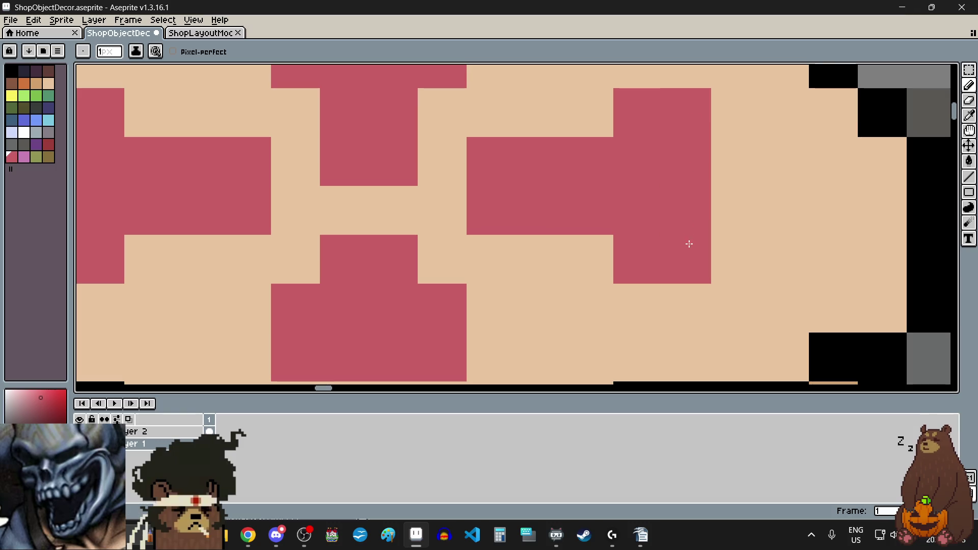
pyautogui.scroll(-3, 689, 244)
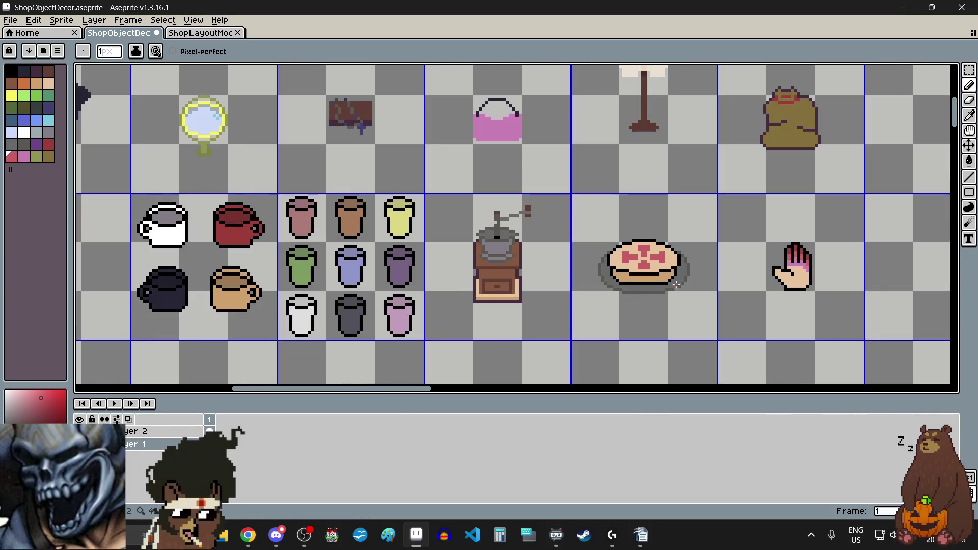
pyautogui.scroll(3, 677, 285)
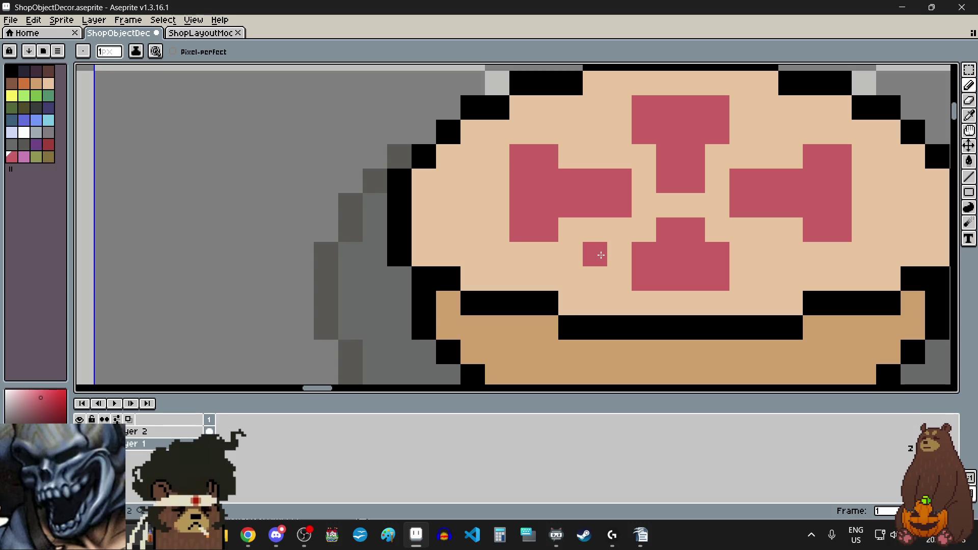
# Add small pink dots below-left, top-right and top-left of the centre.
pyautogui.click(601, 255)
pyautogui.click(762, 127)
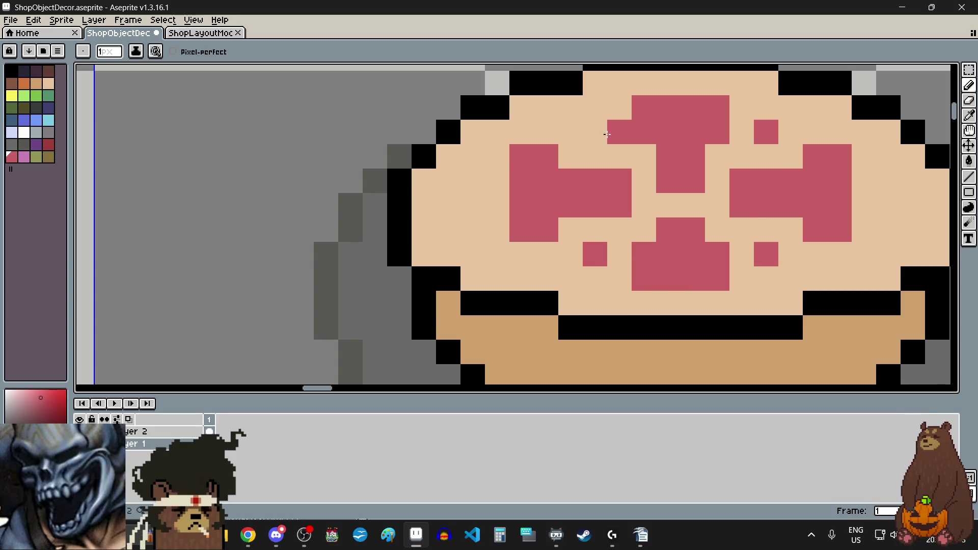
pyautogui.click(594, 131)
pyautogui.scroll(-5, 672, 278)
pyautogui.scroll(5, 672, 279)
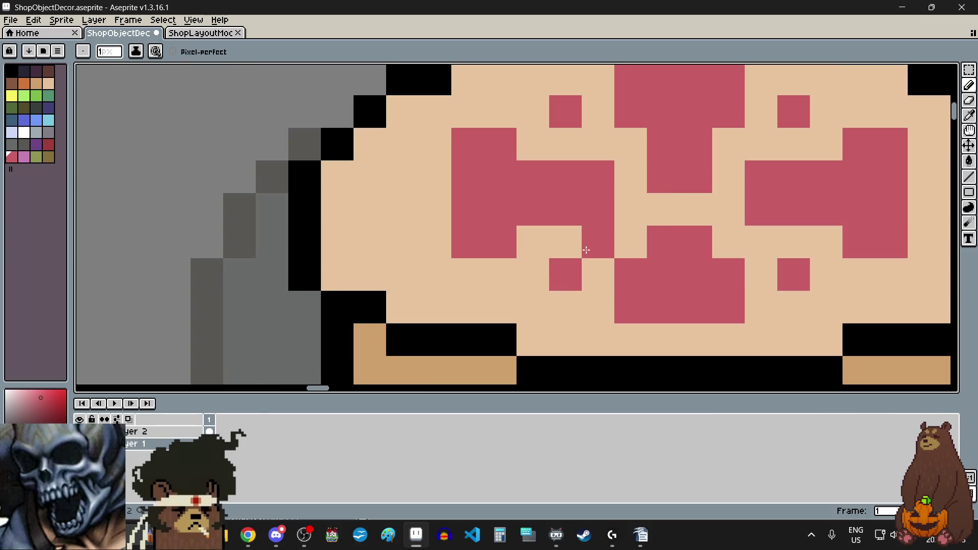
pyautogui.scroll(-5, 636, 275)
pyautogui.scroll(-2, 636, 275)
pyautogui.scroll(5, 642, 270)
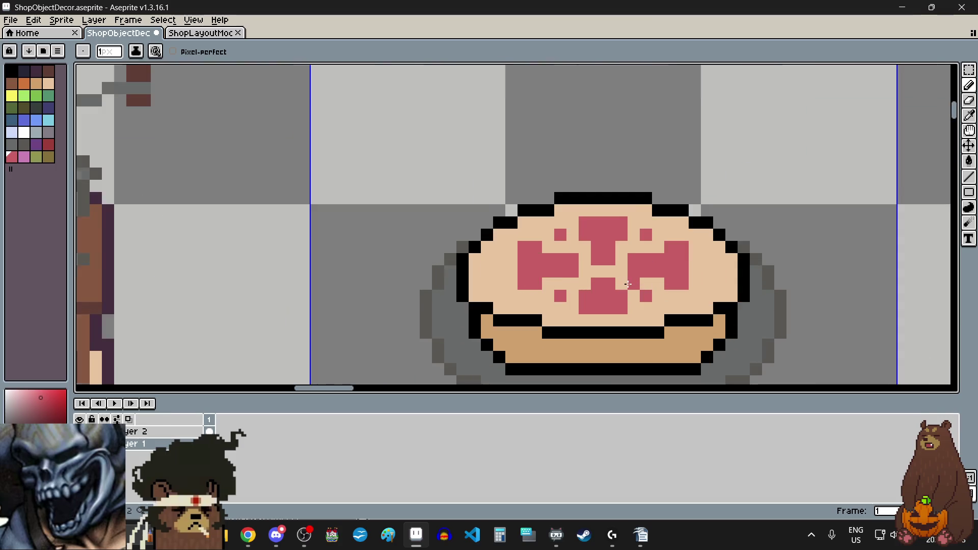
# Fill in the pattern's right column and the left block's inner column, then inspect the result.
pyautogui.moveTo(700, 216)
pyautogui.mouseDown()
pyautogui.moveTo(698, 307)
pyautogui.moveTo(670, 285)
pyautogui.mouseUp()
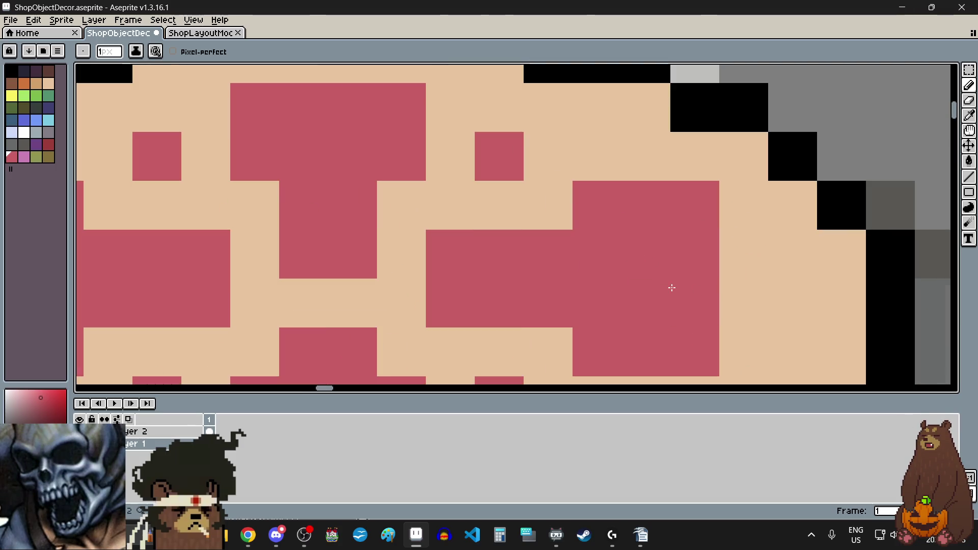
pyautogui.scroll(-2, 670, 285)
pyautogui.moveTo(393, 204); pyautogui.dragTo(398, 284)
pyautogui.scroll(-3, 539, 264)
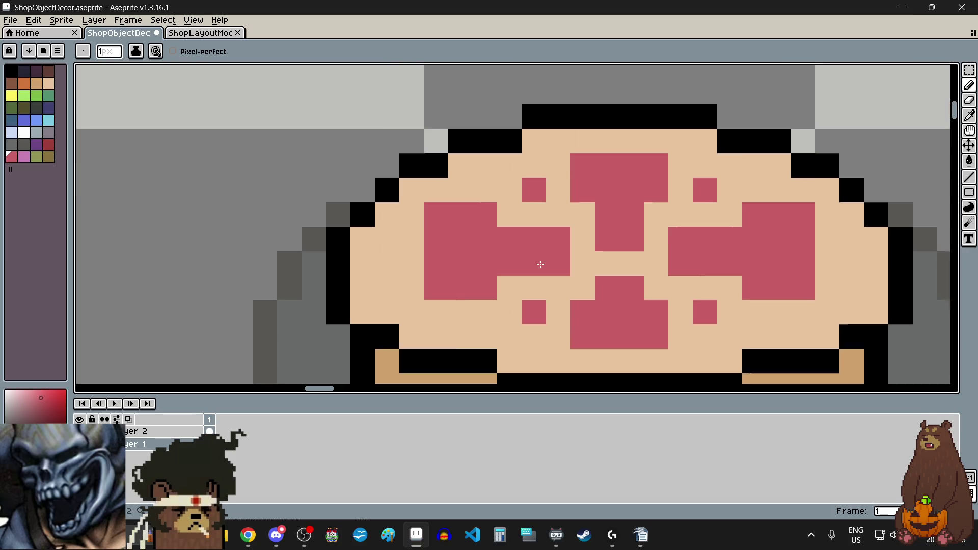
pyautogui.scroll(-1, 579, 340)
pyautogui.scroll(2, 579, 340)
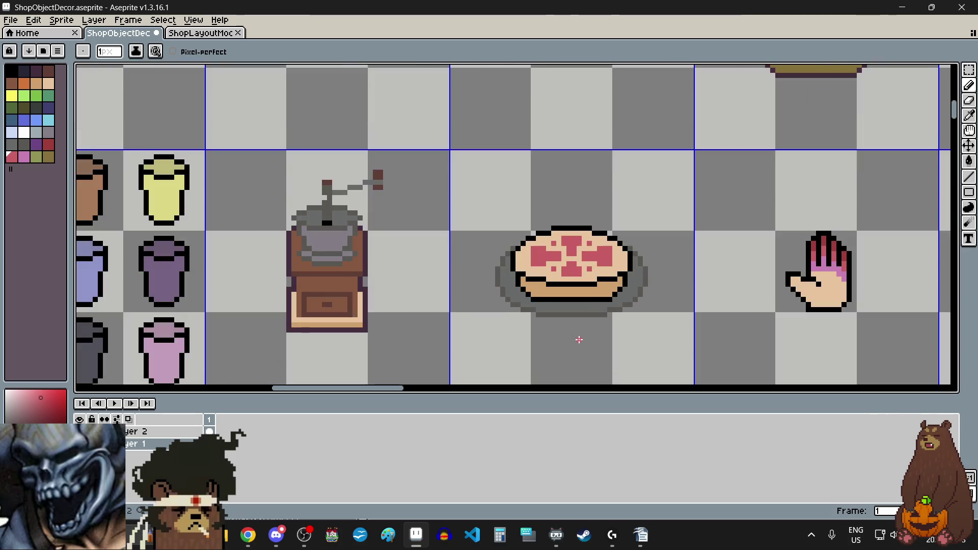
pyautogui.scroll(4, 572, 240)
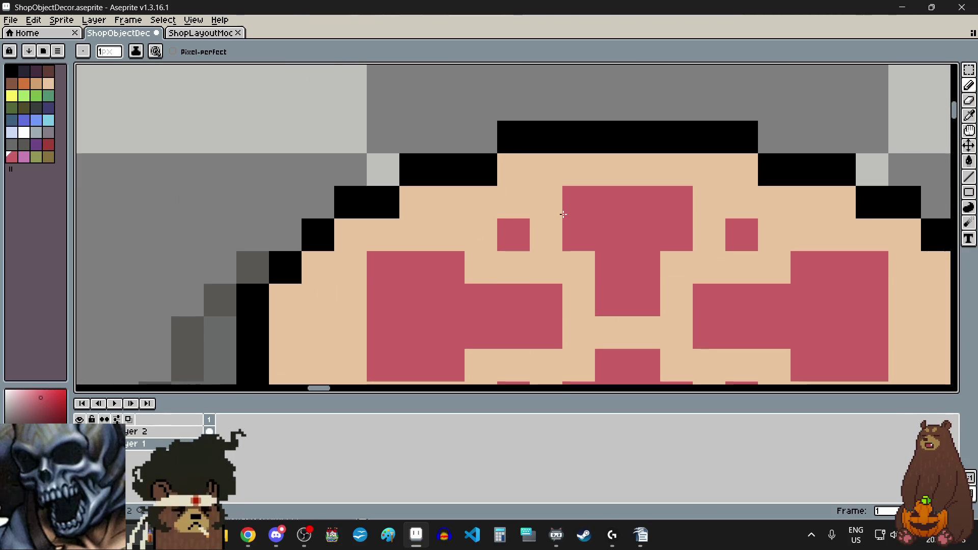
pyautogui.scroll(-2, 552, 263)
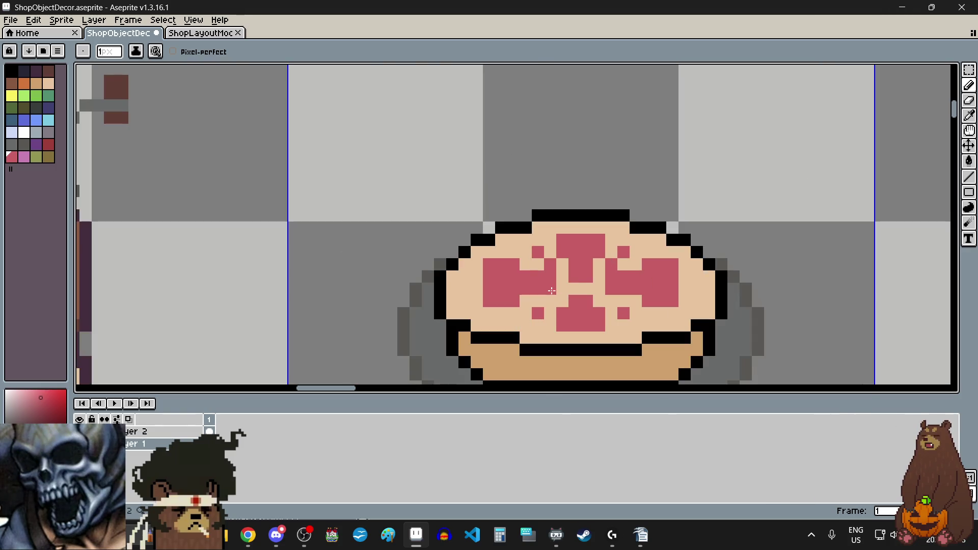
pyautogui.scroll(-2, 611, 305)
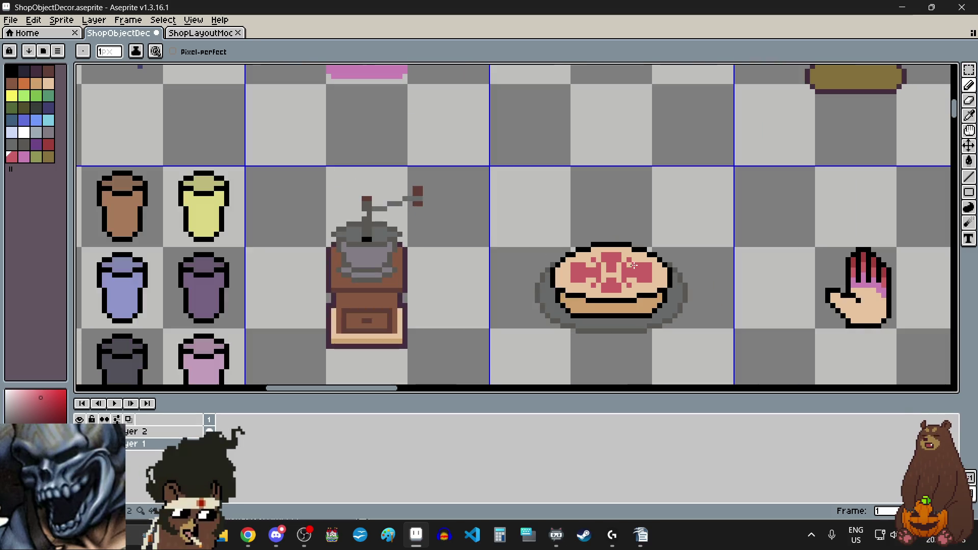
pyautogui.scroll(1, 615, 303)
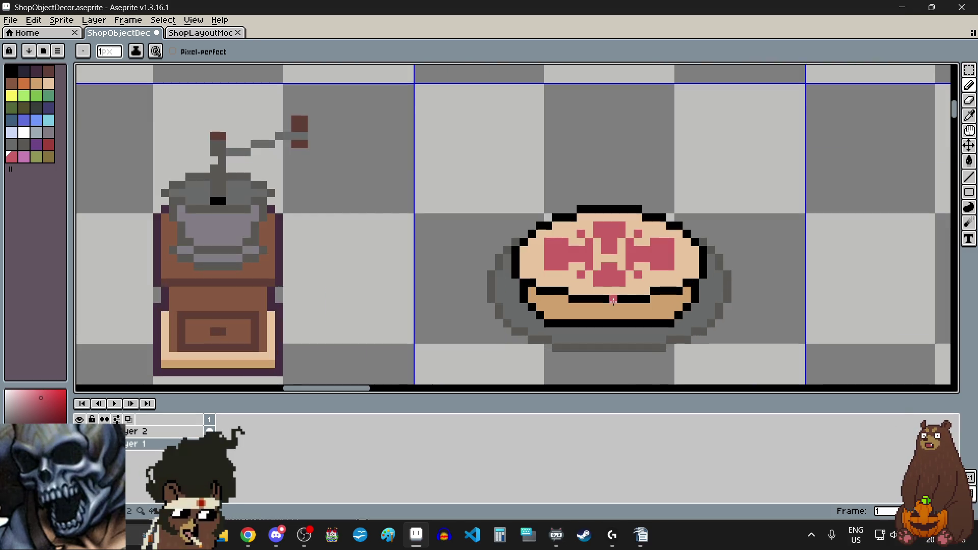
pyautogui.scroll(3, 613, 302)
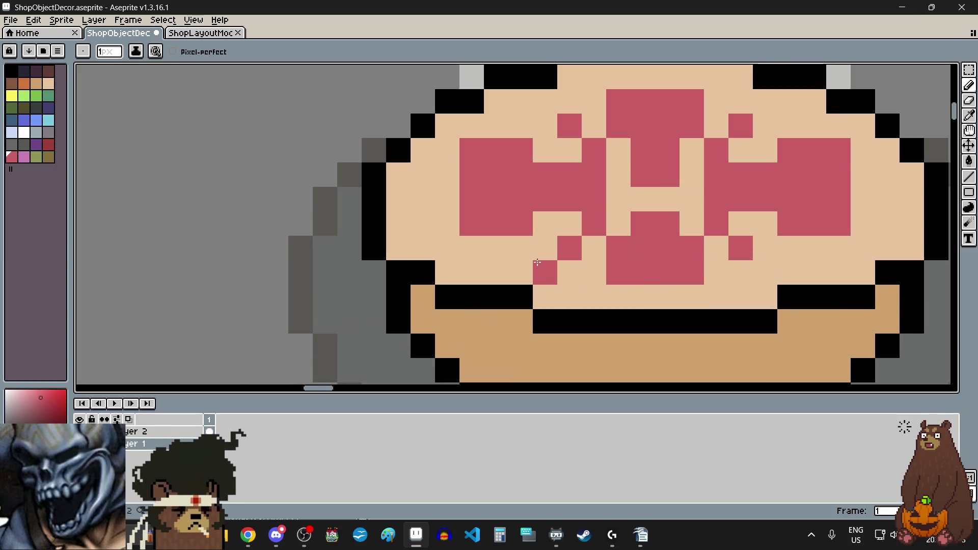
pyautogui.scroll(-3, 655, 283)
pyautogui.scroll(-2, 739, 311)
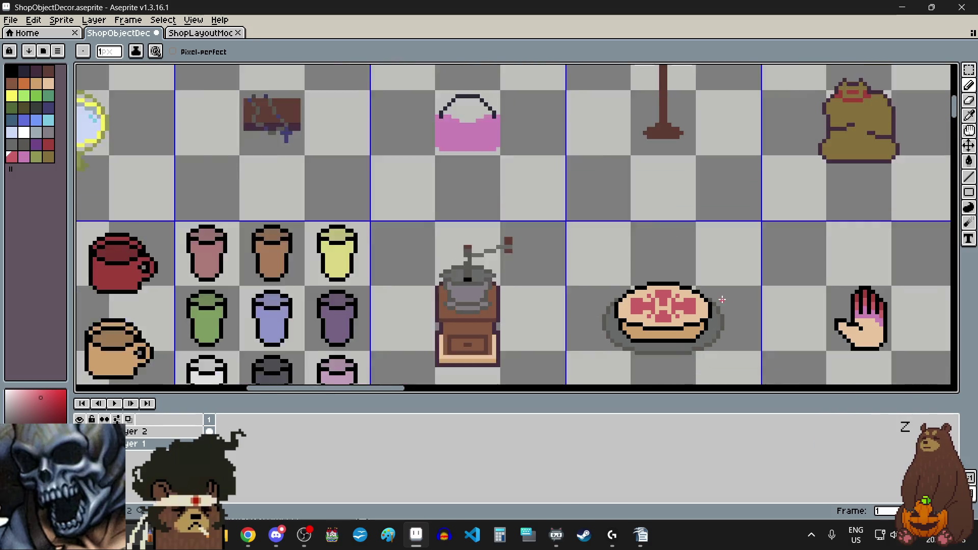
# Undo the last edit, reverting two pattern pixels back to cream.
pyautogui.scroll(2, 713, 334)
pyautogui.scroll(2, 712, 333)
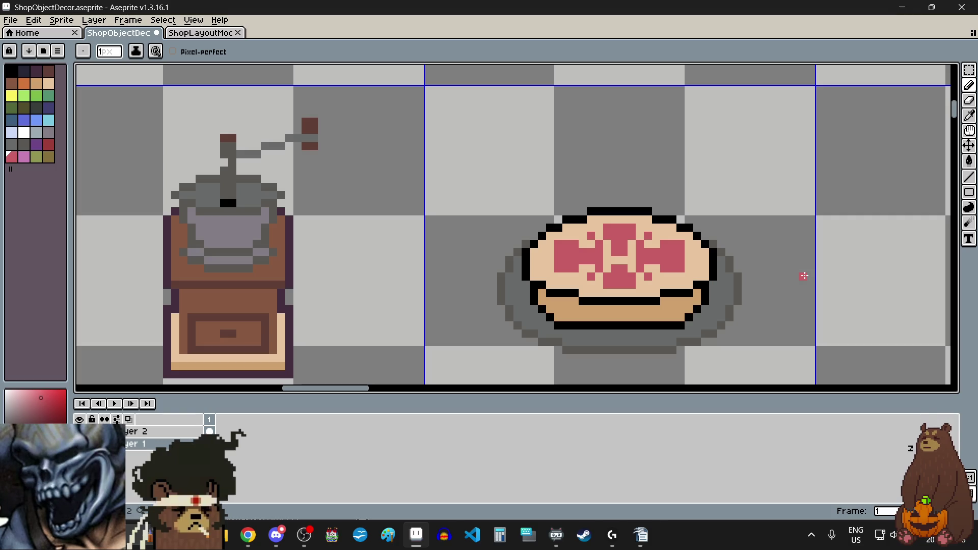
pyautogui.hotkey('ctrl', 'z')
pyautogui.hotkey('ctrl', 'z')
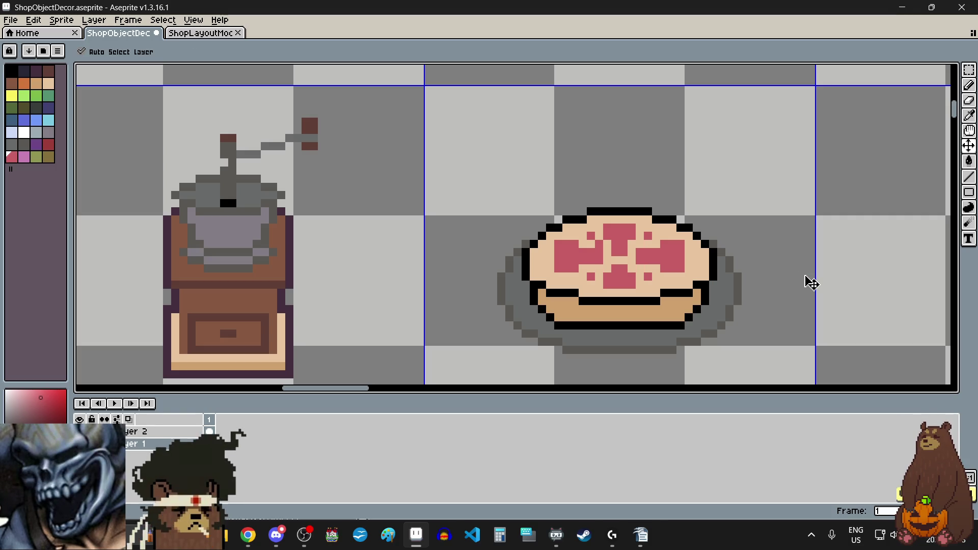
pyautogui.scroll(-2, 804, 276)
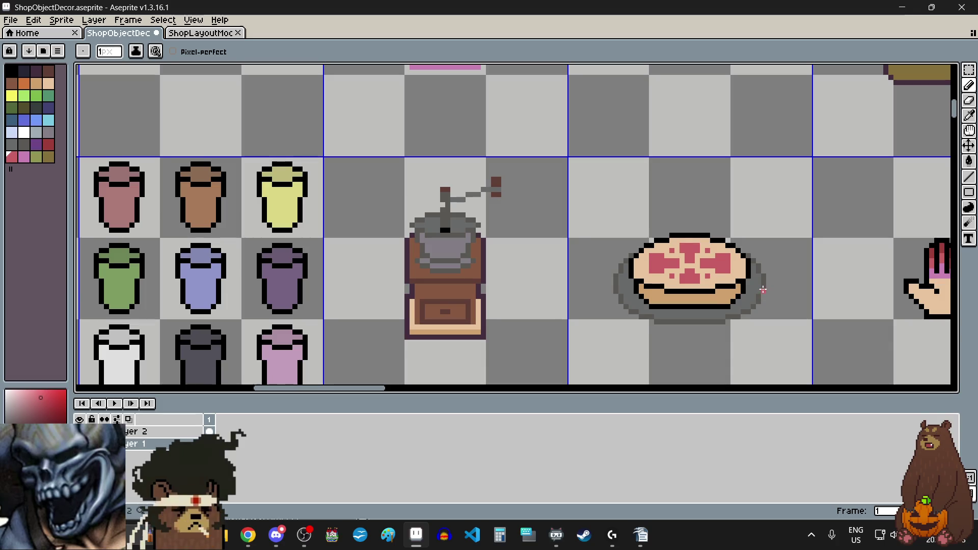
pyautogui.scroll(3, 749, 301)
# Fill the left pink block's missing column and add a pixel column to the right block.
pyautogui.press('v')
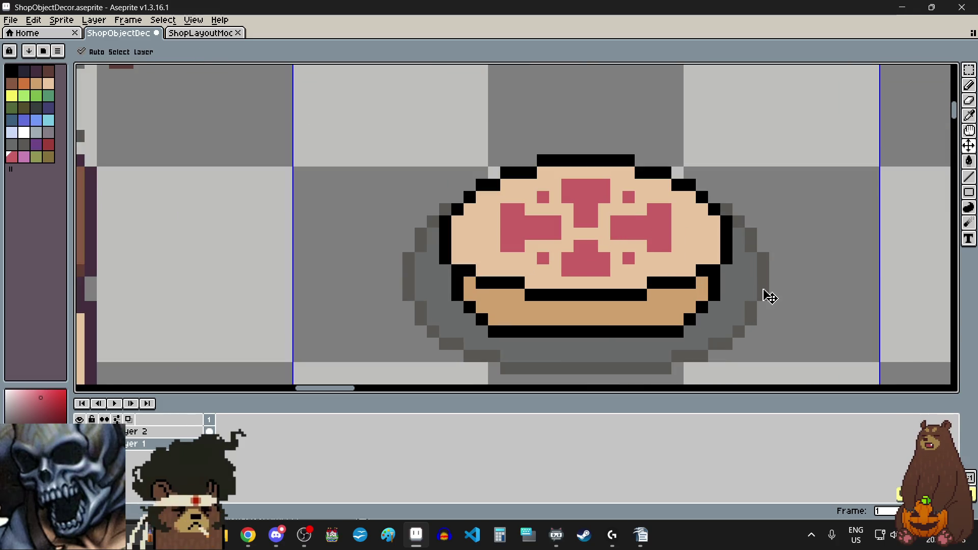
pyautogui.press('b')
pyautogui.scroll(2, 509, 234)
pyautogui.moveTo(473, 187); pyautogui.dragTo(484, 257)
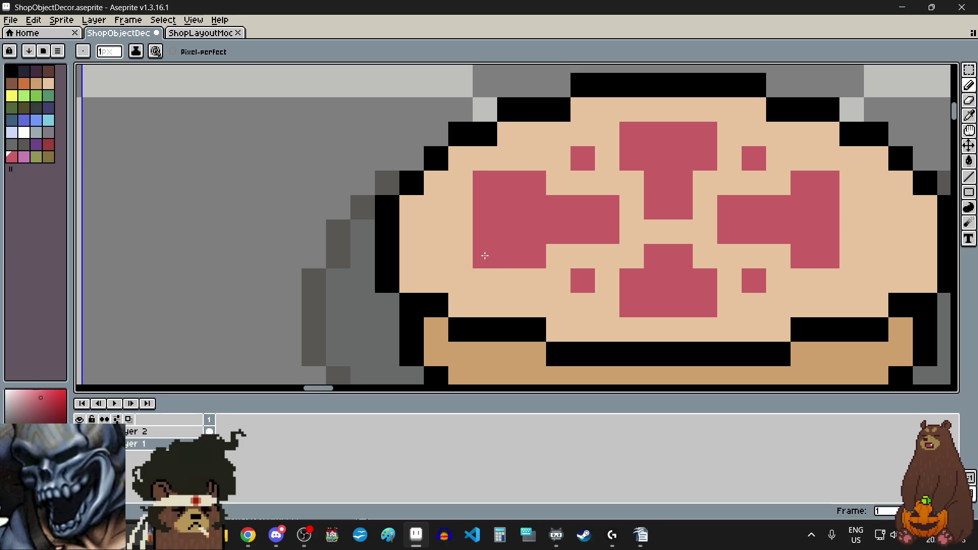
pyautogui.moveTo(851, 206); pyautogui.dragTo(852, 247)
pyautogui.scroll(-3, 630, 211)
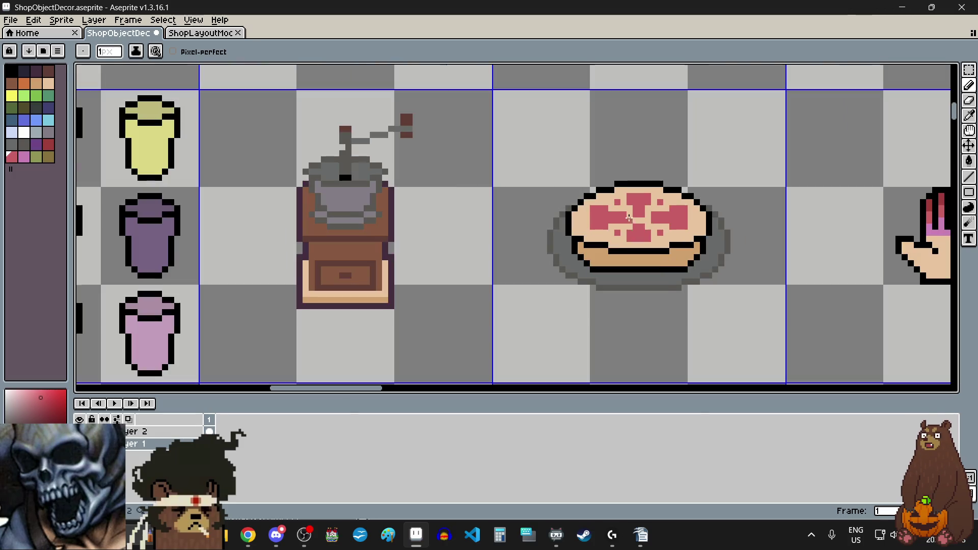
pyautogui.scroll(-4, 663, 281)
pyautogui.scroll(2, 664, 306)
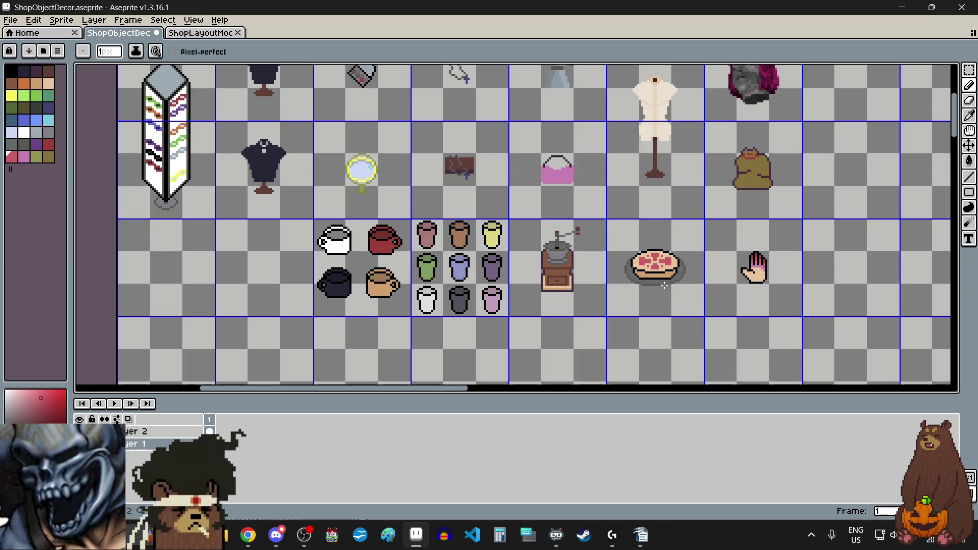
pyautogui.scroll(3, 662, 262)
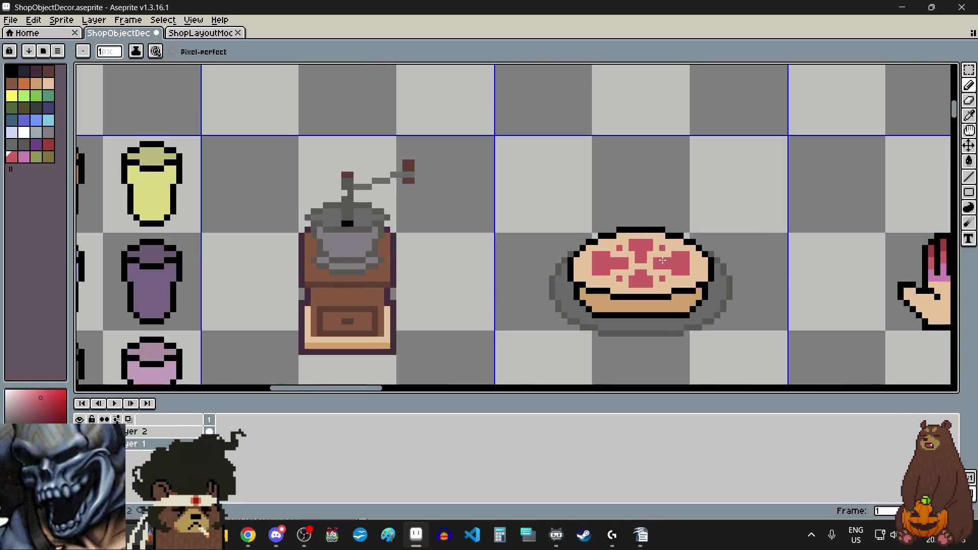
pyautogui.hotkey('alt', 'Tab')
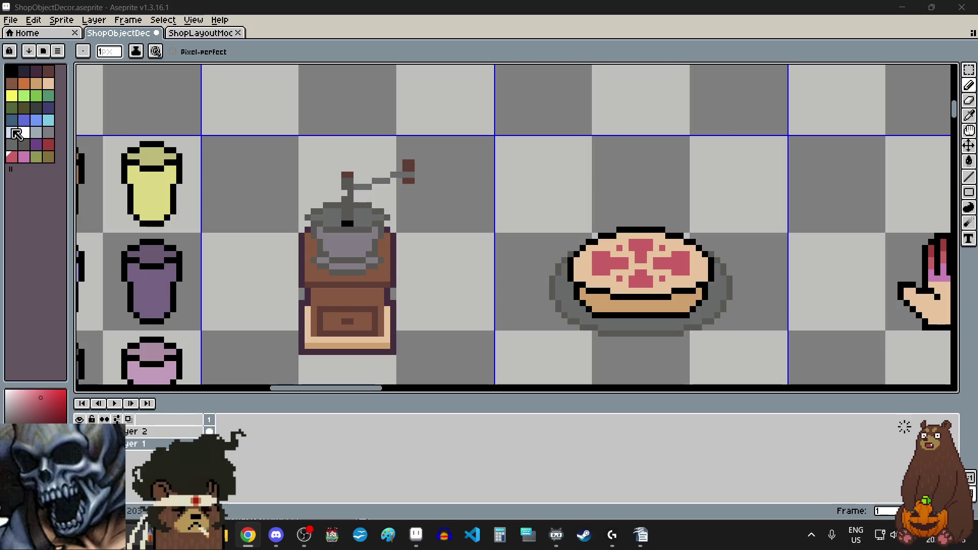
# Pick olive and paint an olive row along the top crust and its upper-left edge.
pyautogui.click(49, 161)
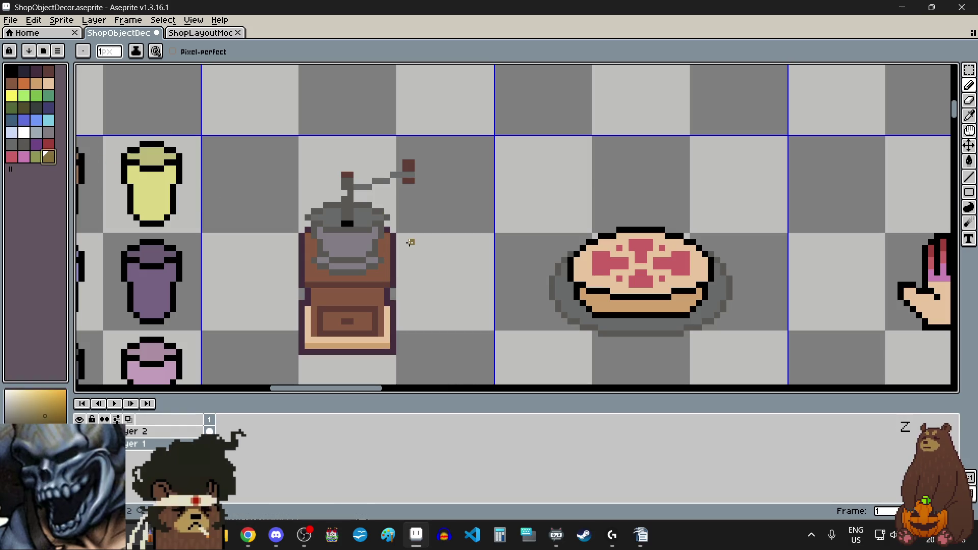
pyautogui.scroll(2, 636, 288)
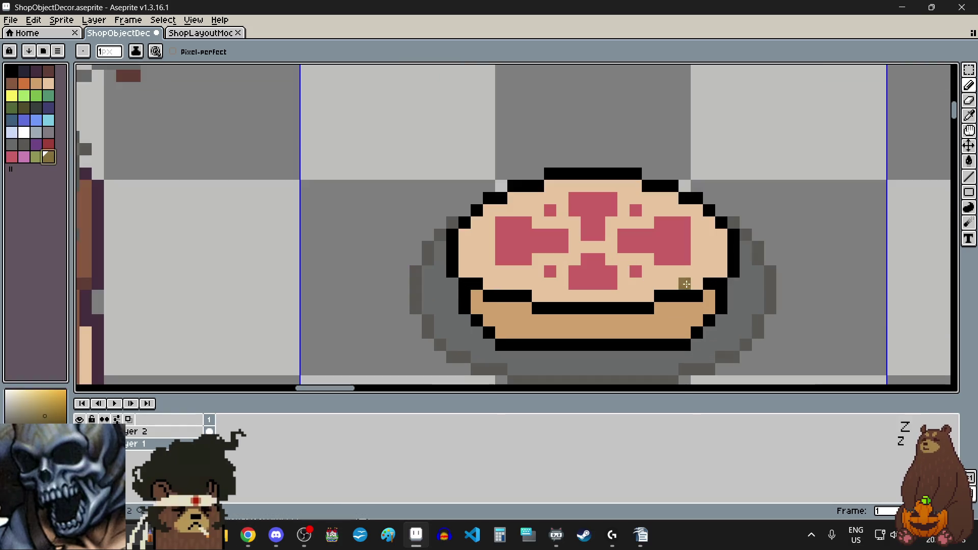
pyautogui.scroll(3, 546, 204)
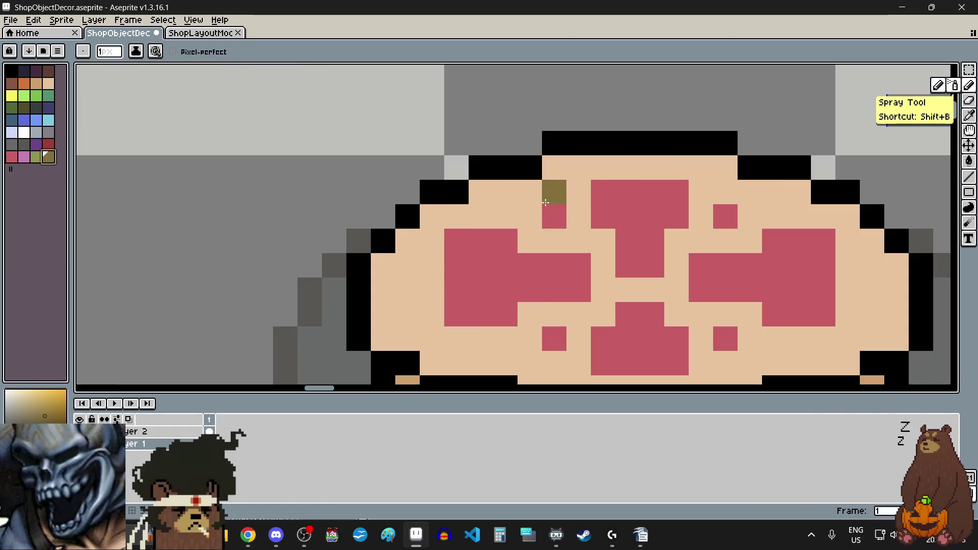
pyautogui.moveTo(554, 167); pyautogui.dragTo(726, 164)
pyautogui.moveTo(529, 191)
pyautogui.mouseDown()
pyautogui.moveTo(484, 190)
pyautogui.moveTo(383, 265)
pyautogui.moveTo(387, 337)
pyautogui.moveTo(421, 326)
pyautogui.mouseUp()
pyautogui.scroll(-1, 421, 326)
pyautogui.scroll(2, 408, 214)
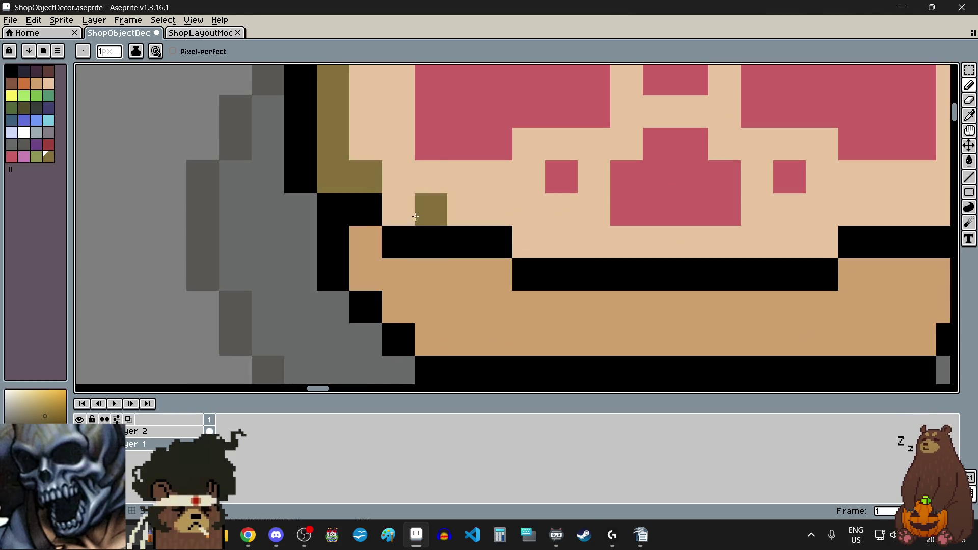
# Shade the lower-left and right crust edges olive just inside the black outline.
pyautogui.moveTo(402, 209)
pyautogui.mouseDown()
pyautogui.moveTo(520, 245)
pyautogui.moveTo(812, 236)
pyautogui.mouseUp()
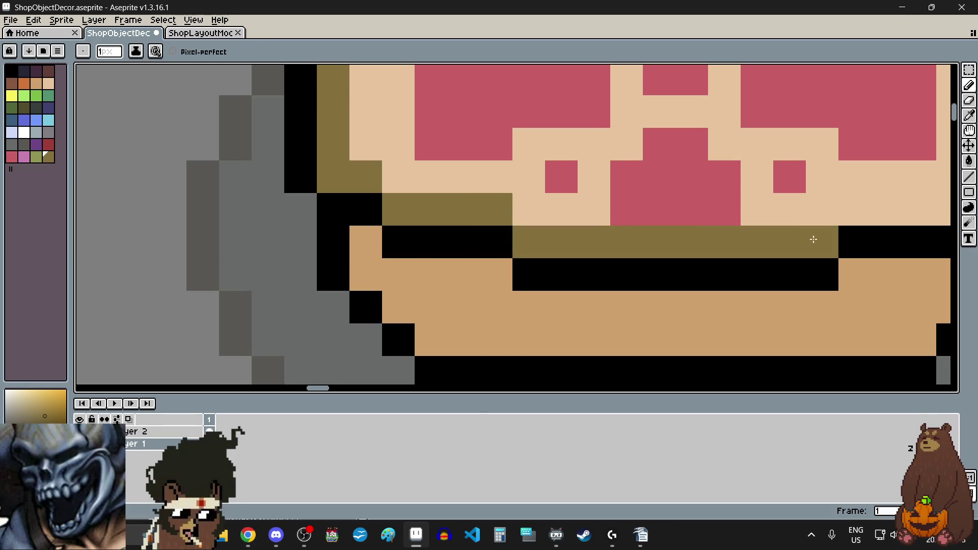
pyautogui.scroll(-2, 514, 294)
pyautogui.scroll(4, 514, 294)
pyautogui.moveTo(519, 201)
pyautogui.mouseDown()
pyautogui.moveTo(594, 200)
pyautogui.moveTo(640, 166)
pyautogui.moveTo(677, 171)
pyautogui.mouseUp()
pyautogui.scroll(-3, 640, 211)
pyautogui.scroll(2, 652, 130)
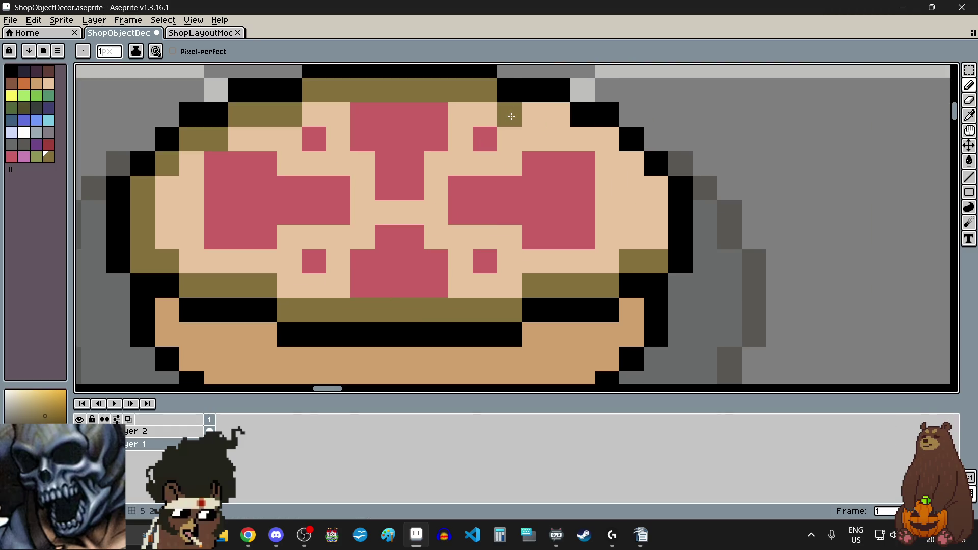
pyautogui.click(589, 141)
pyautogui.moveTo(589, 141)
pyautogui.mouseDown()
pyautogui.moveTo(655, 187)
pyautogui.moveTo(656, 235)
pyautogui.moveTo(607, 237)
pyautogui.mouseUp()
pyautogui.scroll(-2, 531, 308)
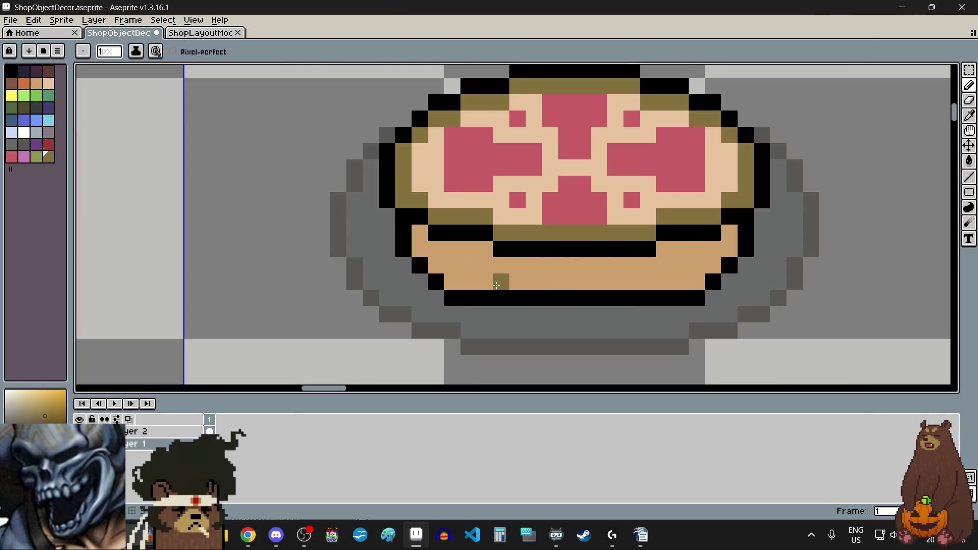
pyautogui.scroll(3, 492, 285)
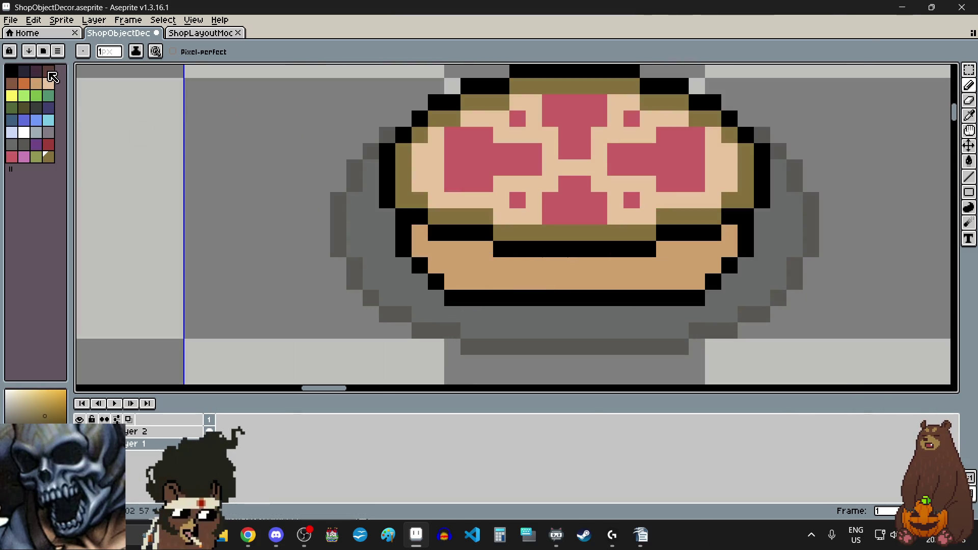
# Try brown pixels and a brown band along the pie's lower crust.
pyautogui.click(48, 71)
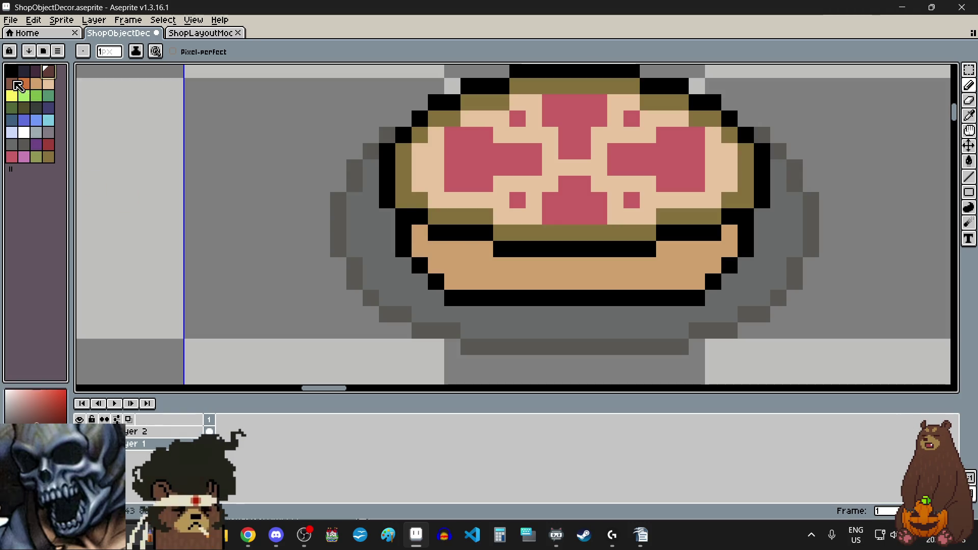
pyautogui.click(12, 83)
pyautogui.click(420, 233)
pyautogui.click(441, 267)
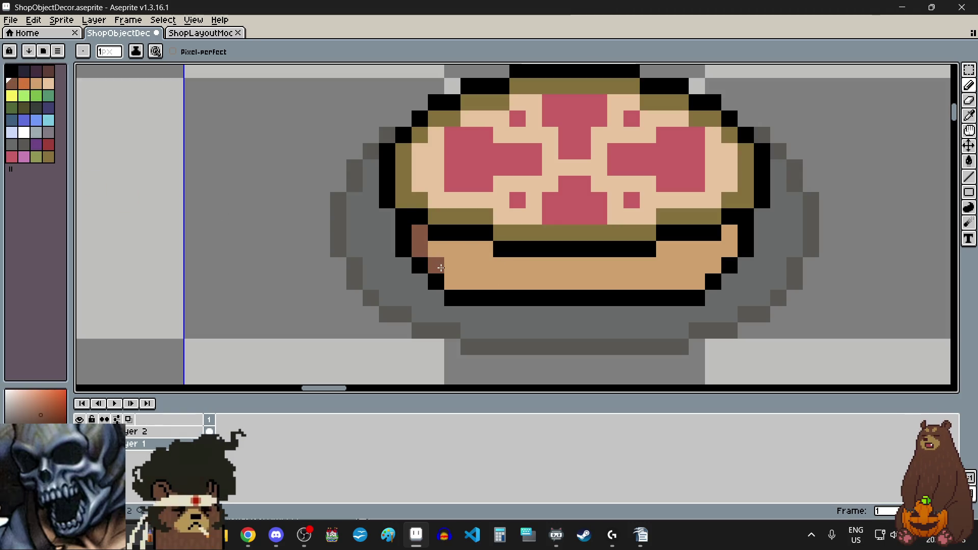
pyautogui.moveTo(453, 282)
pyautogui.mouseDown()
pyautogui.moveTo(698, 282)
pyautogui.moveTo(722, 255)
pyautogui.mouseUp()
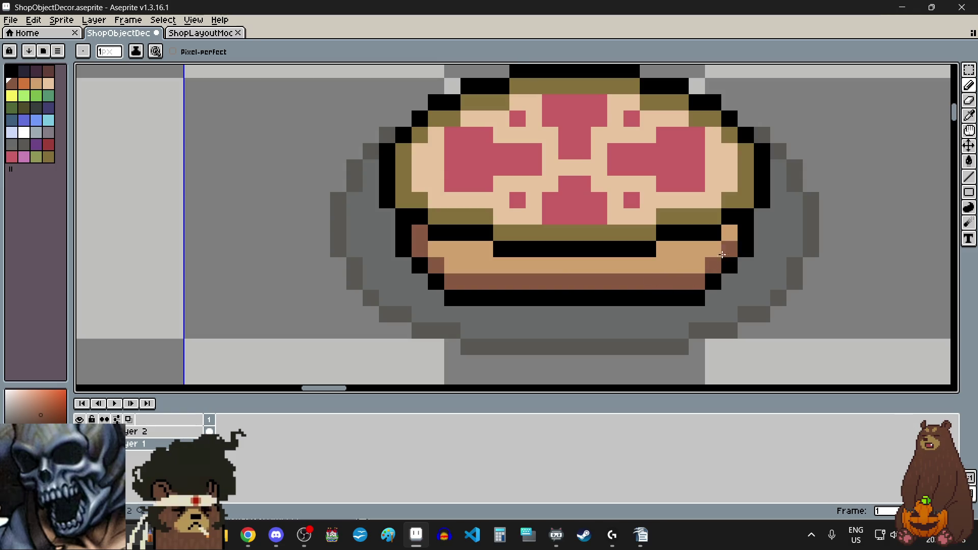
pyautogui.scroll(-4, 559, 358)
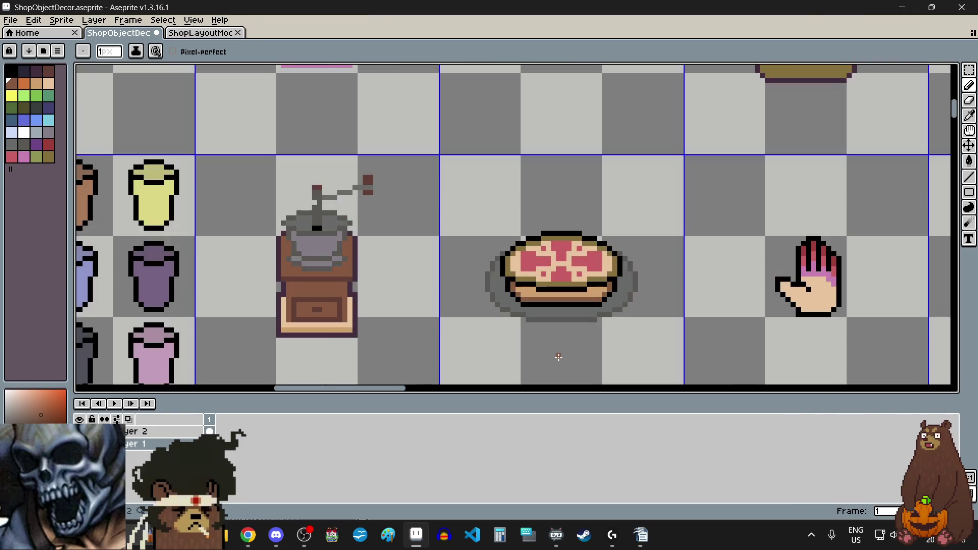
pyautogui.scroll(2, 559, 358)
# Switch between Move and Pencil, then pick the Eyedropper and the Rectangular Marquee.
pyautogui.press('v')
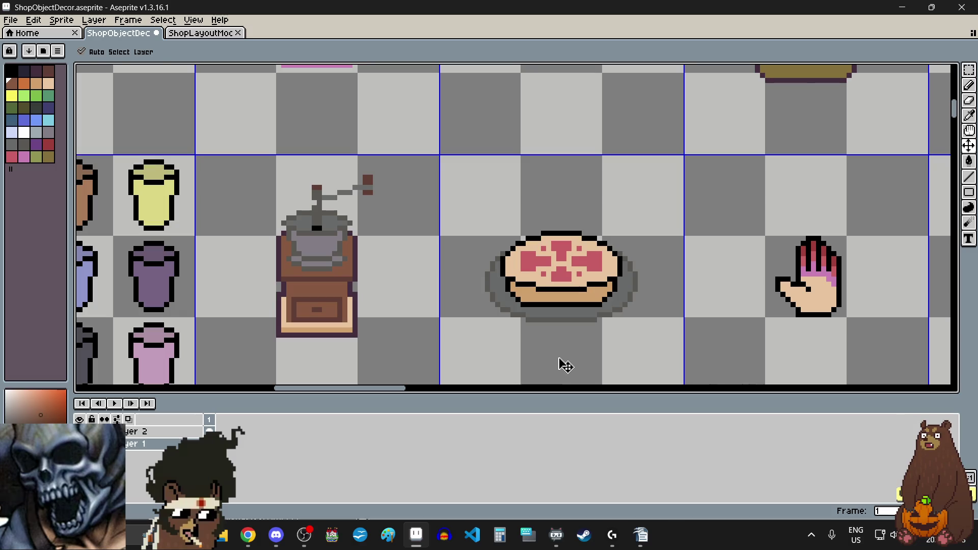
pyautogui.press('b')
pyautogui.scroll(2, 548, 294)
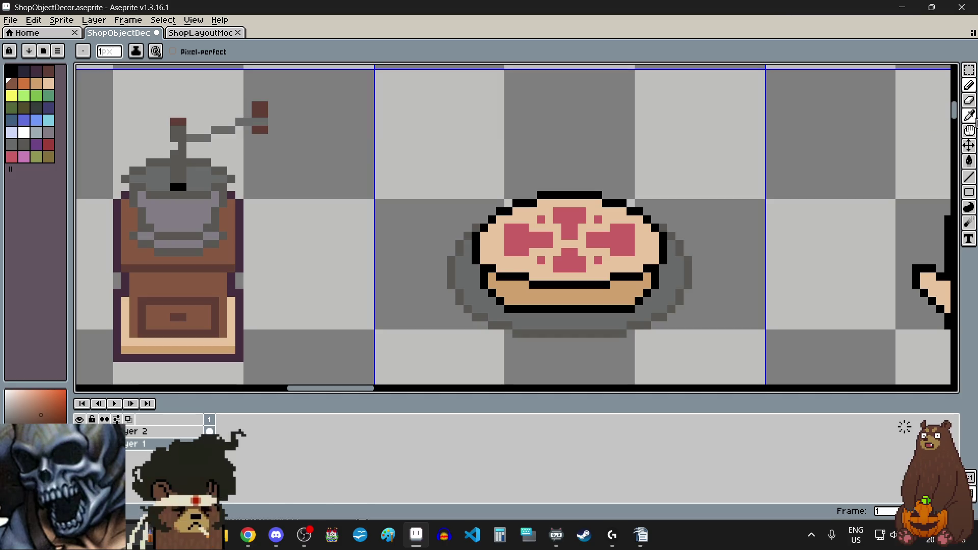
pyautogui.click(969, 115)
pyautogui.scroll(3, 568, 190)
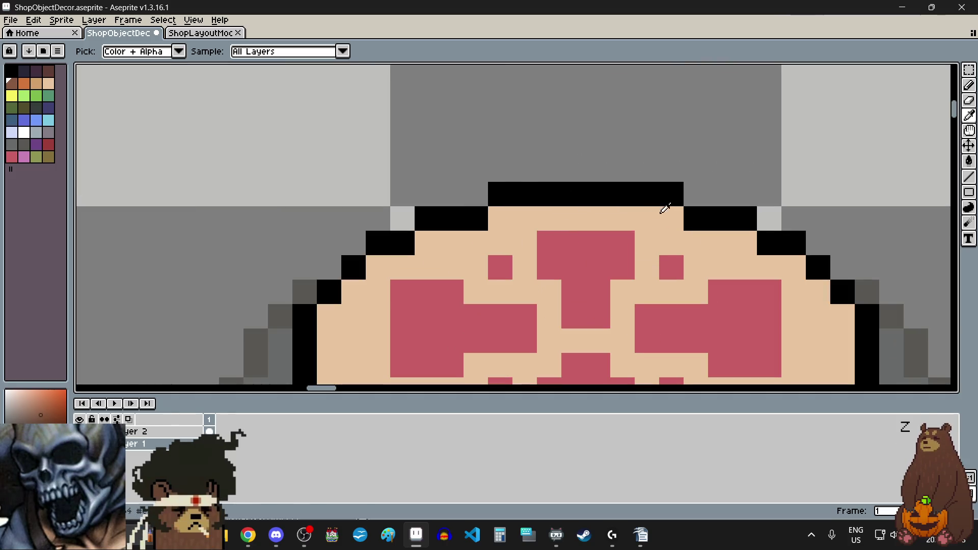
pyautogui.click(968, 69)
pyautogui.scroll(-2, 641, 218)
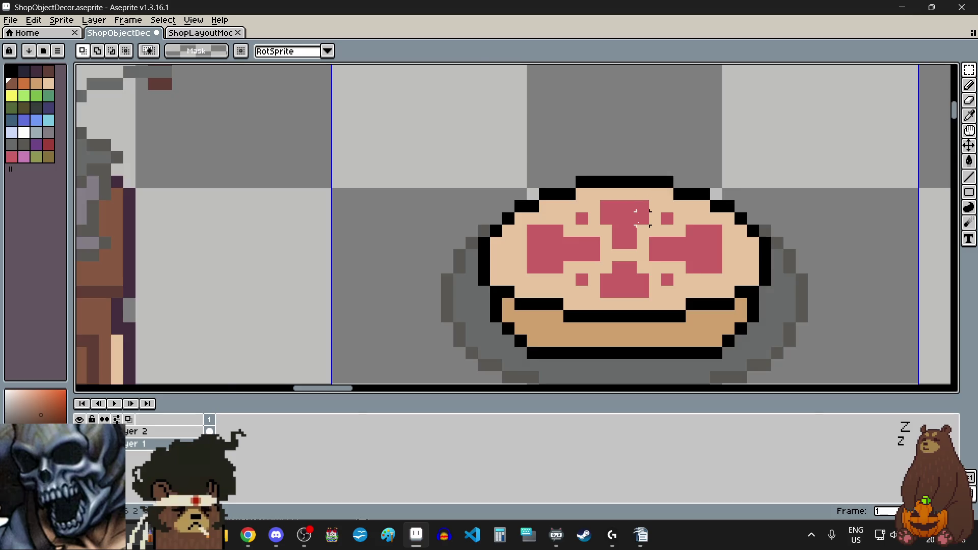
# Select the beige row under the top edge and add the upper-left crust edge.
pyautogui.scroll(2, 643, 218)
pyautogui.moveTo(511, 152); pyautogui.dragTo(710, 178)
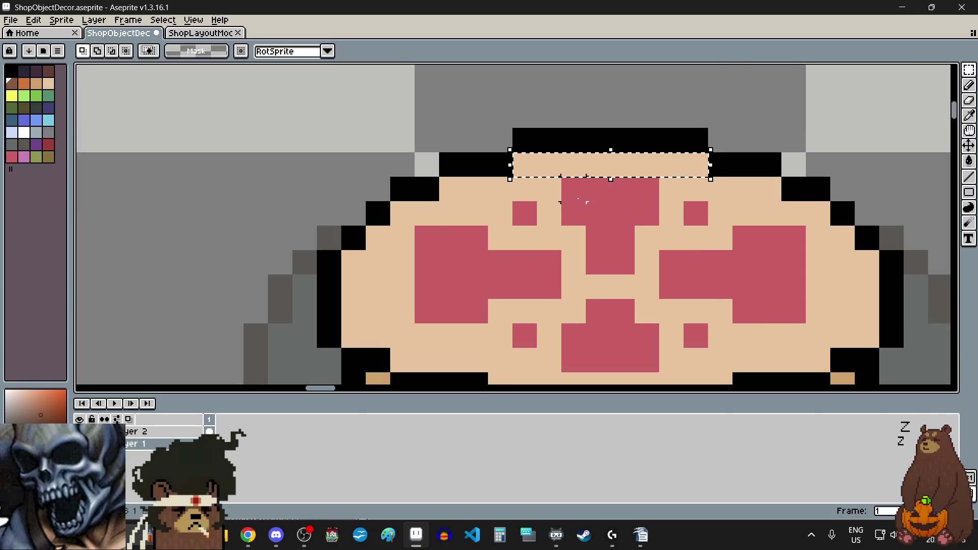
pyautogui.moveTo(510, 179)
pyautogui.mouseDown()
pyautogui.moveTo(439, 202)
pyautogui.moveTo(369, 247)
pyautogui.mouseUp()
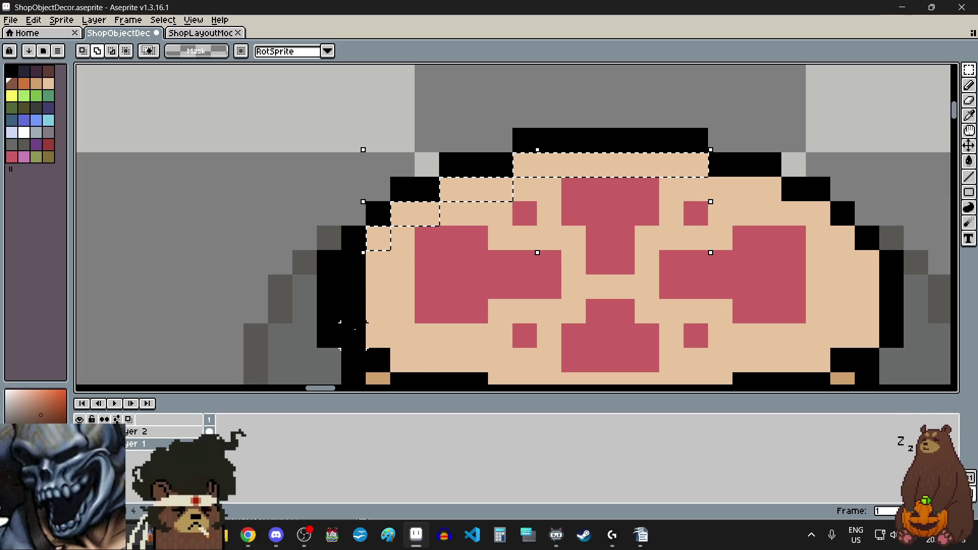
pyautogui.scroll(-3, 353, 336)
pyautogui.scroll(3, 360, 262)
pyautogui.moveTo(314, 162)
pyautogui.mouseDown()
pyautogui.moveTo(326, 183)
pyautogui.moveTo(447, 210)
pyautogui.mouseUp()
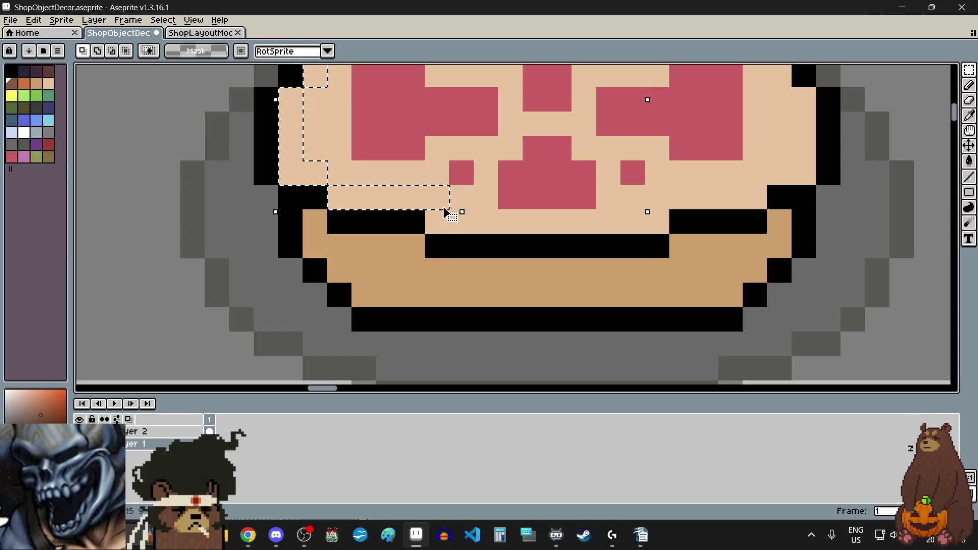
pyautogui.hotkey('ctrl', 'z')
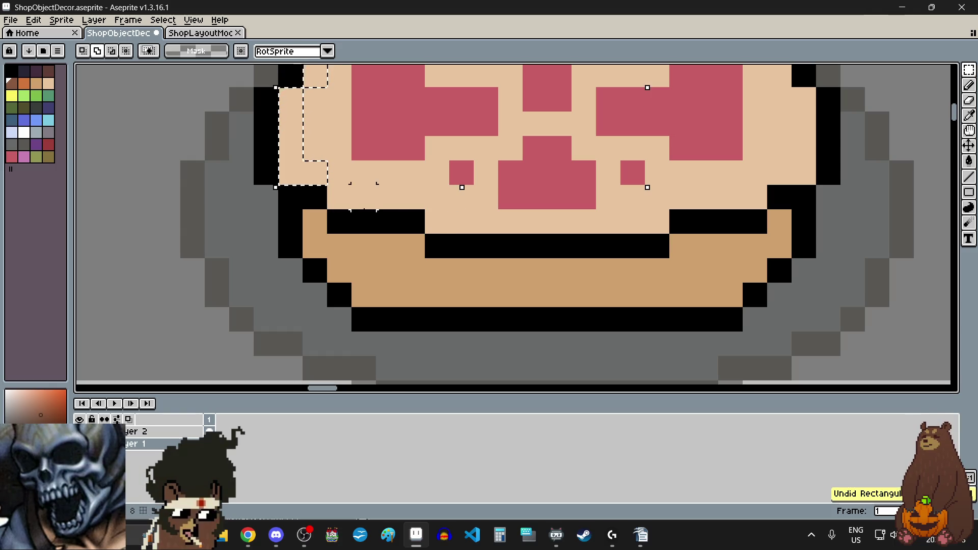
# Add the lower beige row, lower-right rim pieces and upper-right edge steps to the selection.
pyautogui.moveTo(450, 222); pyautogui.dragTo(642, 232)
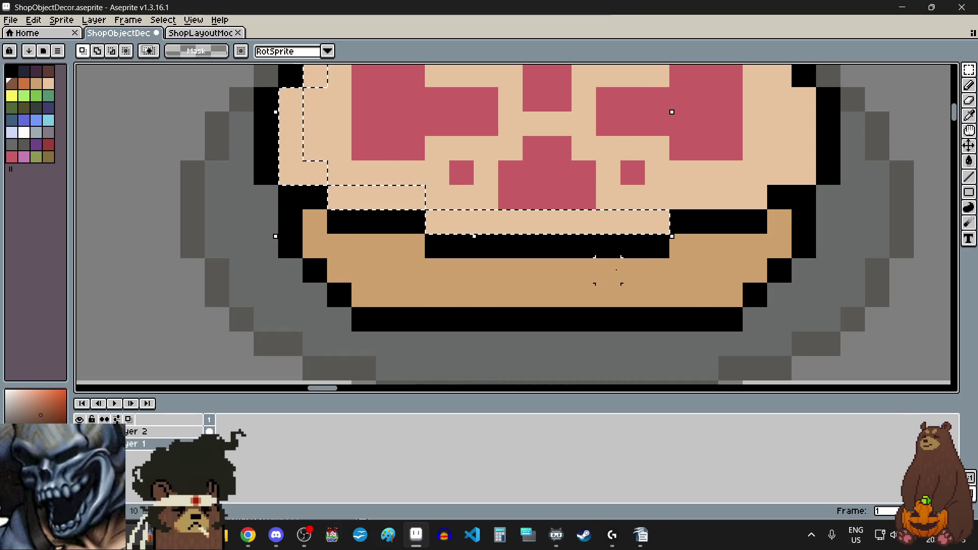
pyautogui.scroll(-3, 631, 265)
pyautogui.scroll(3, 571, 301)
pyautogui.moveTo(520, 301)
pyautogui.mouseDown()
pyautogui.moveTo(601, 311)
pyautogui.moveTo(647, 285)
pyautogui.mouseUp()
pyautogui.moveTo(636, 201); pyautogui.dragTo(652, 262)
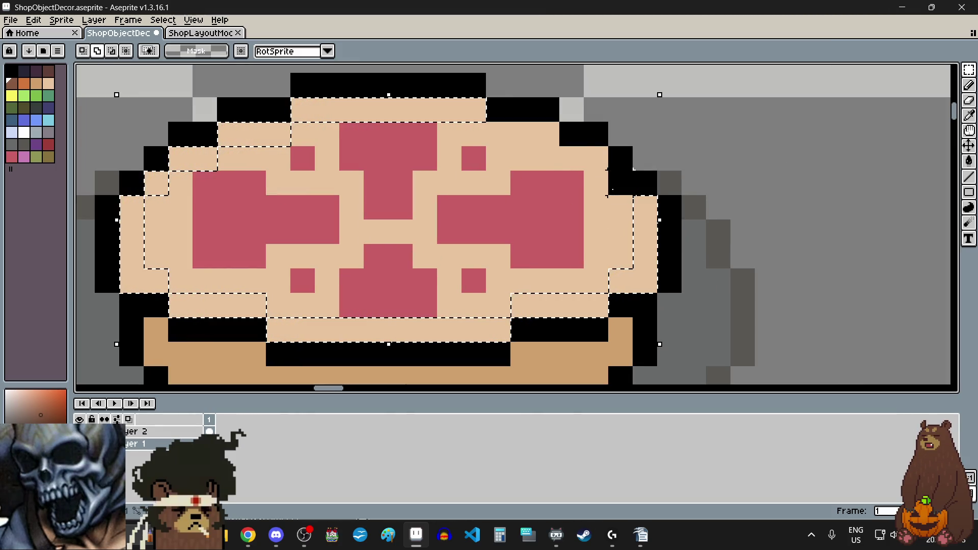
pyautogui.moveTo(614, 176); pyautogui.dragTo(652, 191)
pyautogui.moveTo(565, 152)
pyautogui.mouseDown()
pyautogui.moveTo(627, 166)
pyautogui.moveTo(524, 134)
pyautogui.mouseUp()
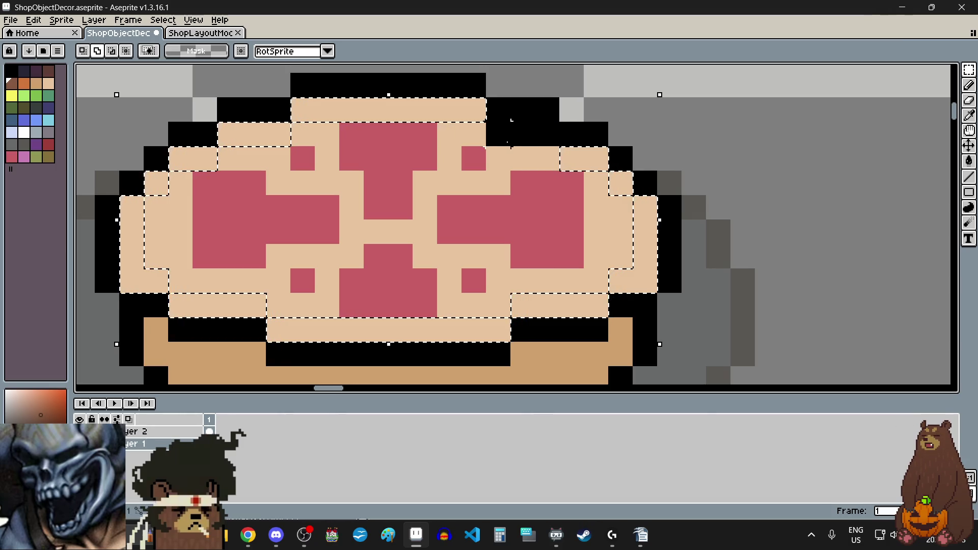
pyautogui.scroll(-3, 535, 123)
pyautogui.scroll(3, 438, 224)
pyautogui.scroll(3, 584, 113)
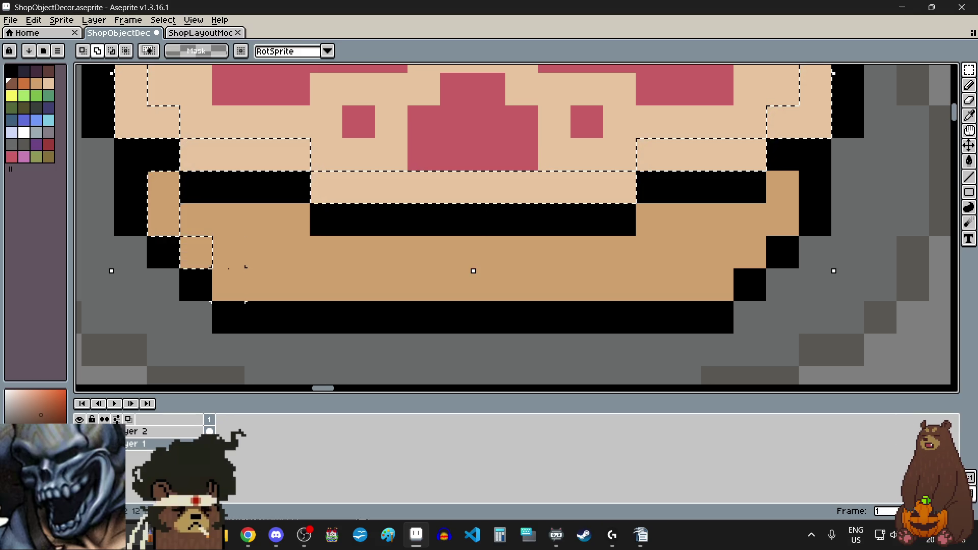
# Extend the selection over the lower tan row, lower crust row and right-side steps.
pyautogui.moveTo(246, 301); pyautogui.dragTo(733, 302)
pyautogui.moveTo(733, 236); pyautogui.dragTo(766, 268)
pyautogui.moveTo(766, 203); pyautogui.dragTo(798, 236)
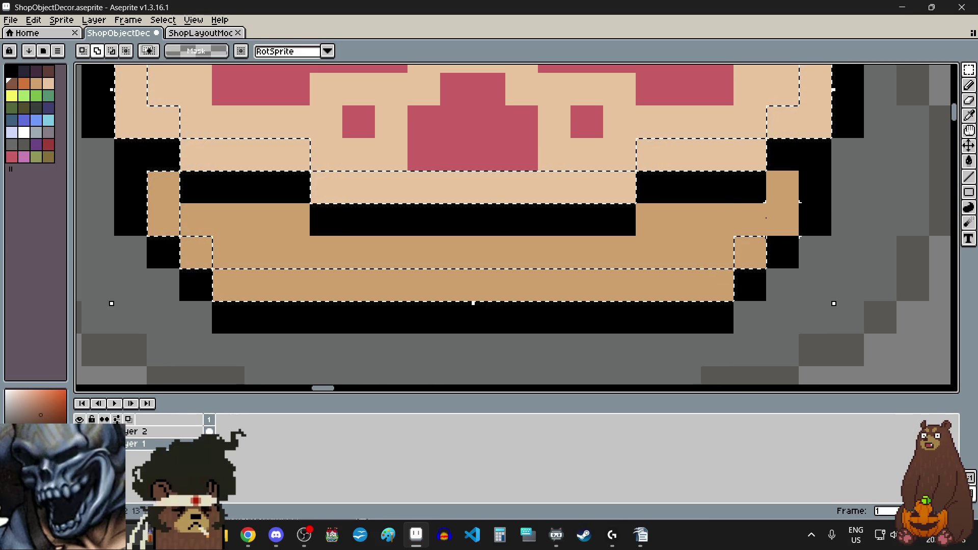
pyautogui.moveTo(782, 188)
pyautogui.mouseDown()
pyautogui.moveTo(669, 219)
pyautogui.moveTo(677, 204)
pyautogui.moveTo(611, 239)
pyautogui.moveTo(543, 249)
pyautogui.moveTo(326, 249)
pyautogui.moveTo(272, 224)
pyautogui.moveTo(246, 222)
pyautogui.mouseUp()
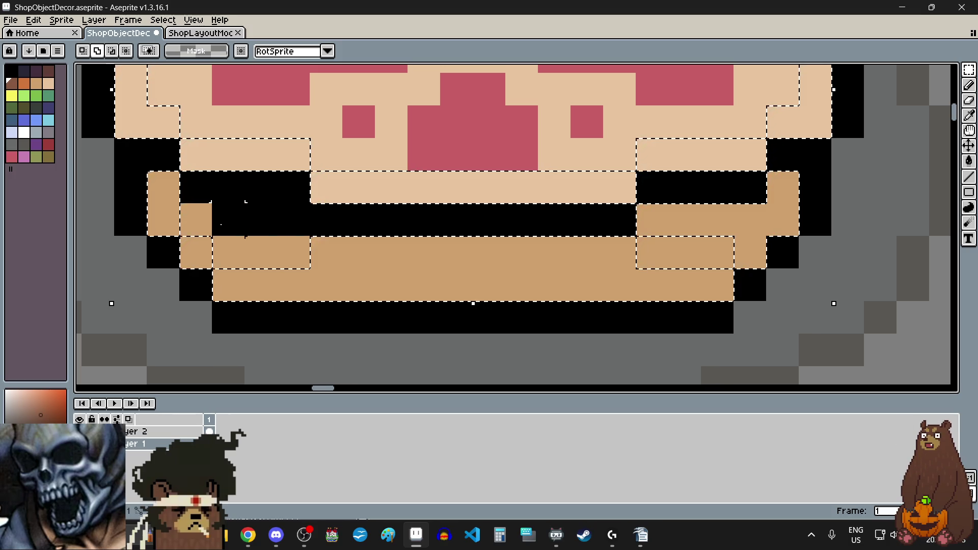
pyautogui.scroll(-4, 423, 260)
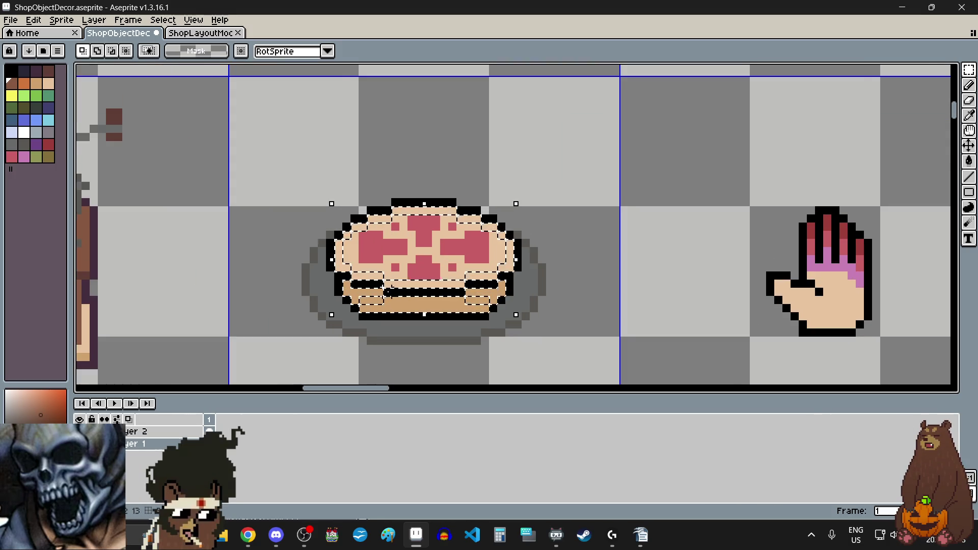
pyautogui.scroll(1, 386, 292)
pyautogui.click(34, 19)
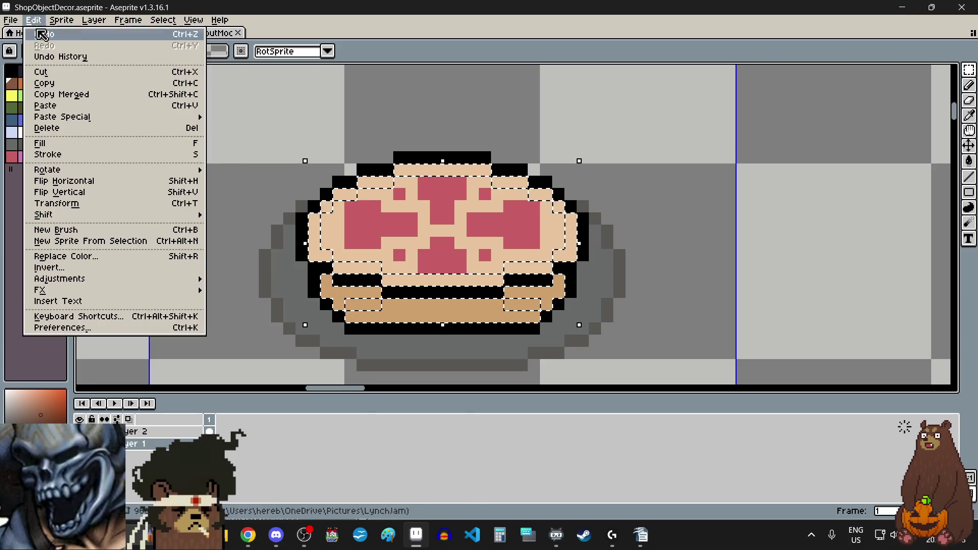
# Apply Brightness/Contrast with brightness -10 to the selected pie pastry.
pyautogui.moveTo(122, 290)
pyautogui.click(234, 279)
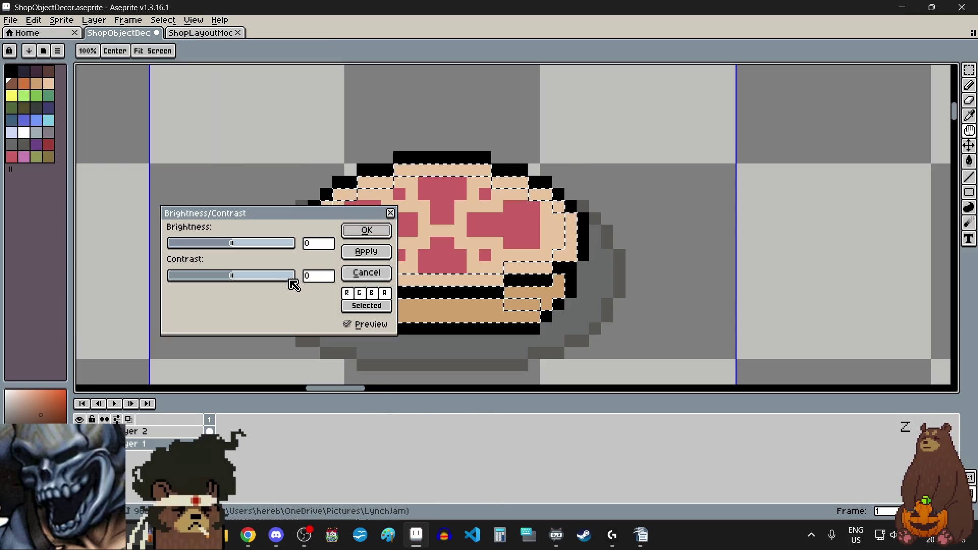
pyautogui.moveTo(232, 244); pyautogui.dragTo(232, 247)
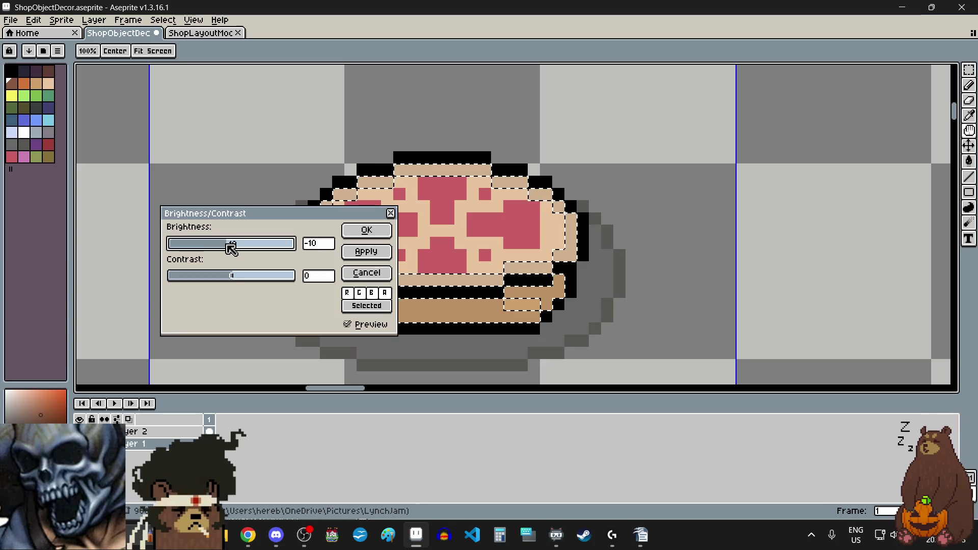
pyautogui.click(375, 230)
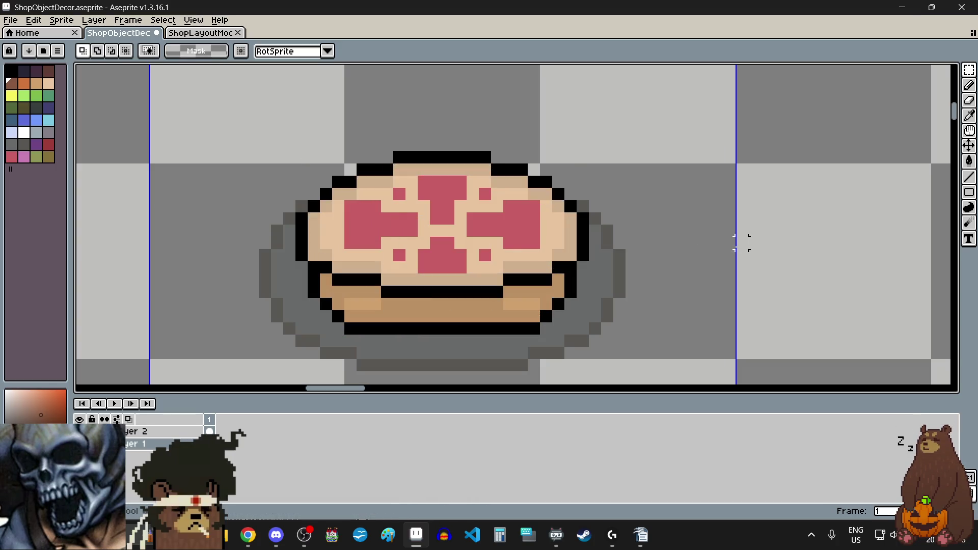
pyautogui.scroll(-3, 682, 270)
pyautogui.scroll(1, 684, 271)
pyautogui.scroll(2, 683, 271)
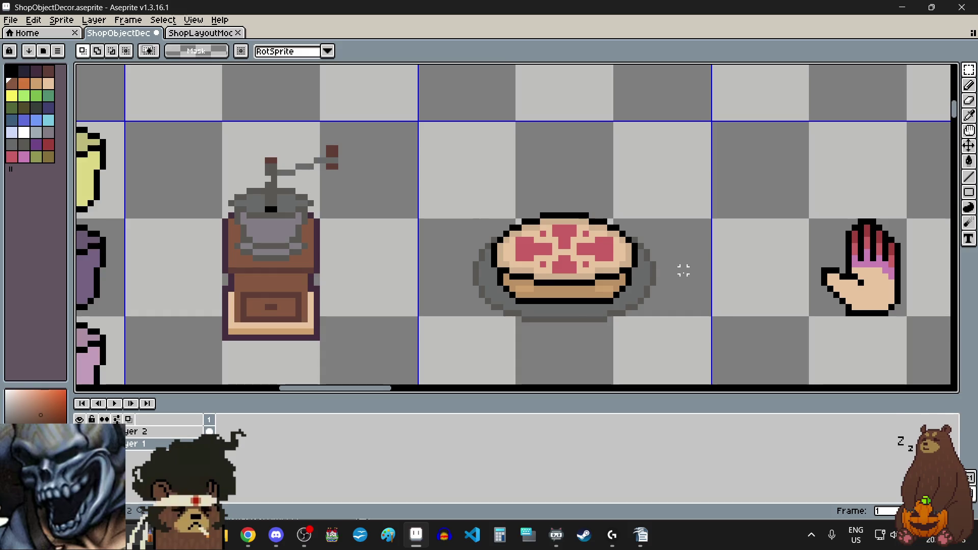
pyautogui.scroll(1, 533, 244)
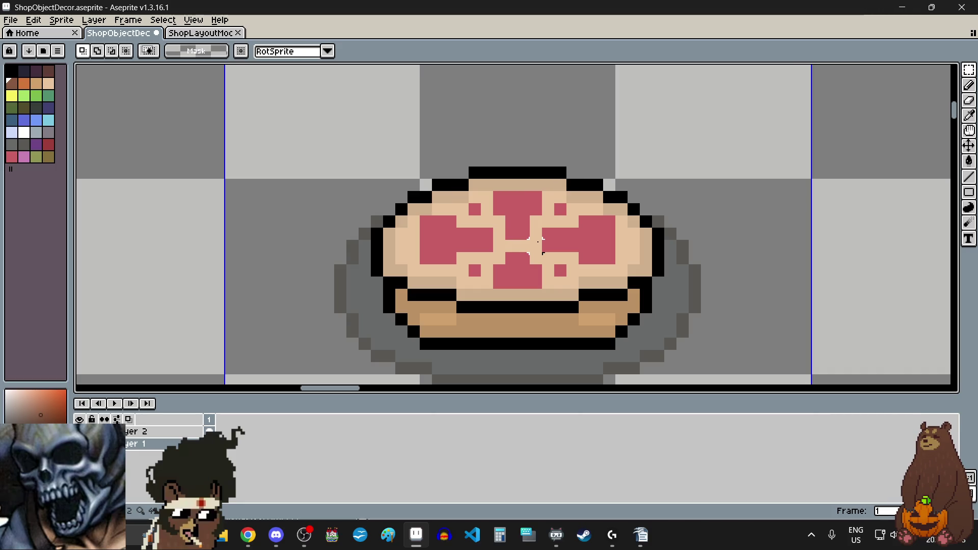
pyautogui.scroll(-3, 548, 257)
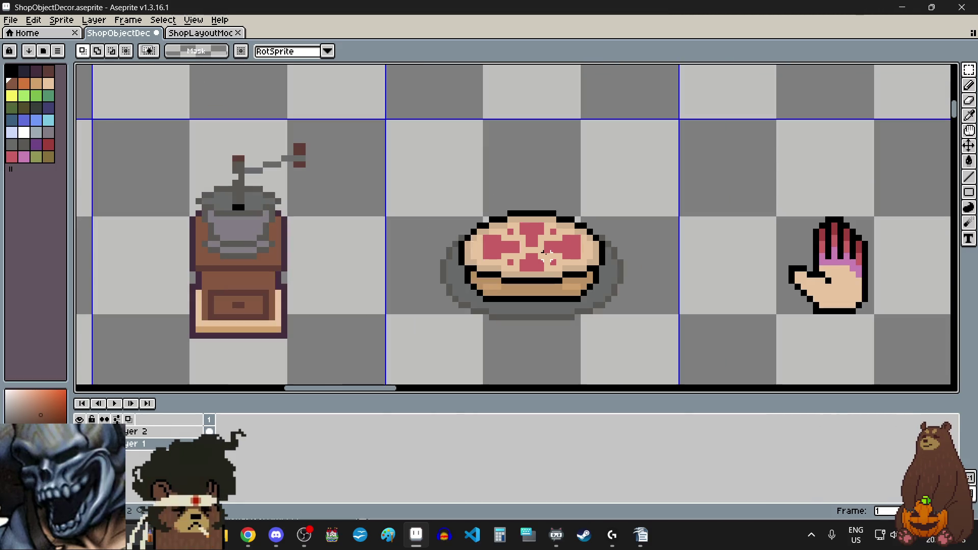
pyautogui.scroll(2, 552, 257)
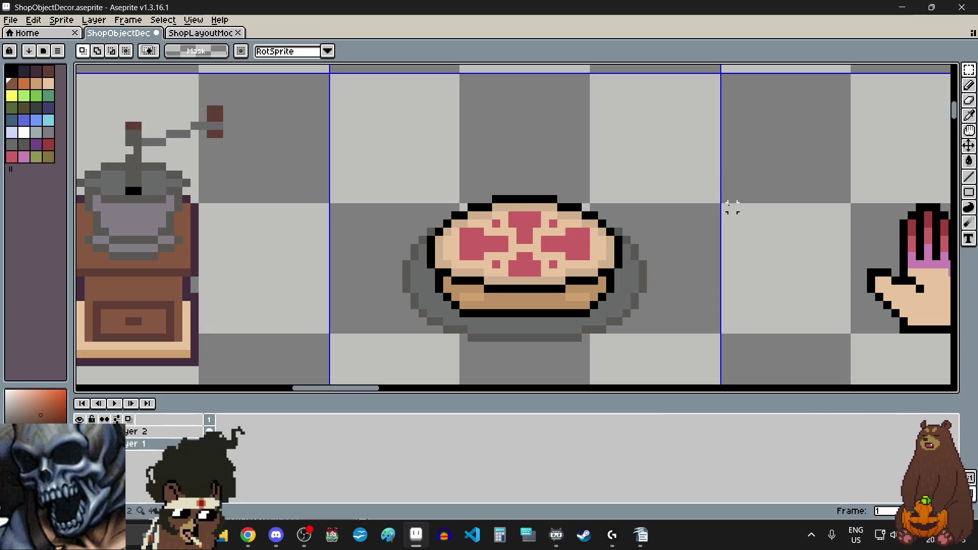
pyautogui.hotkey('alt', 'Tab')
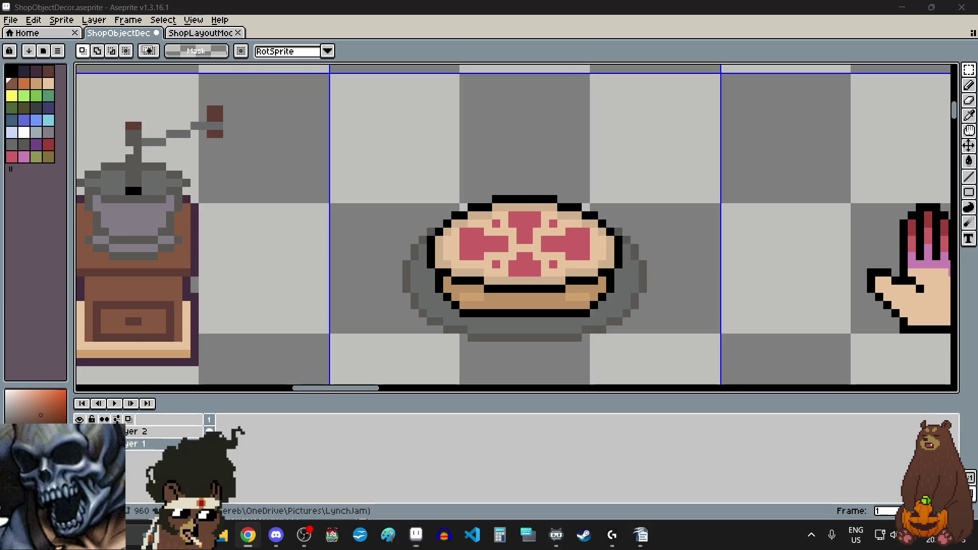
pyautogui.hotkey('alt', 'Tab')
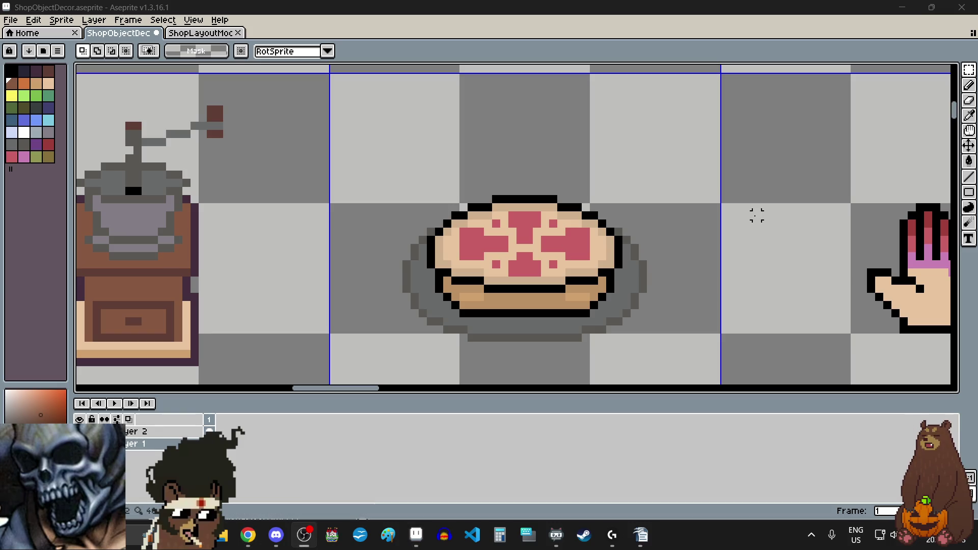
pyautogui.scroll(2, 511, 354)
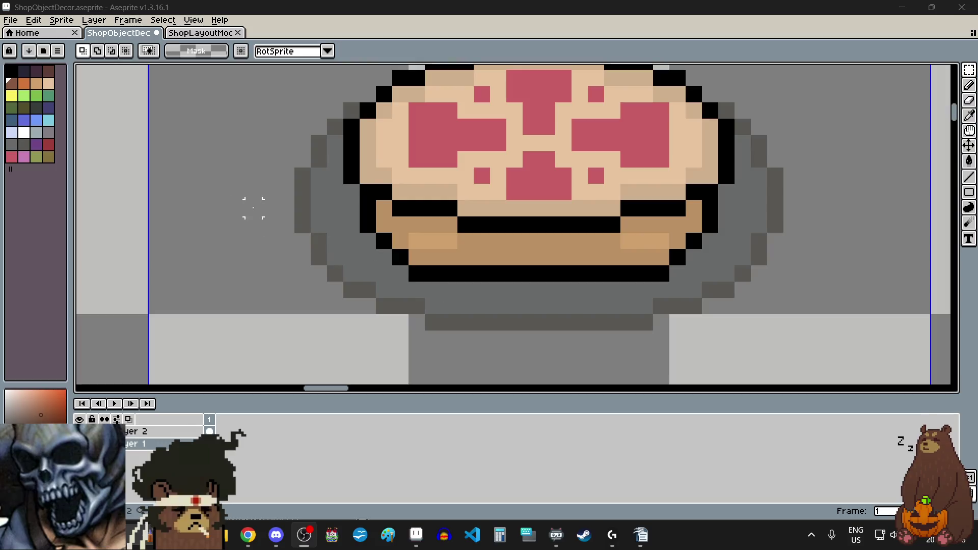
# Pencil a light purple highlight line under the pie's plate.
pyautogui.click(48, 132)
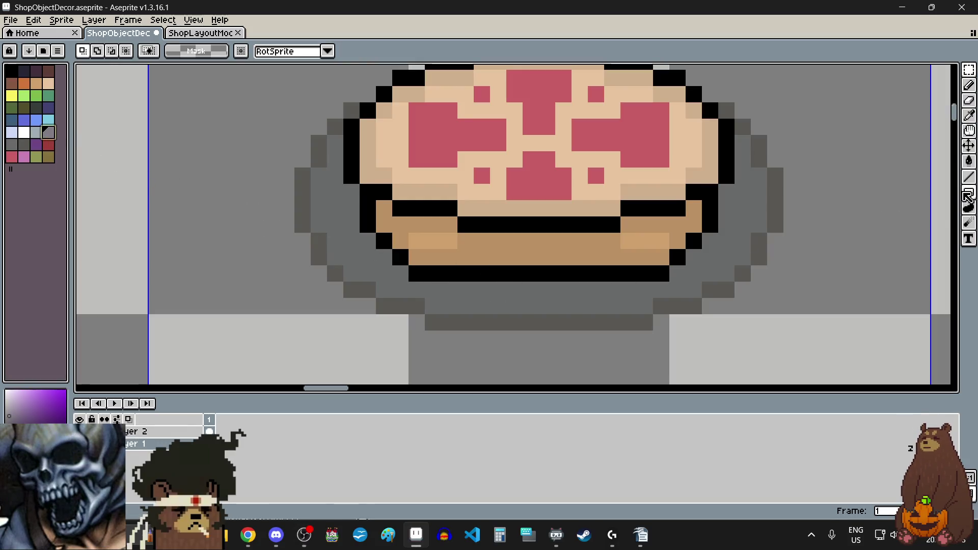
pyautogui.press('b')
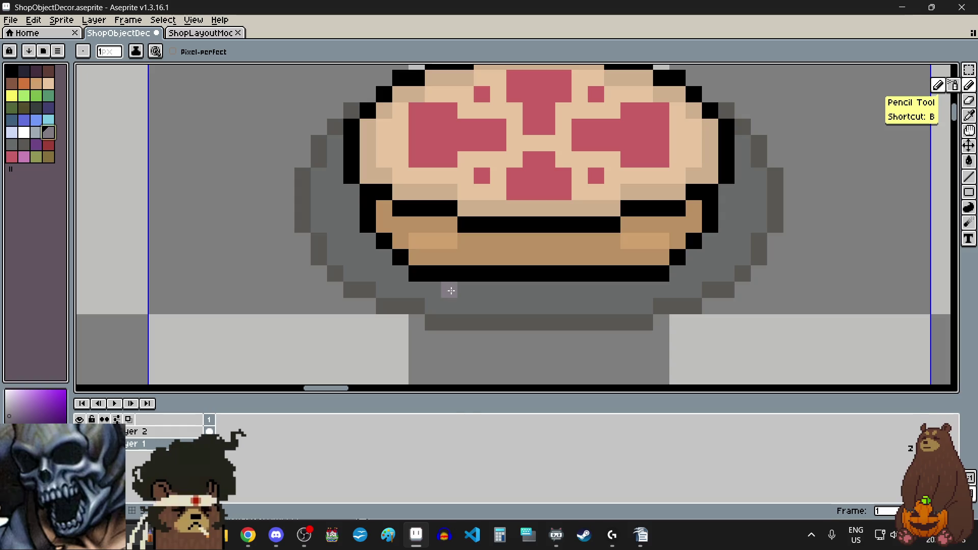
pyautogui.moveTo(448, 289); pyautogui.dragTo(607, 289)
pyautogui.scroll(-5, 616, 326)
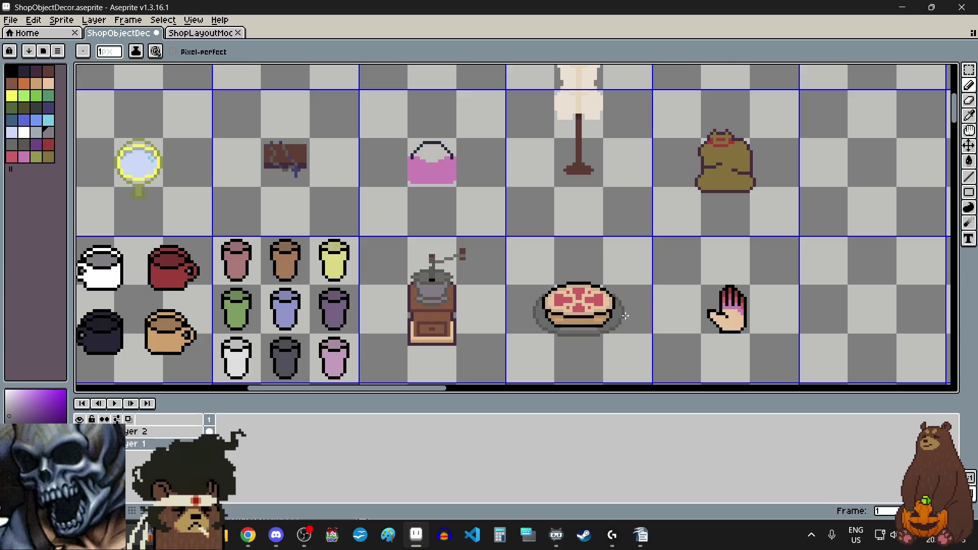
pyautogui.scroll(3, 620, 336)
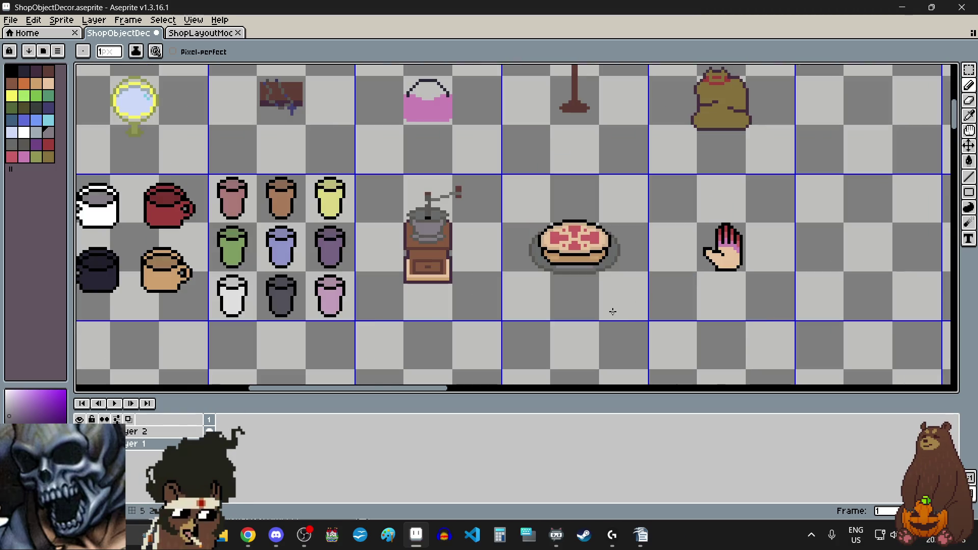
pyautogui.click(969, 69)
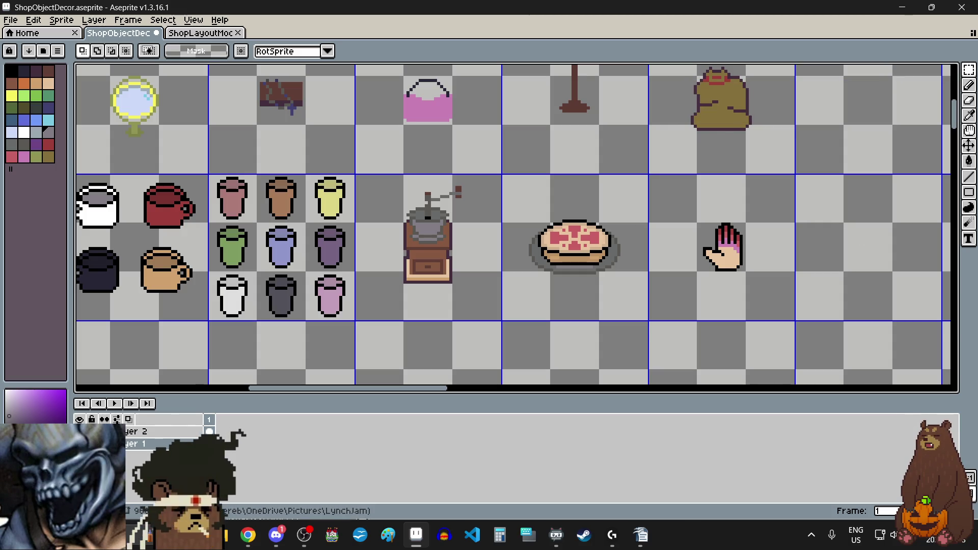
# Briefly switch away to the chat application and the web browser.
pyautogui.hotkey('alt', 'Tab')
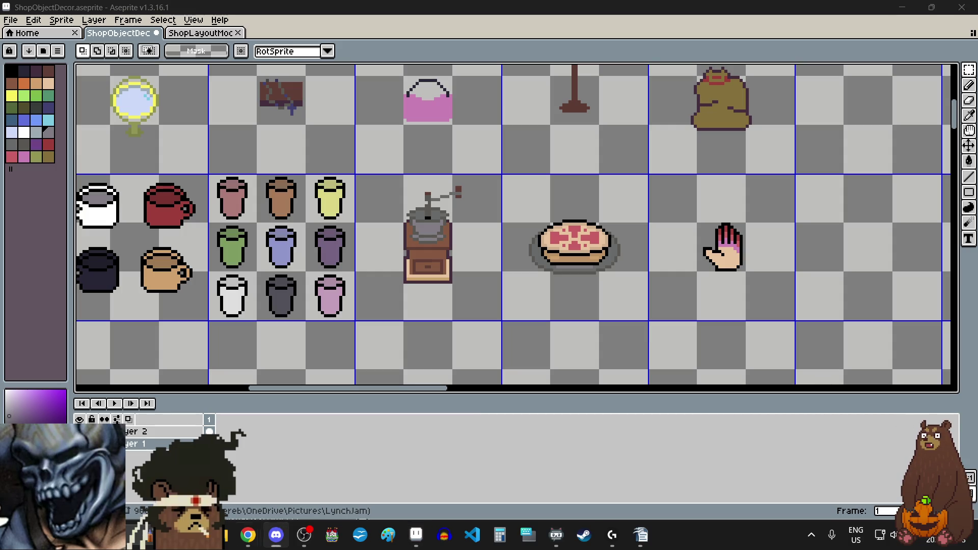
pyautogui.hotkey('alt', 'Tab')
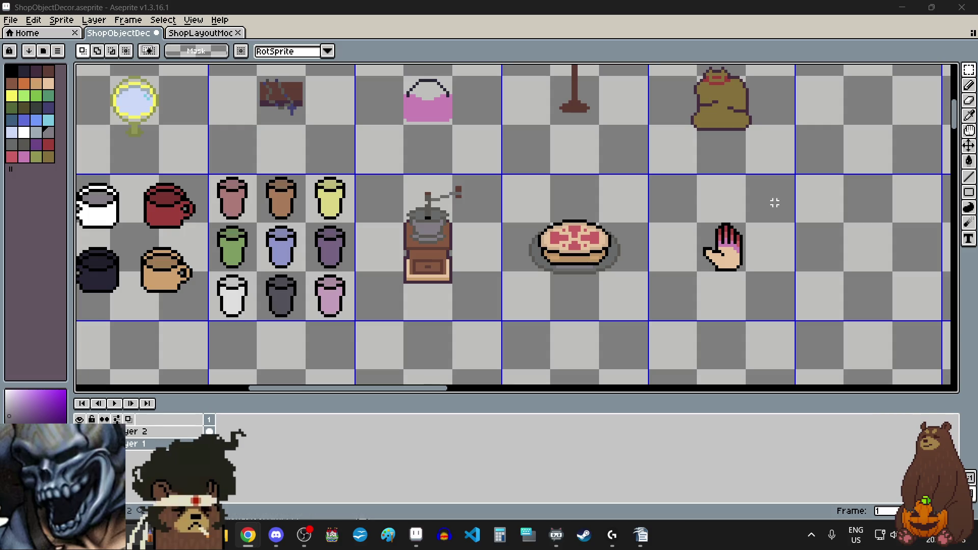
pyautogui.scroll(4, 661, 215)
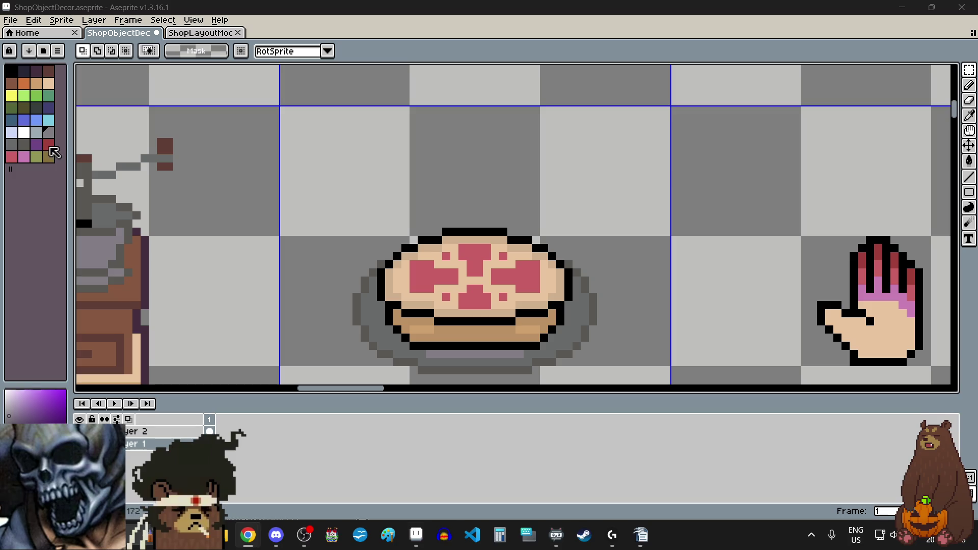
# Pencil a small black ring outline for the first cherry above the pie.
pyautogui.click(48, 145)
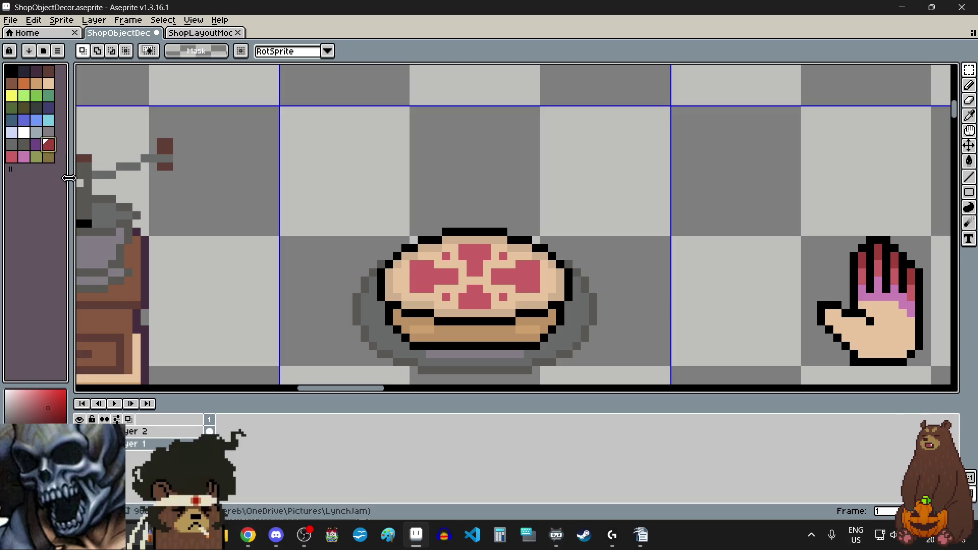
pyautogui.click(15, 72)
pyautogui.scroll(1, 486, 174)
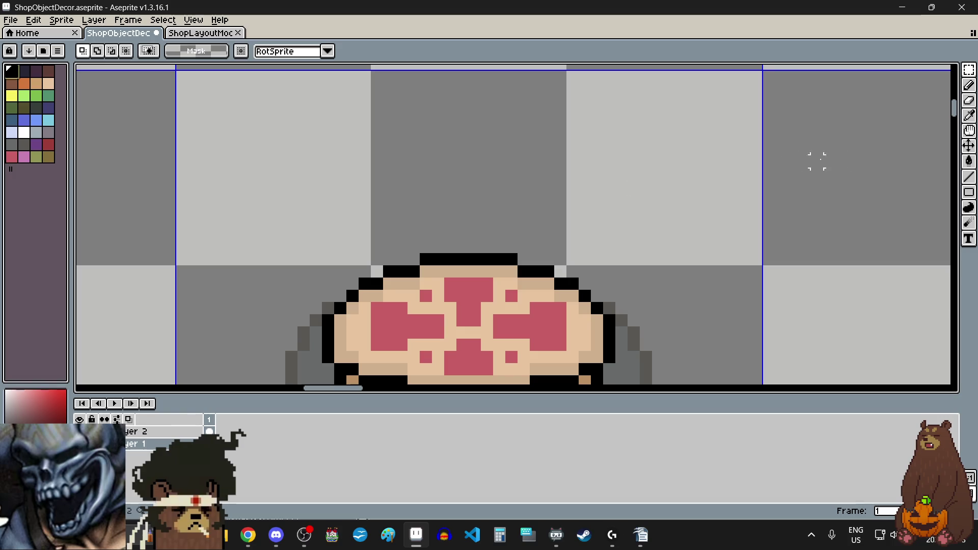
pyautogui.click(969, 85)
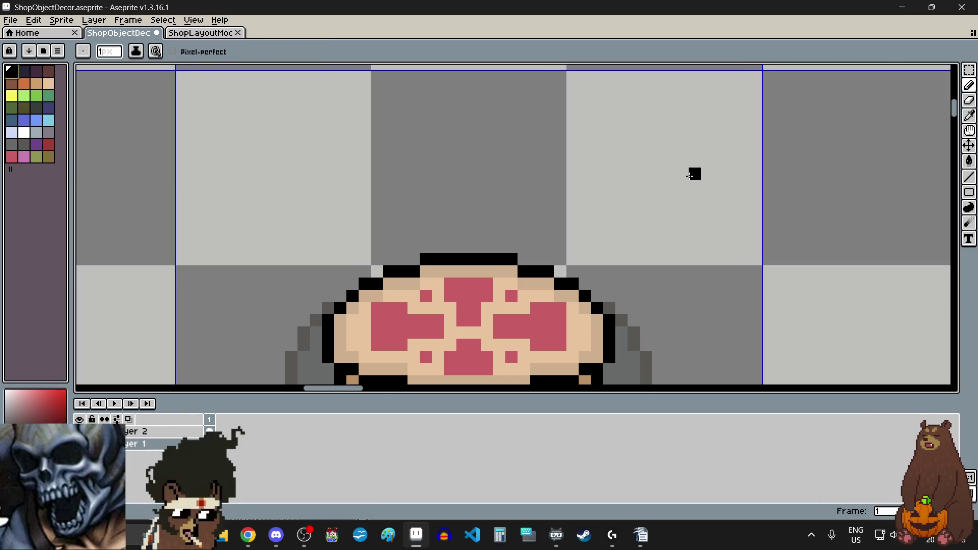
pyautogui.scroll(1, 624, 129)
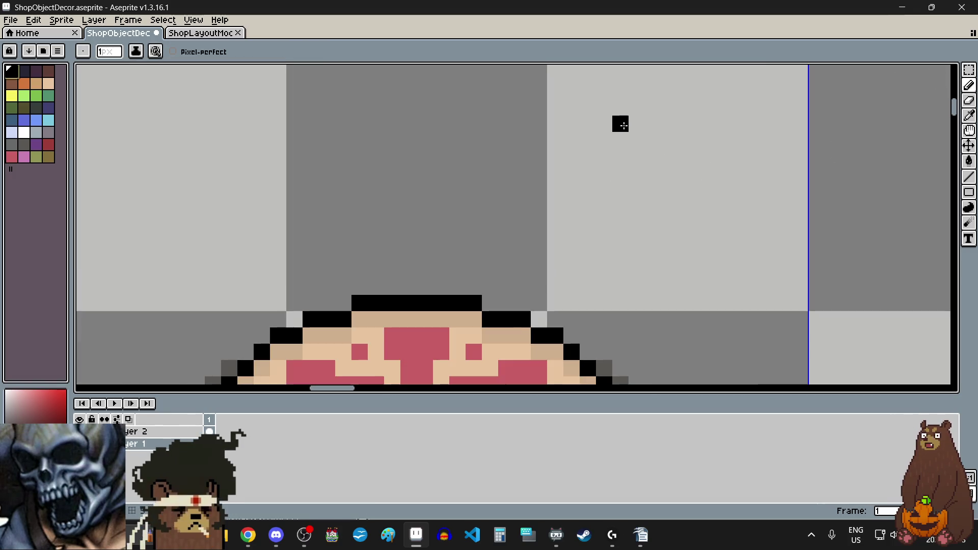
pyautogui.moveTo(621, 123)
pyautogui.mouseDown()
pyautogui.moveTo(637, 124)
pyautogui.moveTo(604, 157)
pyautogui.moveTo(604, 174)
pyautogui.moveTo(637, 172)
pyautogui.mouseUp()
pyautogui.moveTo(653, 139); pyautogui.dragTo(653, 156)
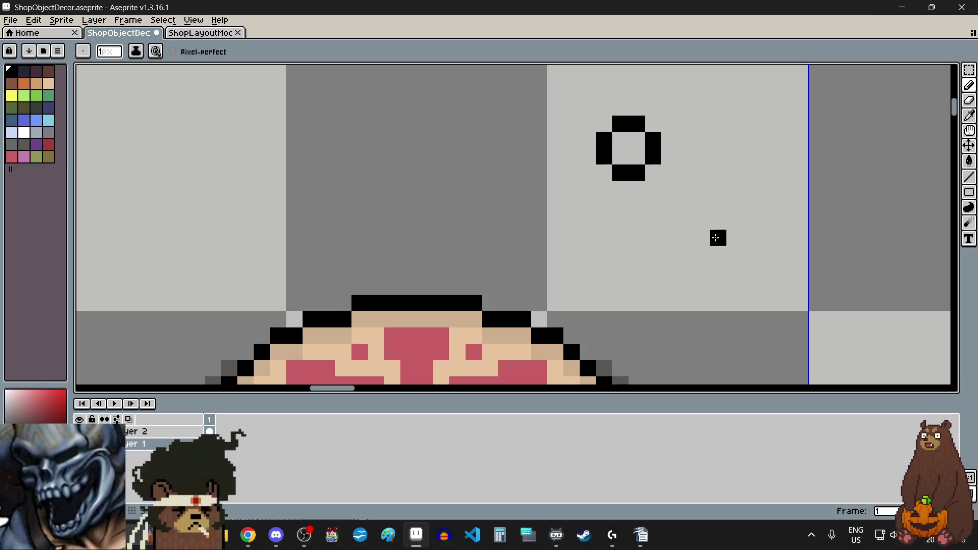
pyautogui.scroll(-1, 718, 253)
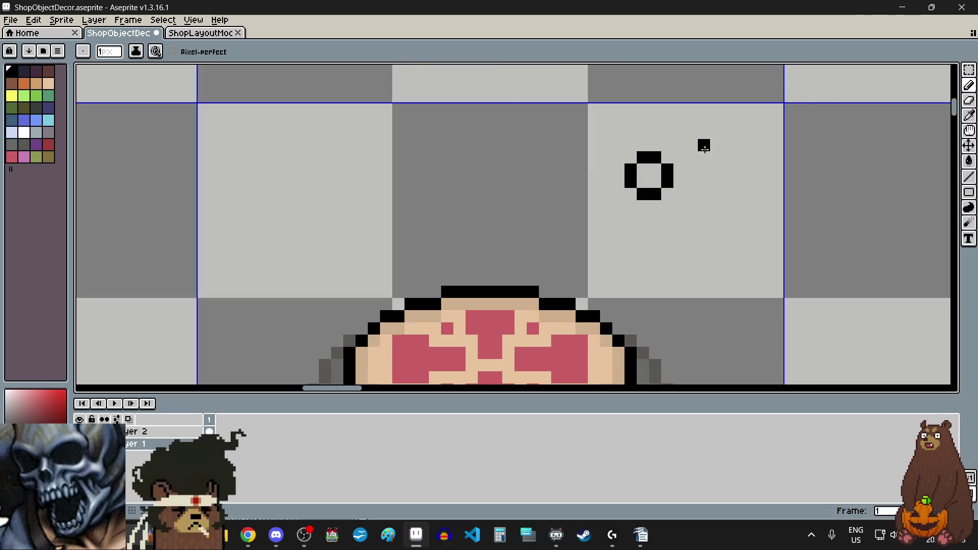
pyautogui.scroll(2, 705, 157)
pyautogui.scroll(1, 706, 157)
# Draw the second cherry's black ring beside the first, undoing stray pixels.
pyautogui.moveTo(633, 157)
pyautogui.mouseDown()
pyautogui.moveTo(659, 157)
pyautogui.moveTo(686, 194)
pyautogui.mouseUp()
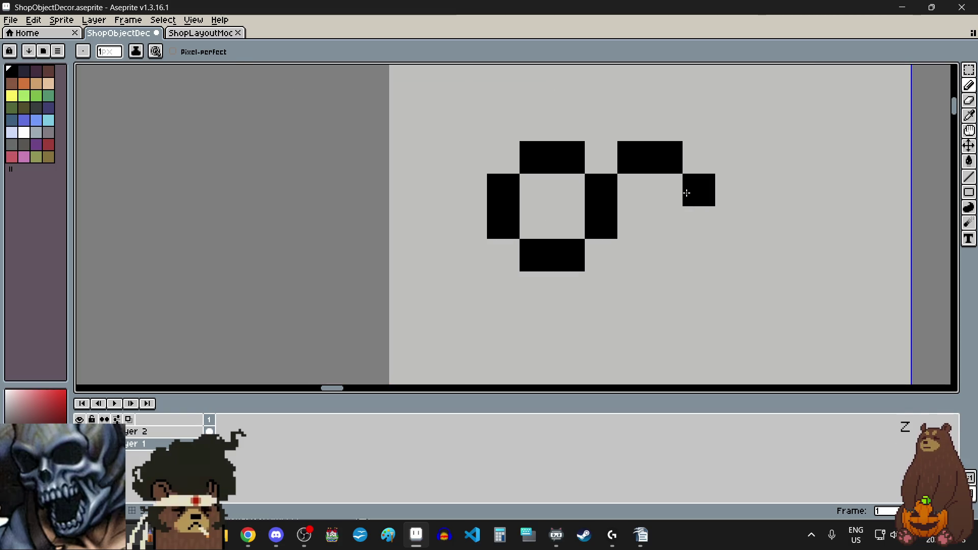
pyautogui.hotkey('ctrl', 'z')
pyautogui.hotkey('ctrl', 'z')
pyautogui.hotkey('ctrl', 'z')
pyautogui.moveTo(632, 190)
pyautogui.mouseDown()
pyautogui.moveTo(657, 191)
pyautogui.moveTo(698, 220)
pyautogui.moveTo(672, 284)
pyautogui.moveTo(625, 280)
pyautogui.moveTo(606, 254)
pyautogui.mouseUp()
pyautogui.click(764, 288)
pyautogui.hotkey('ctrl', 'z')
pyautogui.scroll(-6, 764, 287)
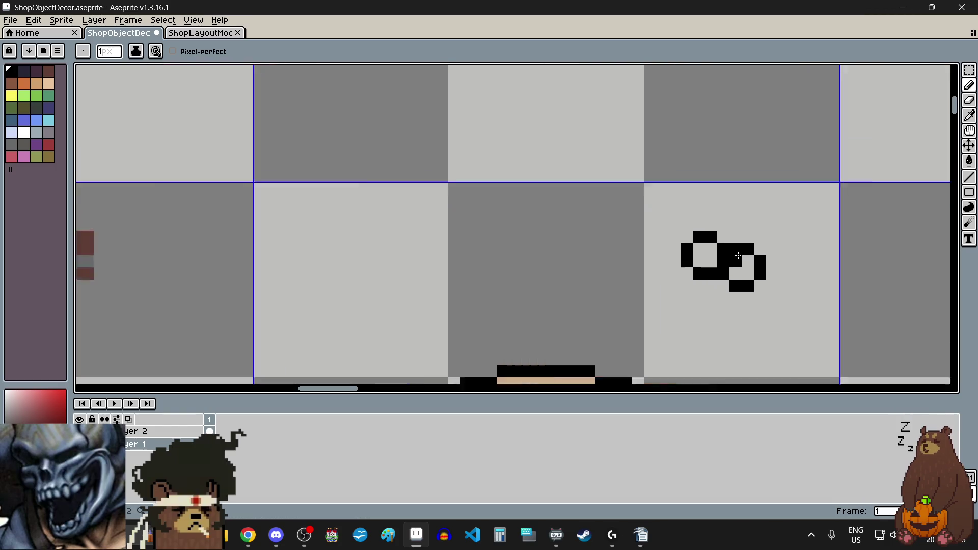
pyautogui.scroll(4, 778, 308)
pyautogui.click(778, 307)
pyautogui.scroll(1, 830, 315)
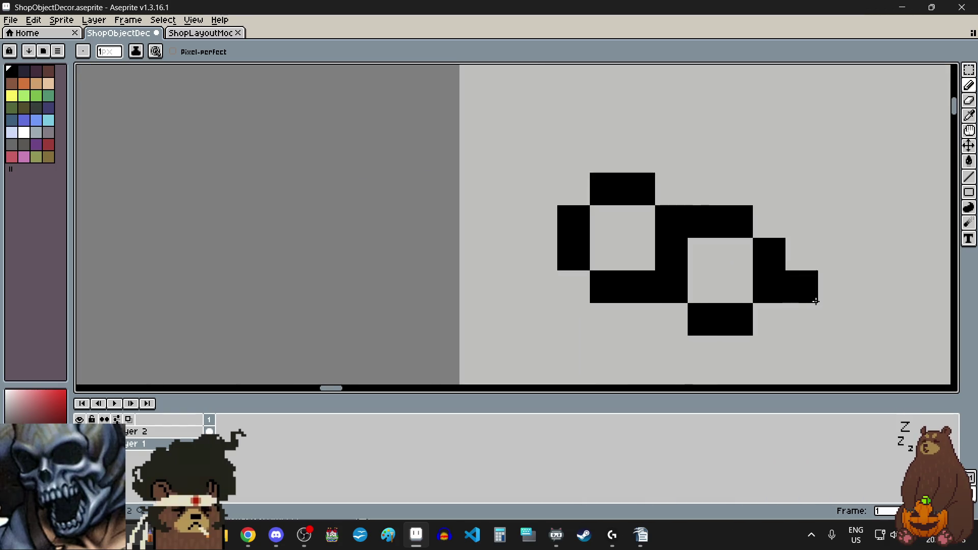
pyautogui.scroll(-1, 752, 301)
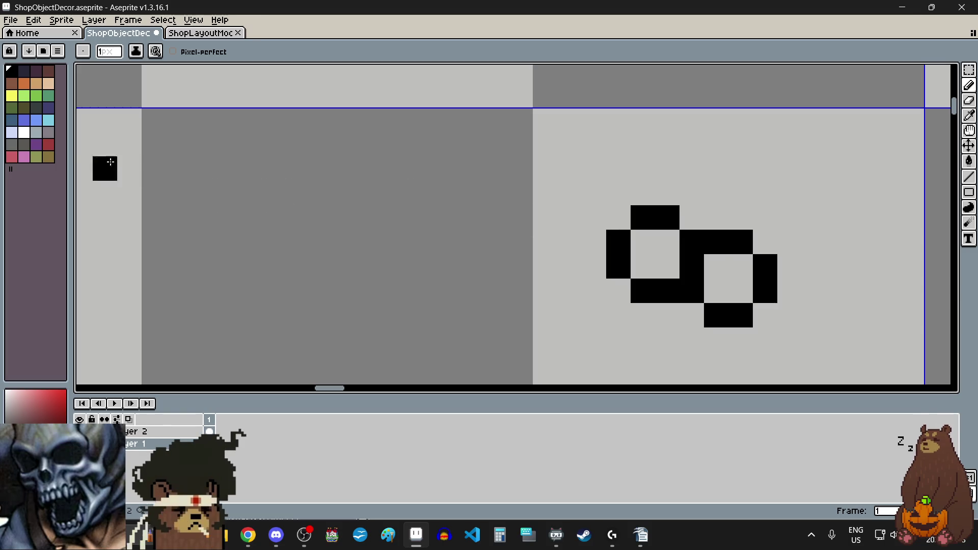
# Fill both cherries with dark red and add a pink highlight to each.
pyautogui.click(48, 145)
pyautogui.moveTo(641, 265)
pyautogui.mouseDown()
pyautogui.moveTo(664, 264)
pyautogui.moveTo(647, 252)
pyautogui.mouseUp()
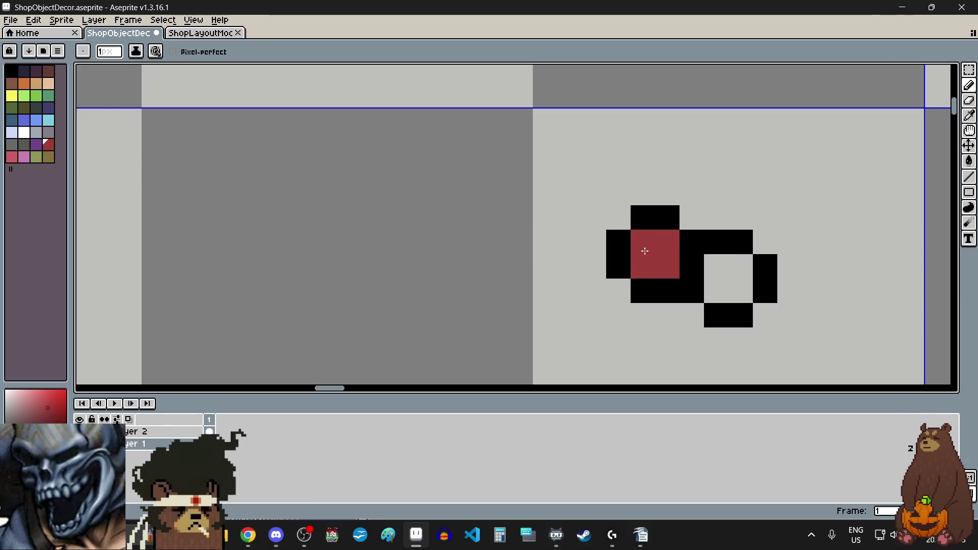
pyautogui.click(725, 270)
pyautogui.moveTo(726, 271)
pyautogui.mouseDown()
pyautogui.moveTo(738, 284)
pyautogui.moveTo(723, 286)
pyautogui.mouseUp()
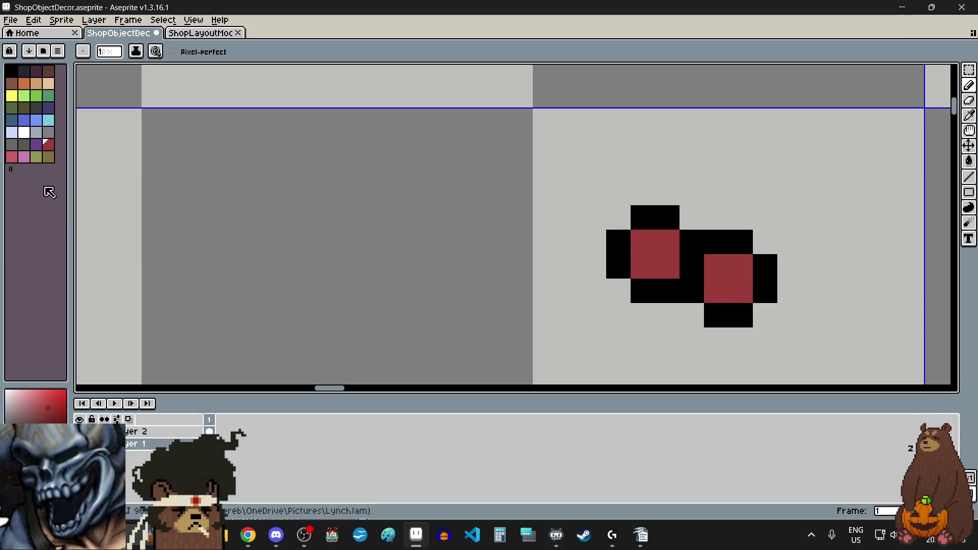
pyautogui.click(12, 157)
pyautogui.click(666, 242)
pyautogui.click(740, 267)
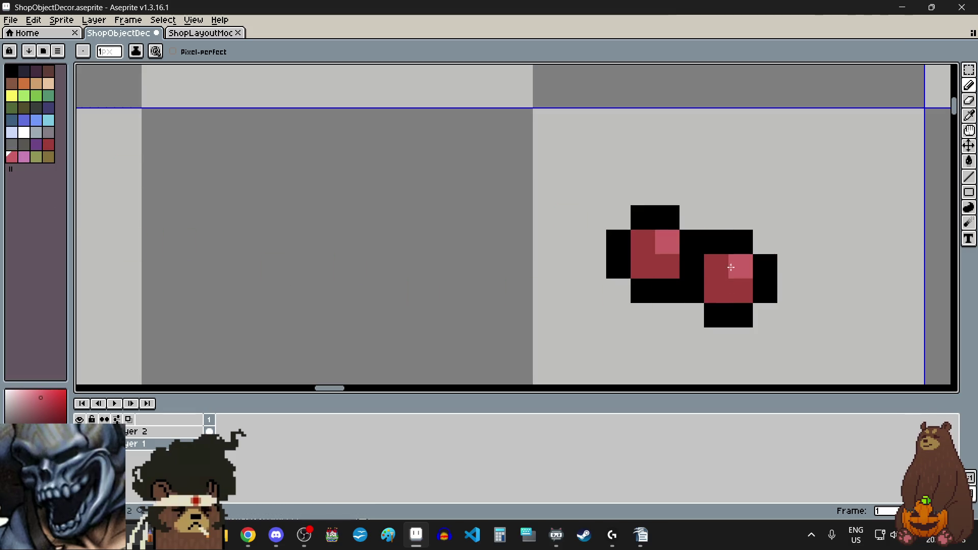
pyautogui.scroll(-5, 634, 248)
pyautogui.scroll(3, 678, 270)
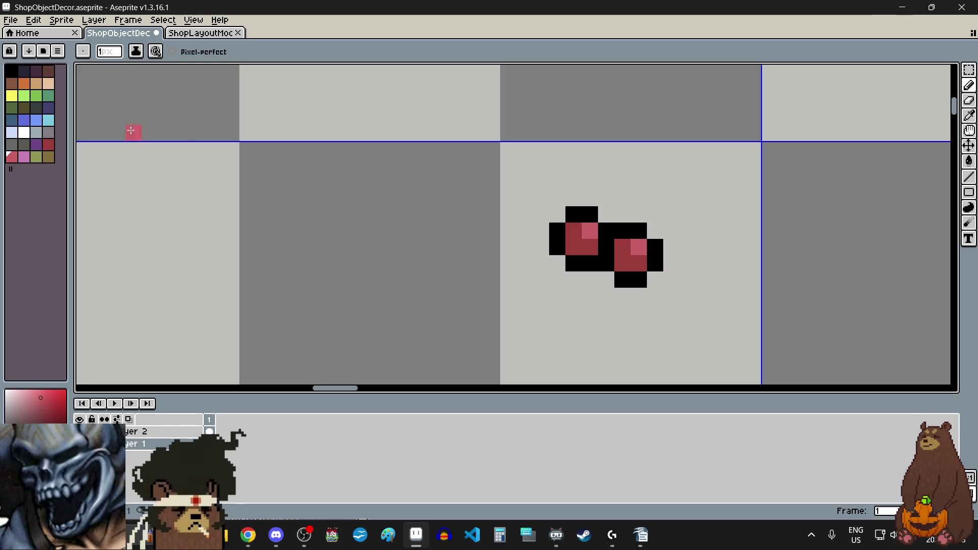
# Place light green stem pixels above the left and right cherries.
pyautogui.click(36, 97)
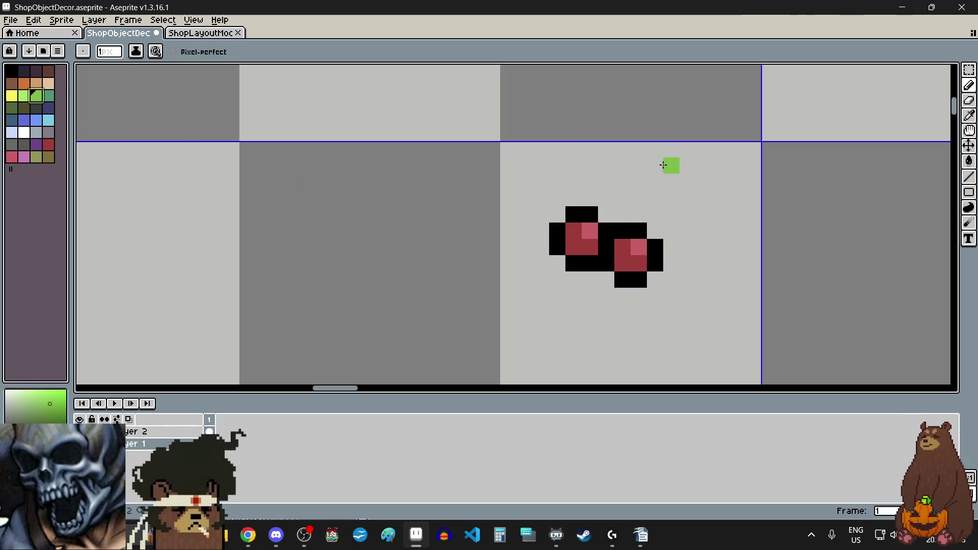
pyautogui.scroll(1, 638, 194)
pyautogui.scroll(2, 638, 195)
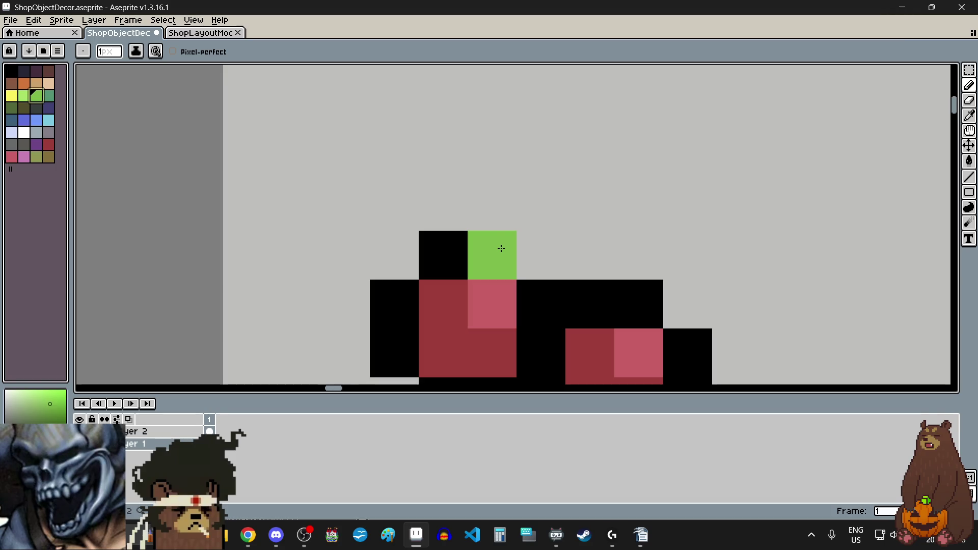
pyautogui.click(502, 249)
pyautogui.click(646, 291)
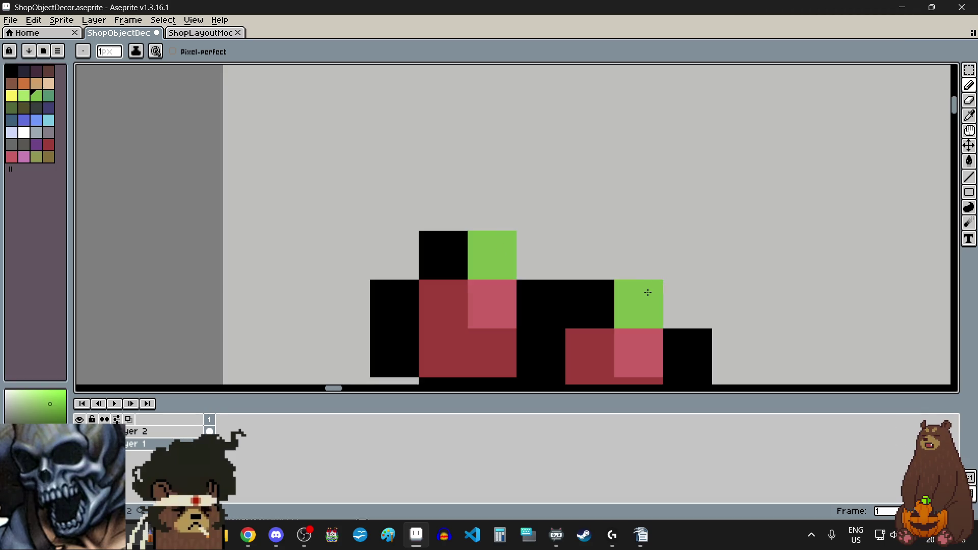
# Extend the left stem upward, testing darker and olive greens before keeping light green.
pyautogui.click(545, 218)
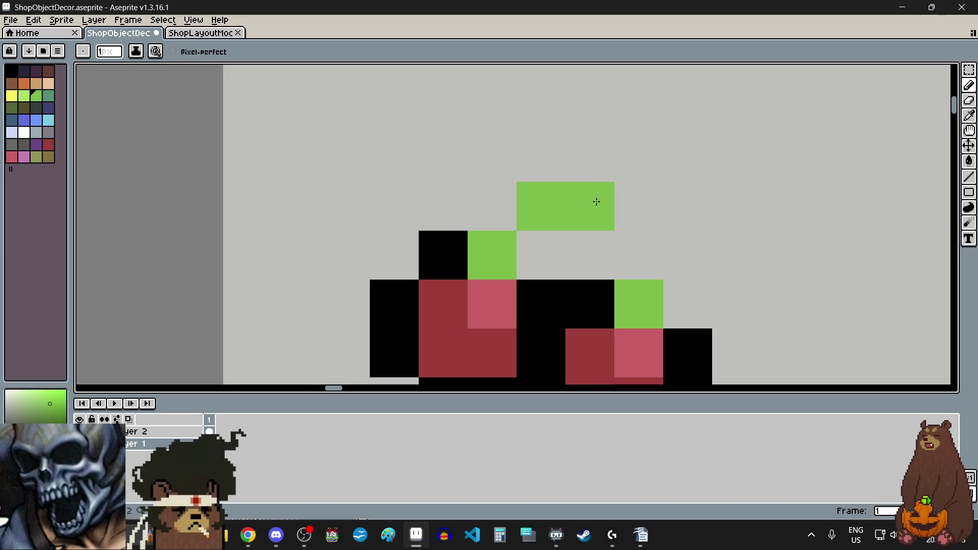
pyautogui.click(50, 97)
pyautogui.click(492, 255)
pyautogui.click(541, 206)
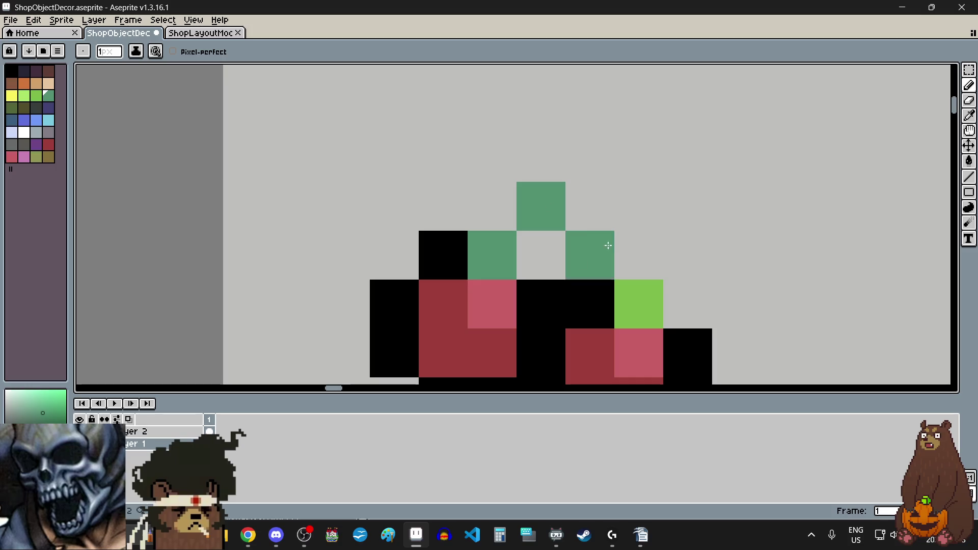
pyautogui.click(12, 107)
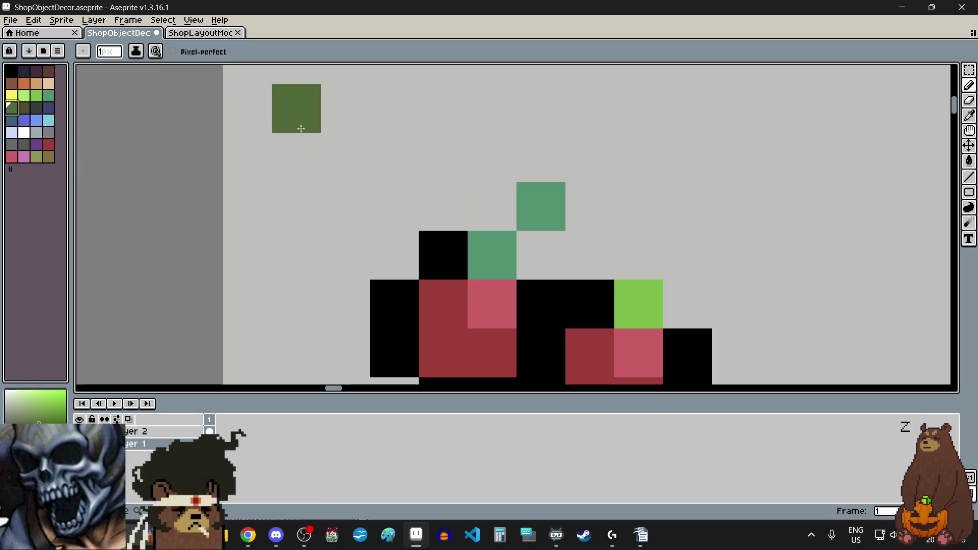
pyautogui.click(36, 96)
pyautogui.click(492, 255)
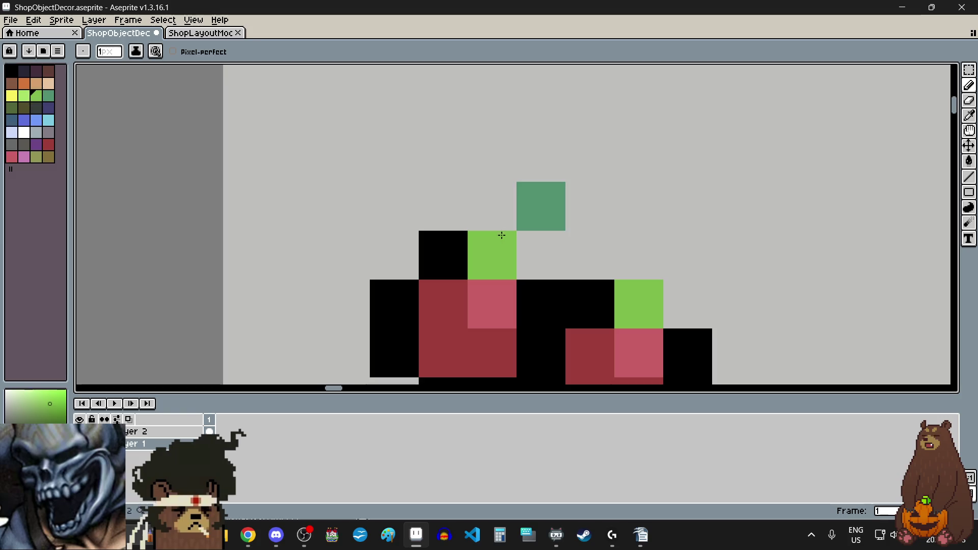
pyautogui.click(541, 207)
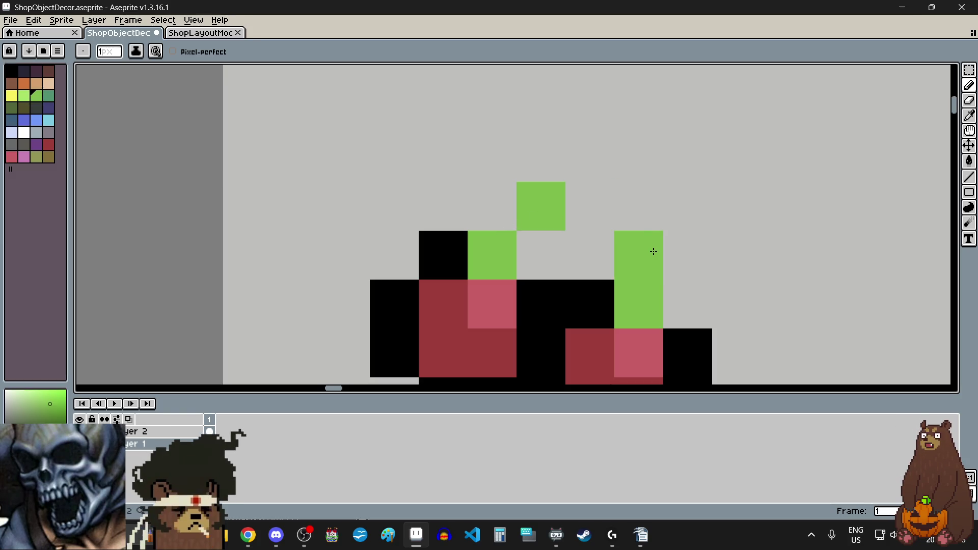
# Draw the right stem upward in light green and close the arch at the top.
pyautogui.click(653, 252)
pyautogui.click(594, 160)
pyautogui.click(683, 196)
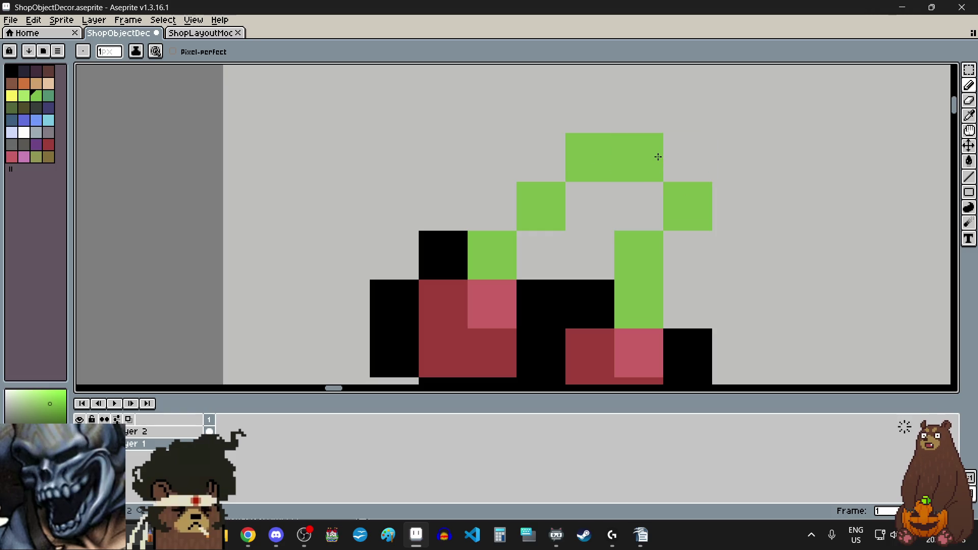
pyautogui.click(687, 156)
pyautogui.scroll(-6, 695, 209)
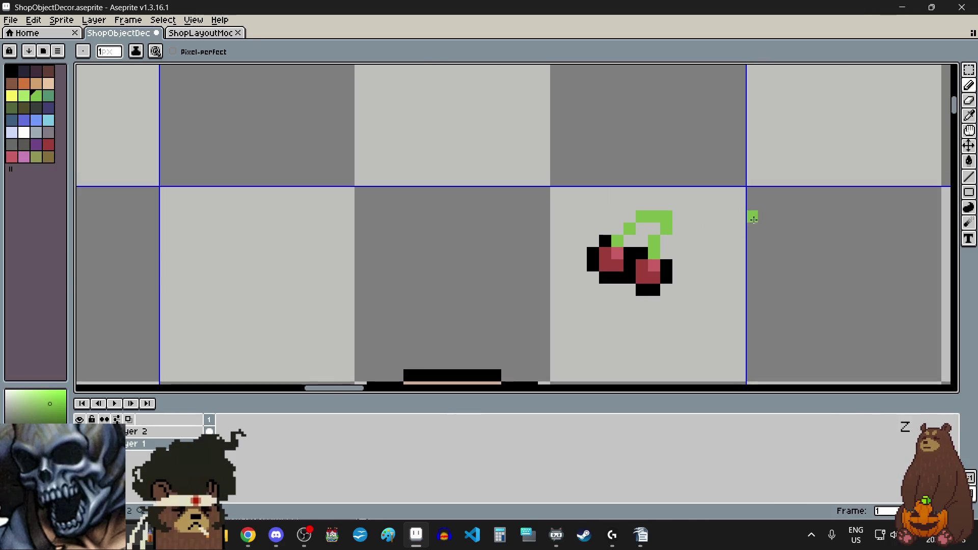
pyautogui.scroll(4, 698, 219)
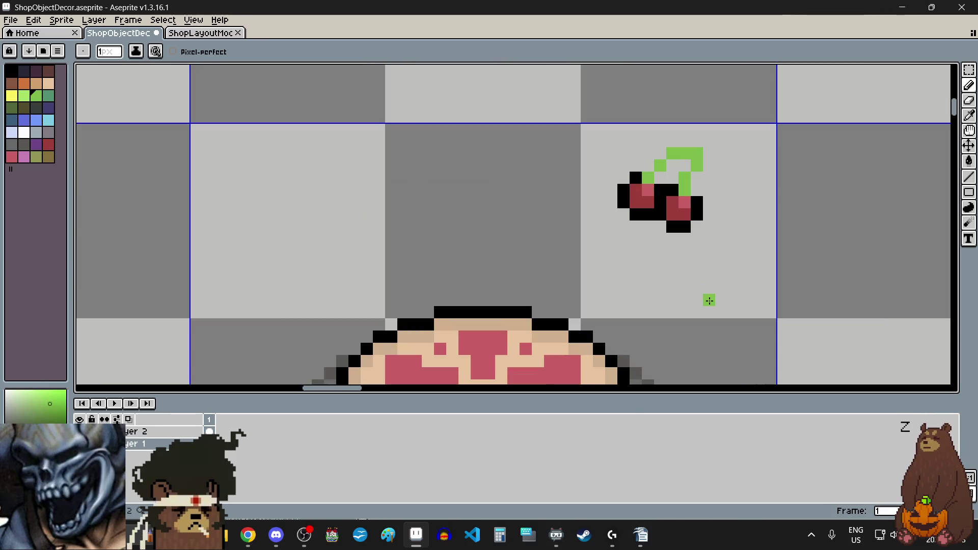
# Marquee-select the cherry sprite, then clear the selection.
pyautogui.click(969, 70)
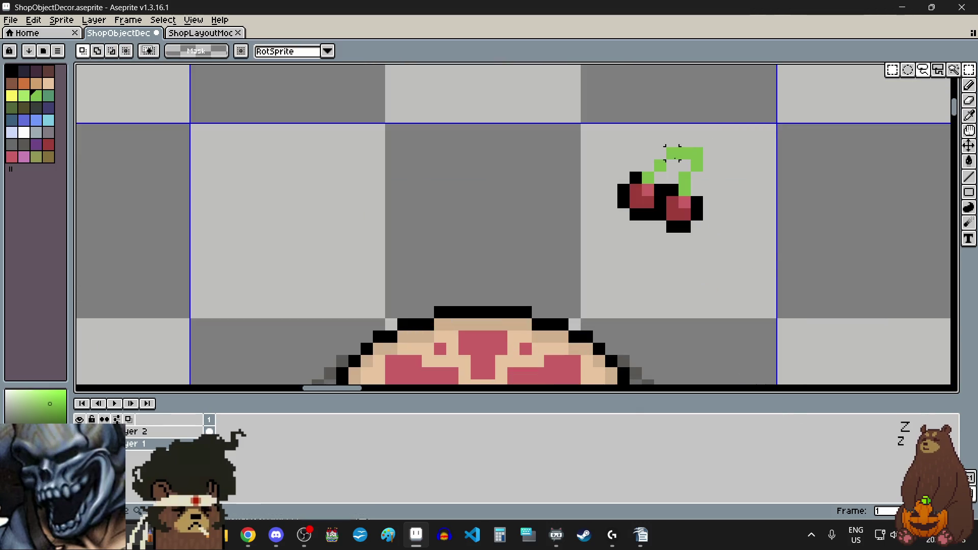
pyautogui.moveTo(623, 153)
pyautogui.mouseDown()
pyautogui.moveTo(694, 234)
pyautogui.moveTo(695, 212)
pyautogui.moveTo(705, 224)
pyautogui.mouseUp()
pyautogui.click(769, 227)
pyautogui.click(49, 95)
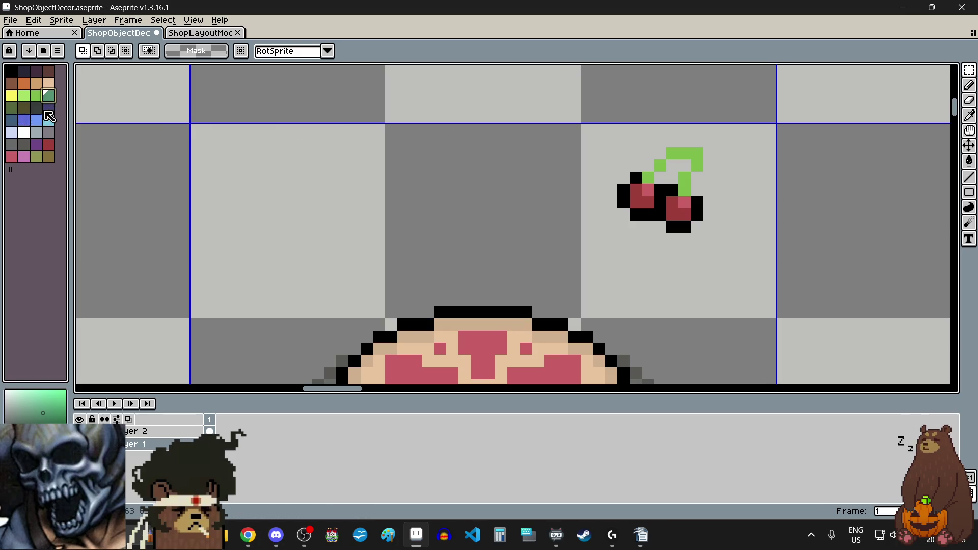
pyautogui.click(969, 85)
pyautogui.scroll(3, 731, 187)
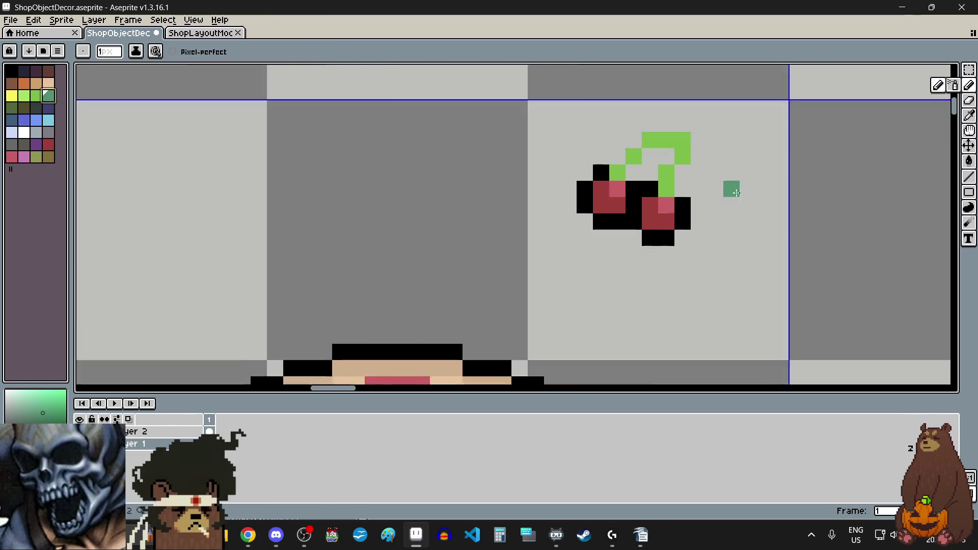
# Draw dark-green leaf pixels beside and right of the stem top, turning one back light green.
pyautogui.moveTo(594, 184); pyautogui.dragTo(601, 136)
pyautogui.scroll(-1, 607, 168)
pyautogui.click(578, 131)
pyautogui.scroll(1, 587, 133)
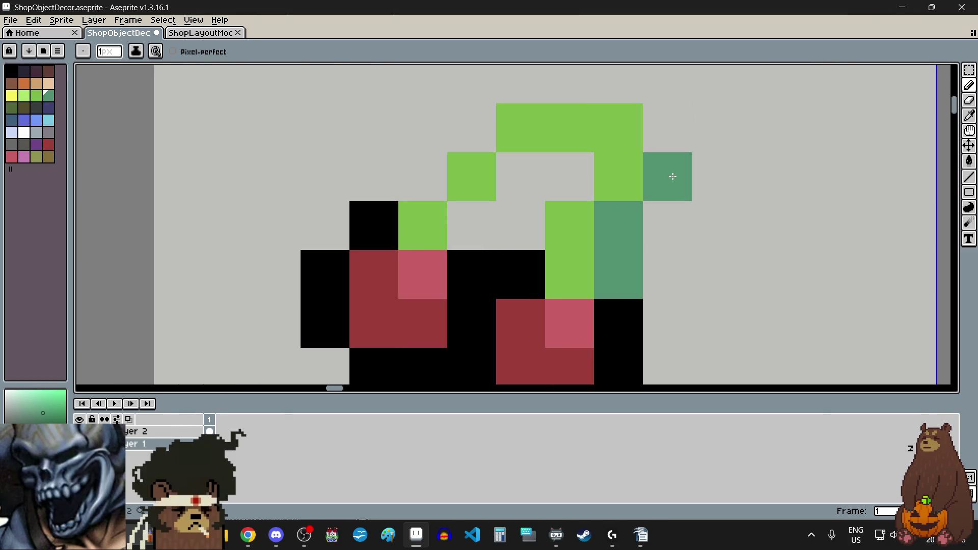
pyautogui.moveTo(672, 174)
pyautogui.mouseDown()
pyautogui.moveTo(666, 148)
pyautogui.moveTo(581, 124)
pyautogui.moveTo(515, 168)
pyautogui.moveTo(489, 227)
pyautogui.moveTo(532, 248)
pyautogui.moveTo(616, 223)
pyautogui.moveTo(585, 270)
pyautogui.mouseUp()
pyautogui.scroll(-1, 666, 148)
pyautogui.scroll(1, 622, 116)
pyautogui.scroll(-3, 683, 243)
pyautogui.scroll(-1, 660, 304)
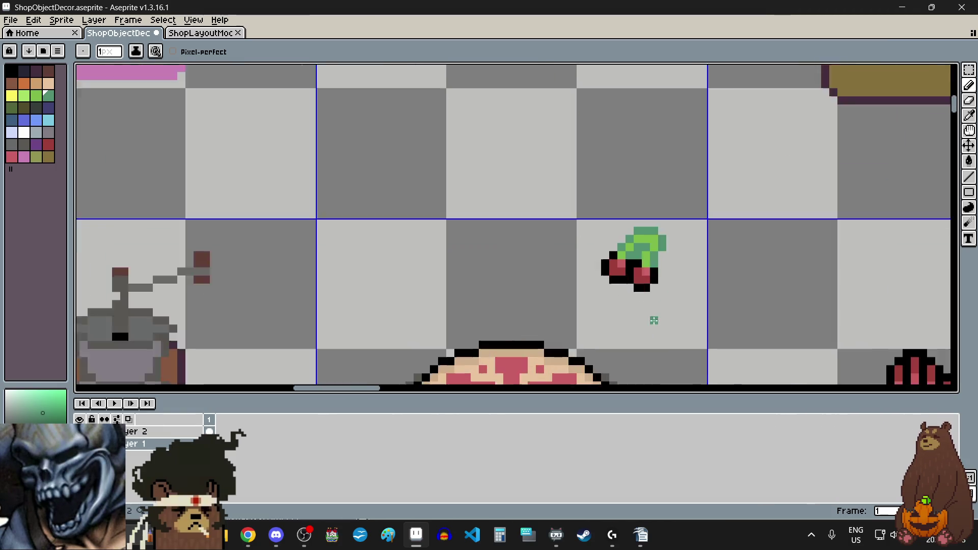
pyautogui.scroll(1, 659, 306)
pyautogui.scroll(1, 653, 204)
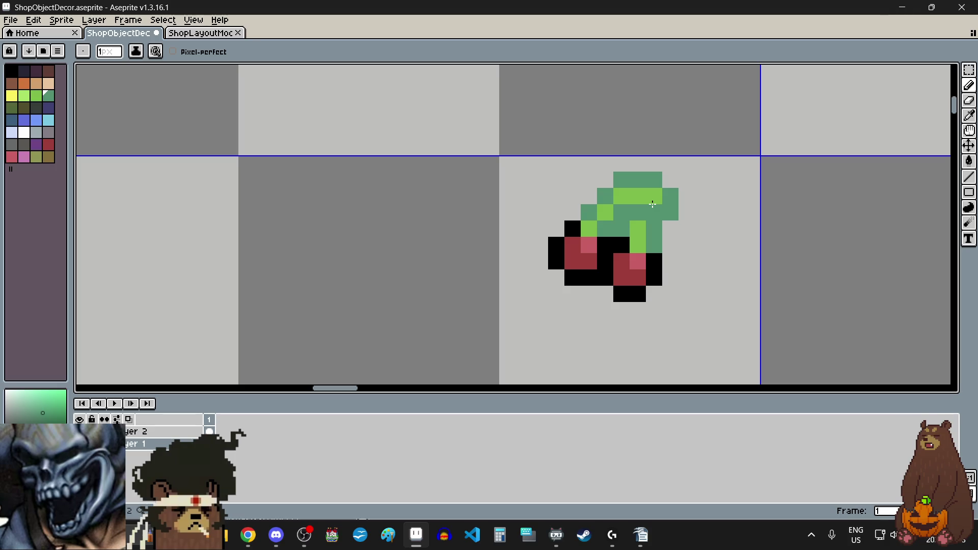
pyautogui.click(652, 206)
pyautogui.moveTo(968, 72)
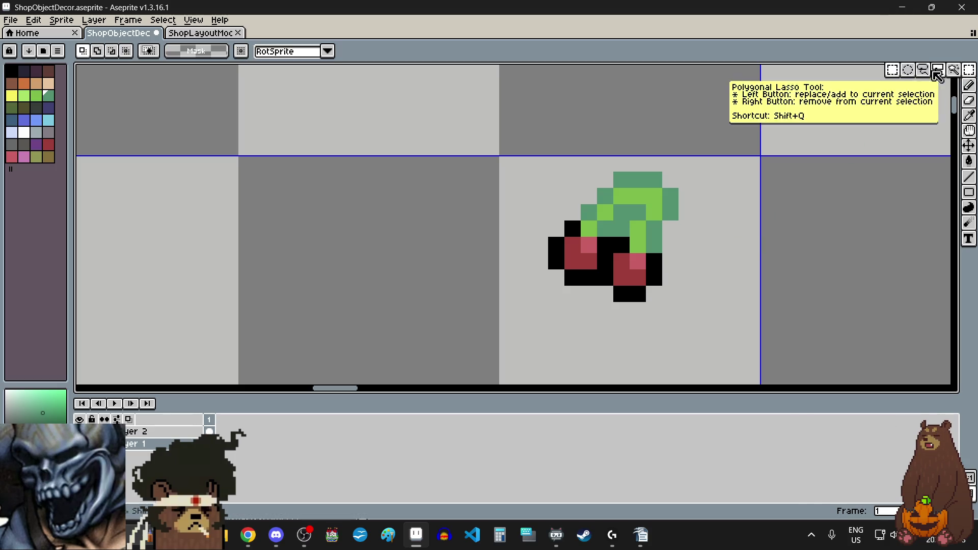
pyautogui.click(937, 76)
# Lasso the cherry pair, move it onto the pie's centre and commit.
pyautogui.moveTo(671, 179)
pyautogui.mouseDown()
pyautogui.moveTo(670, 277)
pyautogui.moveTo(540, 277)
pyautogui.mouseUp()
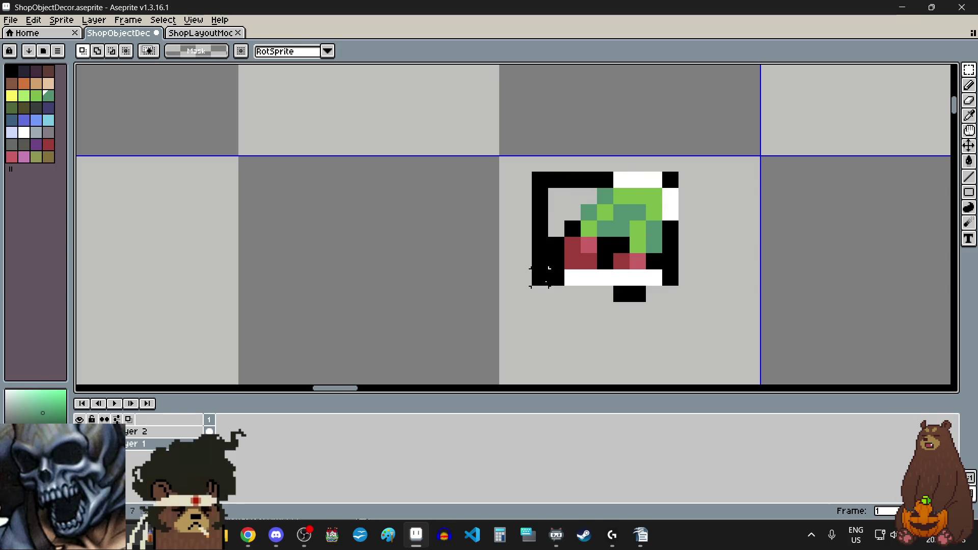
pyautogui.doubleClick(560, 284)
pyautogui.click(602, 245)
pyautogui.scroll(-3, 603, 243)
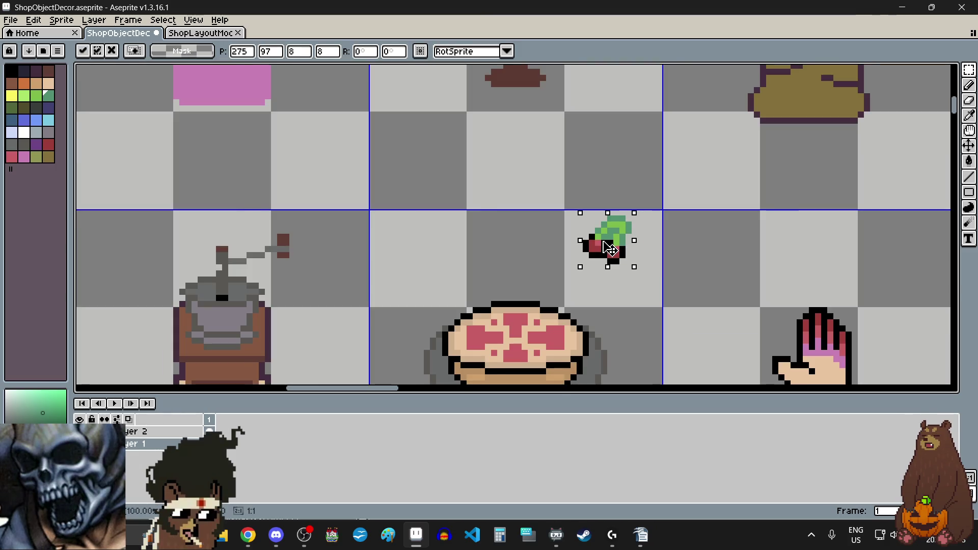
pyautogui.scroll(-1, 610, 250)
pyautogui.moveTo(609, 250)
pyautogui.mouseDown()
pyautogui.moveTo(533, 319)
pyautogui.moveTo(519, 287)
pyautogui.moveTo(535, 265)
pyautogui.mouseUp()
pyautogui.scroll(4, 530, 306)
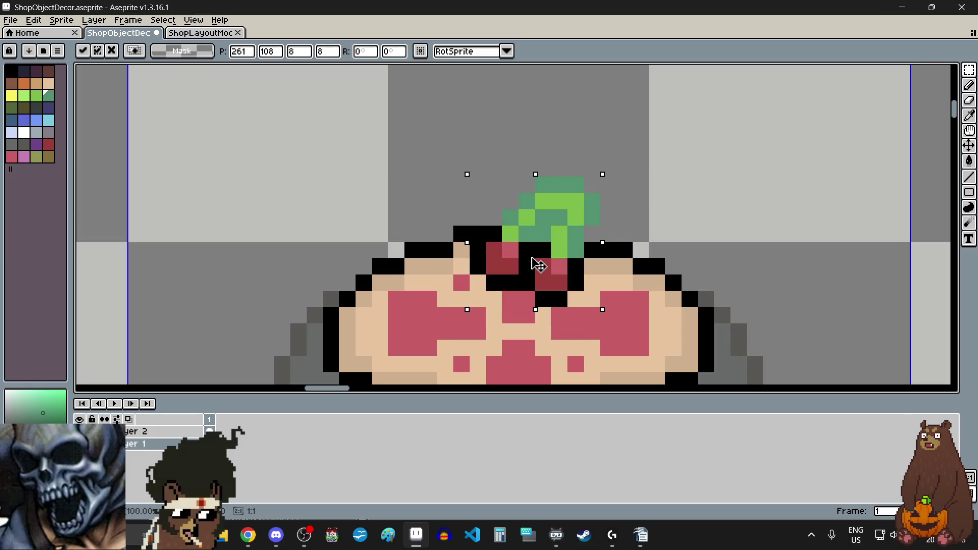
pyautogui.click(819, 188)
pyautogui.click(820, 185)
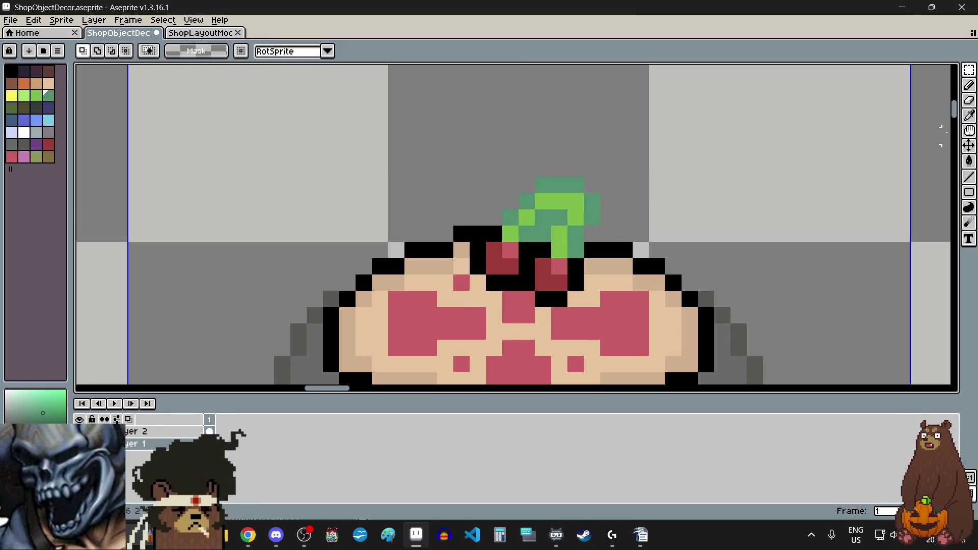
# Cycle through the Eyedropper and Pencil, ending on the Rectangular Marquee.
pyautogui.click(972, 117)
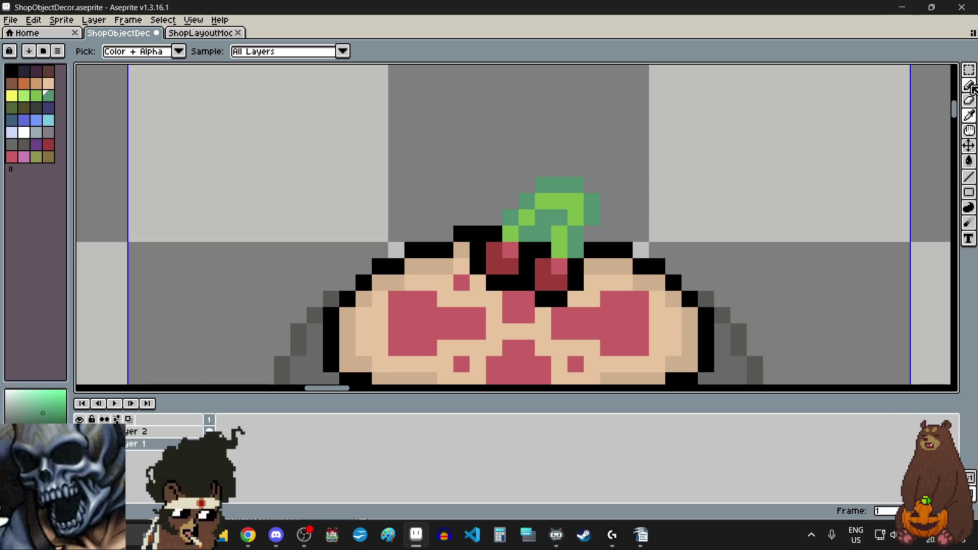
pyautogui.click(969, 85)
pyautogui.scroll(-5, 594, 183)
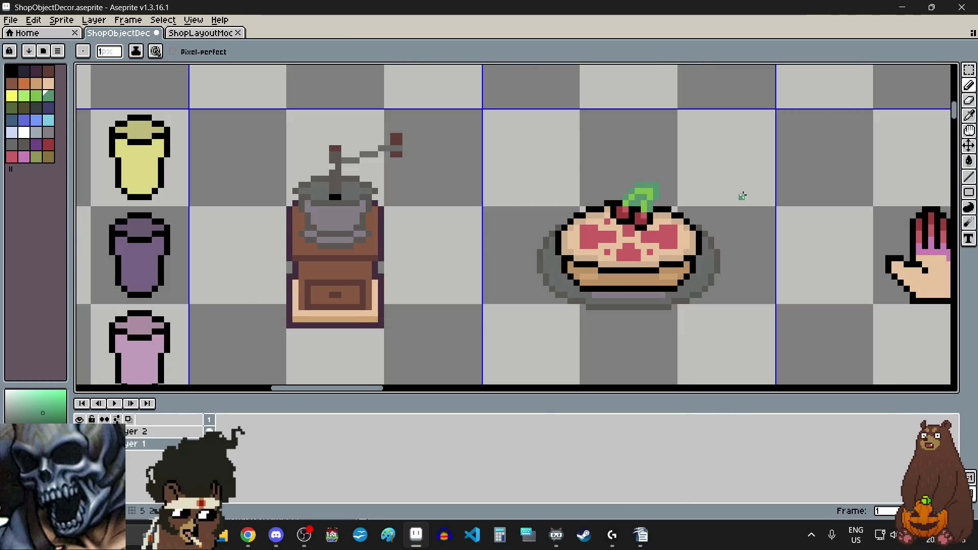
pyautogui.click(969, 70)
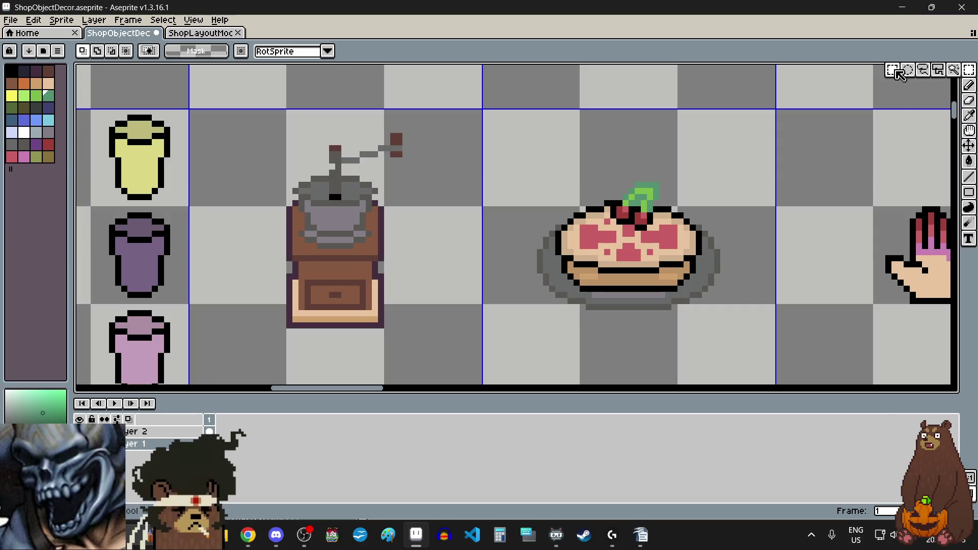
pyautogui.scroll(-2, 772, 216)
pyautogui.scroll(1, 772, 215)
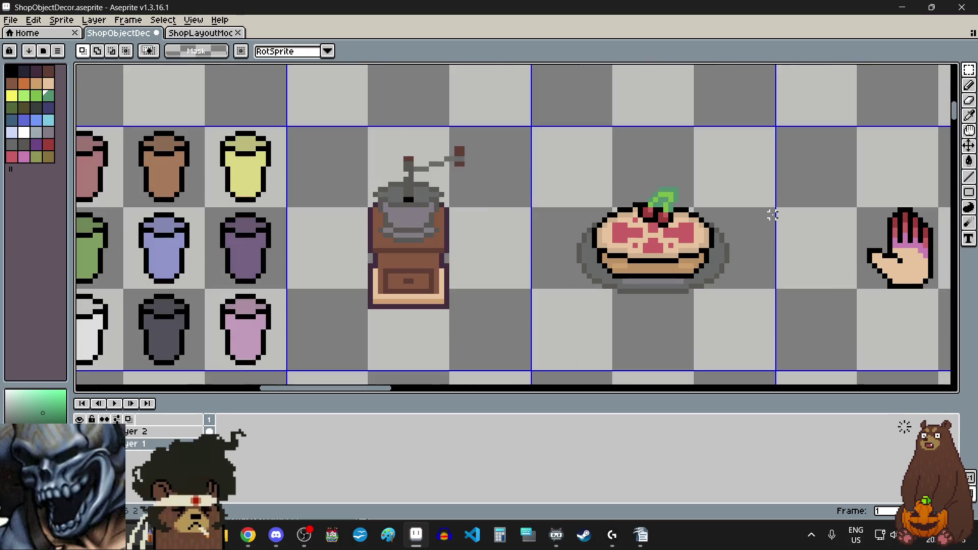
pyautogui.scroll(1, 772, 216)
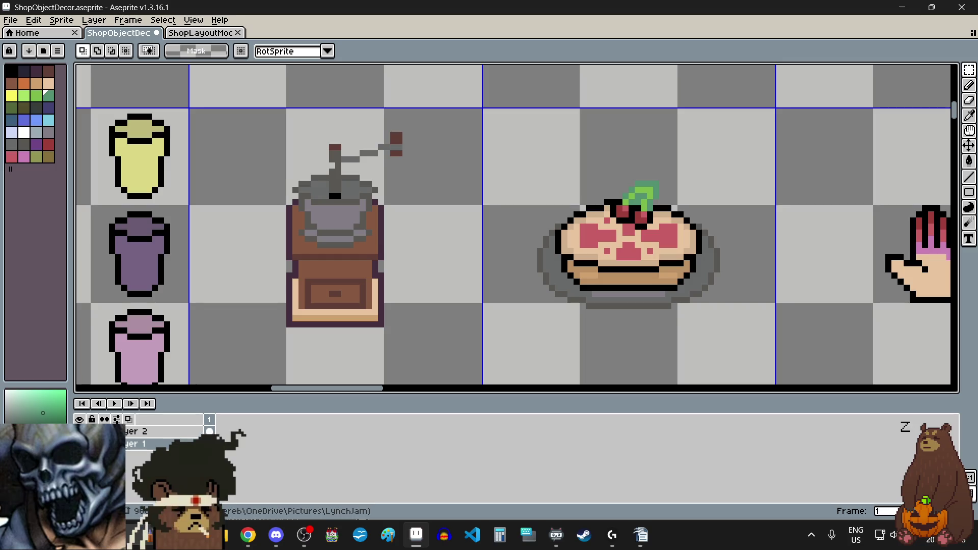
pyautogui.hotkey('alt', 'Tab')
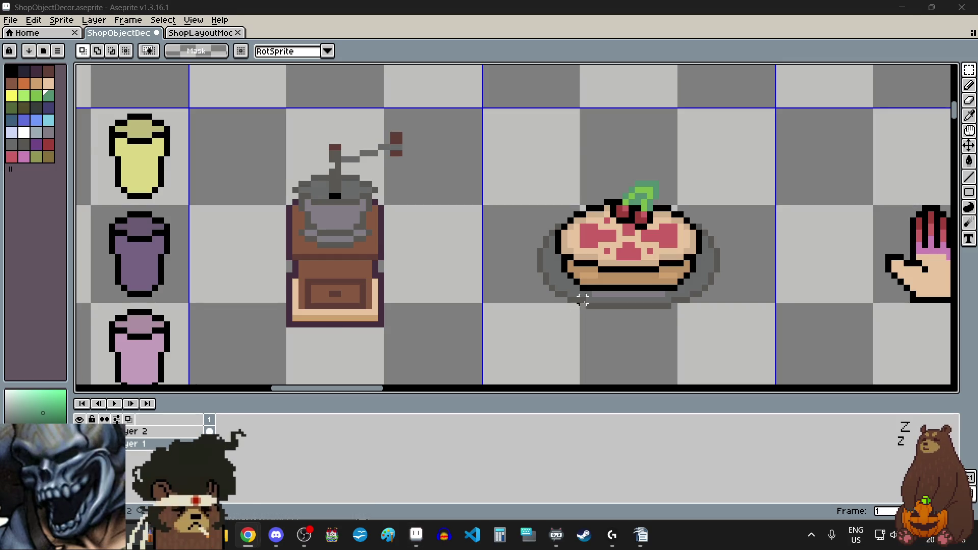
pyautogui.scroll(-2, 667, 221)
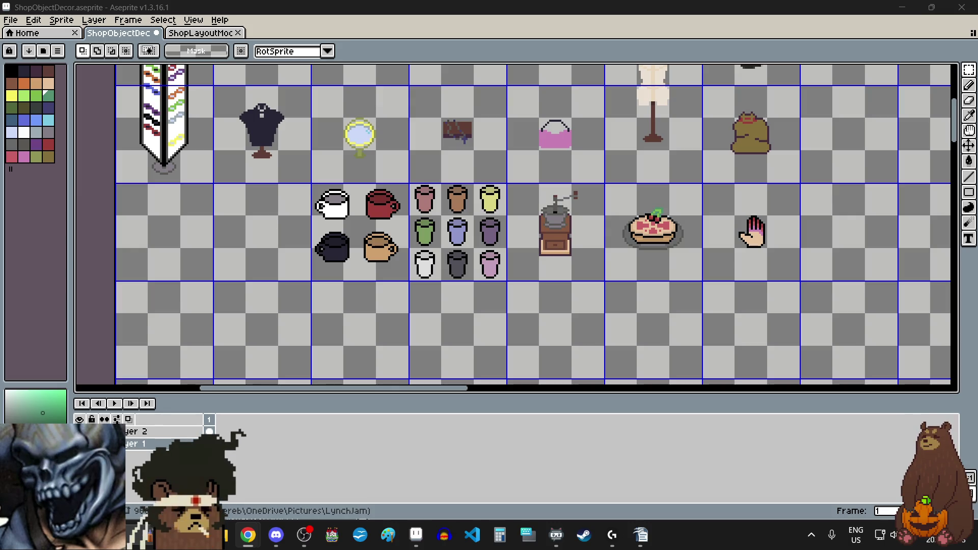
pyautogui.scroll(-2, 593, 268)
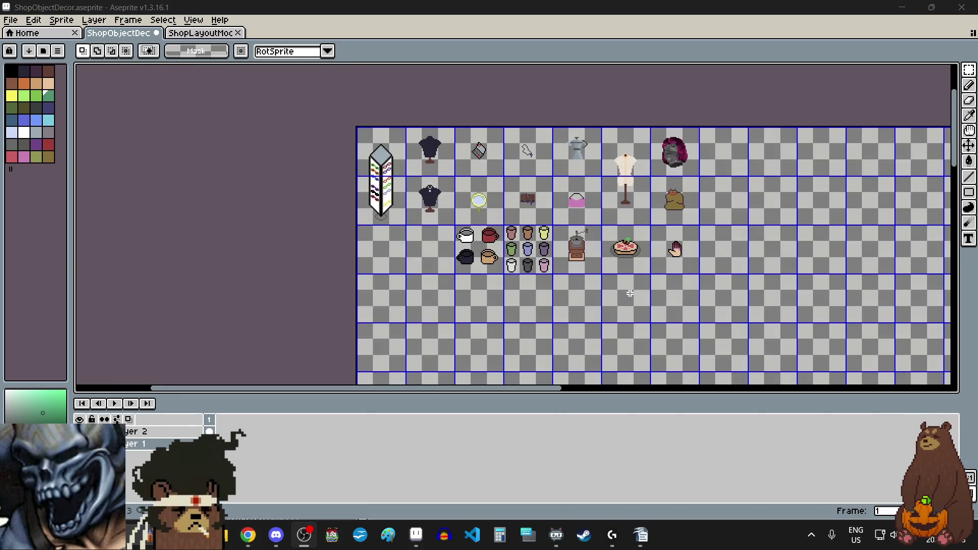
pyautogui.scroll(2, 629, 269)
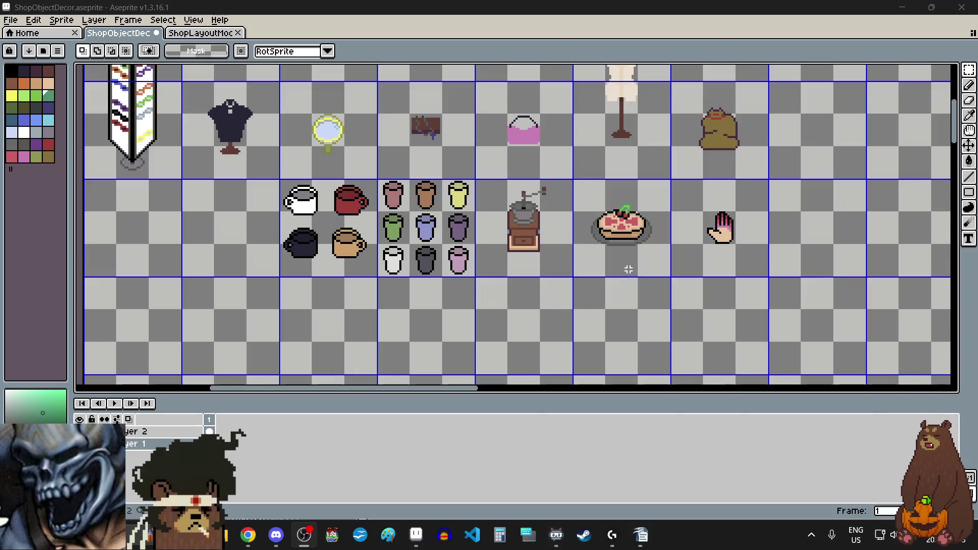
pyautogui.hscroll(-2, 628, 270)
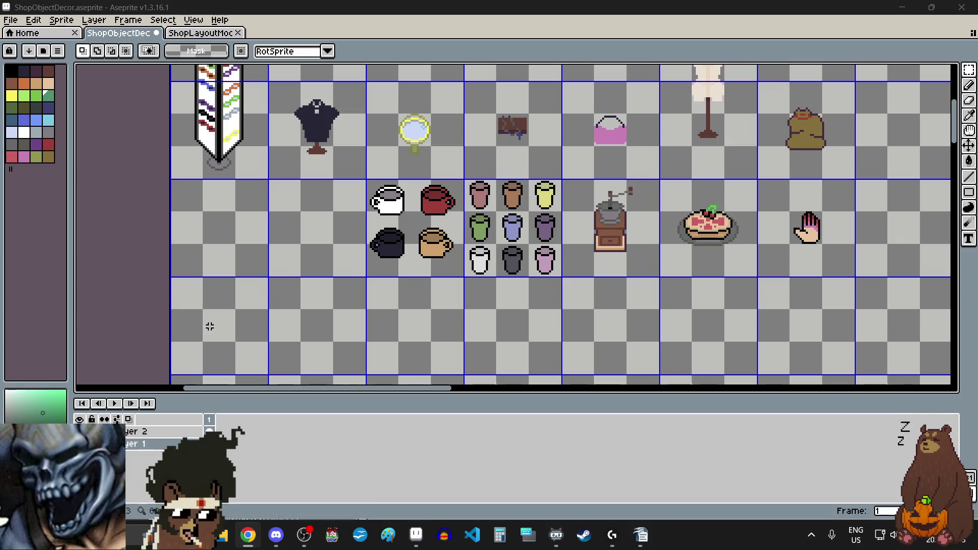
# Draw a small black circle outline with the Ellipse tool in the empty cell left of the mugs.
pyautogui.click(12, 71)
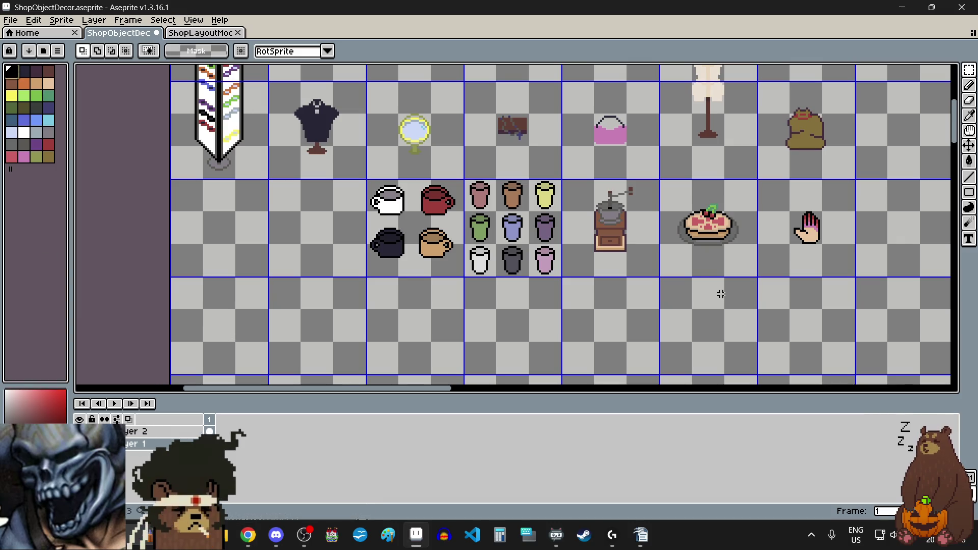
pyautogui.hotkey('shift', 'u')
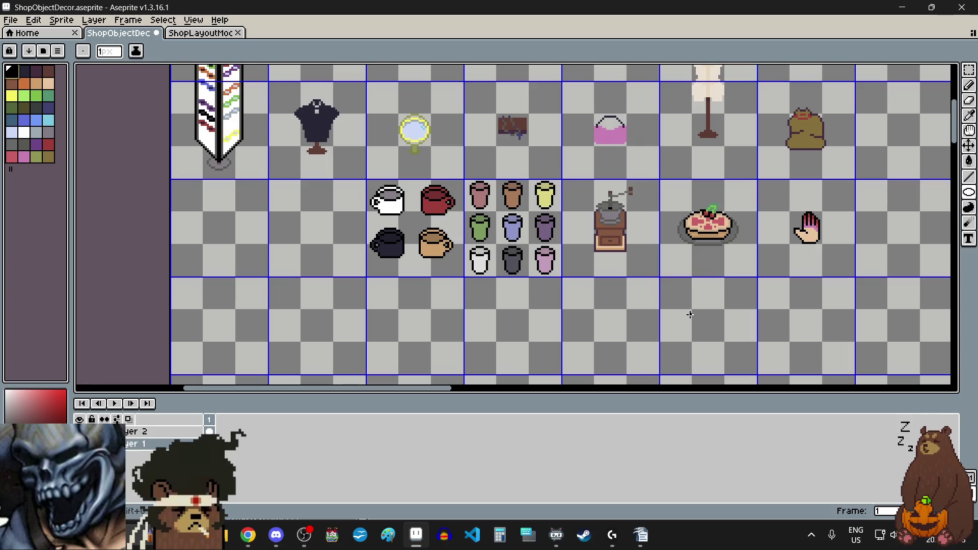
pyautogui.scroll(-3, 728, 283)
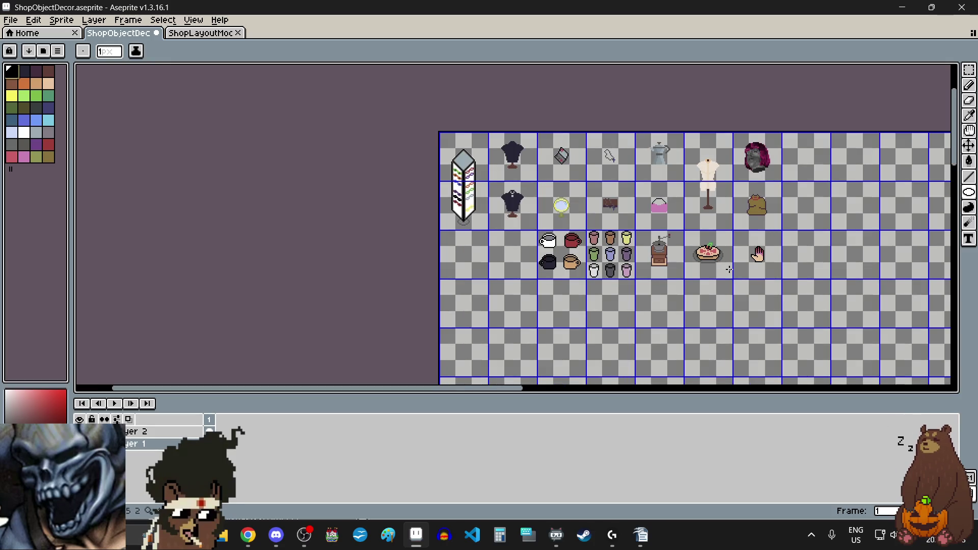
pyautogui.scroll(4, 465, 264)
pyautogui.moveTo(439, 221); pyautogui.dragTo(562, 345)
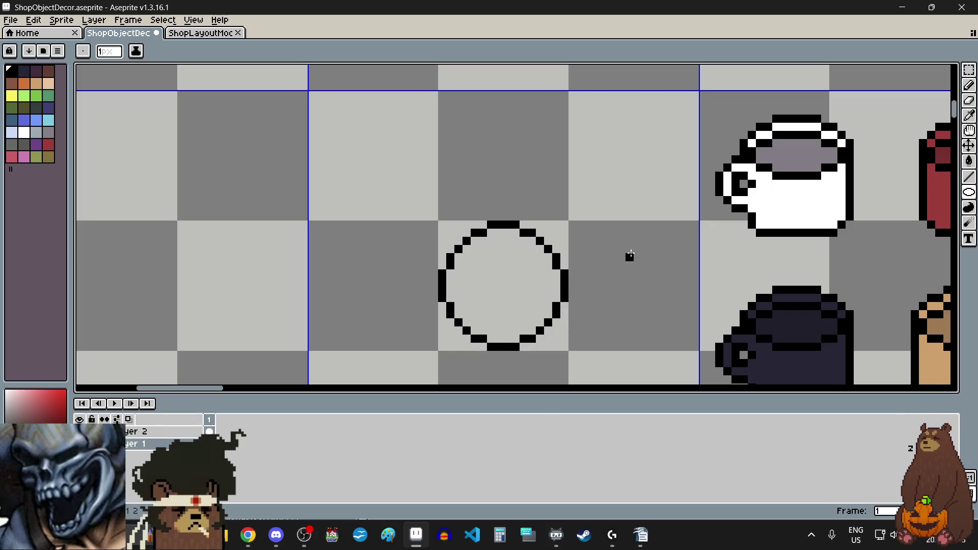
# Erase the circle's leftmost and rightmost pixel columns to open its sides.
pyautogui.click(968, 100)
pyautogui.scroll(5, 450, 293)
pyautogui.moveTo(428, 264)
pyautogui.mouseDown()
pyautogui.moveTo(402, 242)
pyautogui.moveTo(402, 217)
pyautogui.moveTo(426, 291)
pyautogui.mouseUp()
pyautogui.moveTo(769, 217); pyautogui.dragTo(768, 290)
pyautogui.scroll(-4, 624, 238)
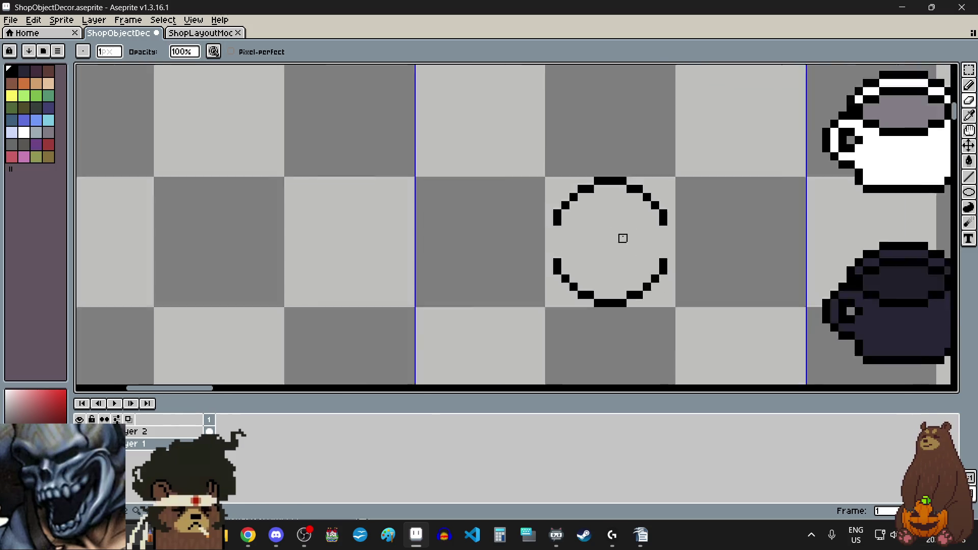
pyautogui.scroll(2, 634, 238)
pyautogui.click(969, 70)
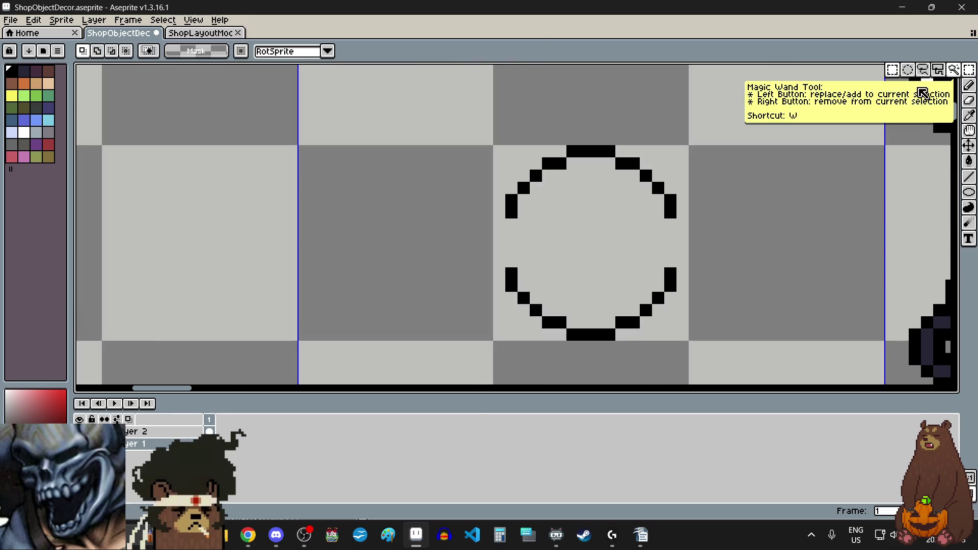
# Select the circle's lower arc and move it up one pixel to close the outline.
pyautogui.moveTo(503, 266)
pyautogui.mouseDown()
pyautogui.moveTo(563, 280)
pyautogui.moveTo(679, 343)
pyautogui.mouseUp()
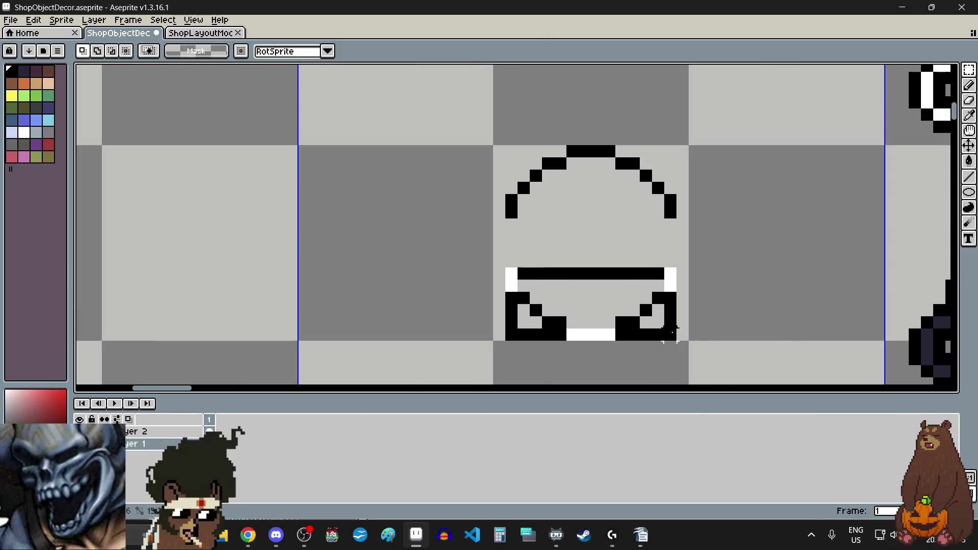
pyautogui.moveTo(602, 303); pyautogui.dragTo(601, 257)
pyautogui.click(448, 271)
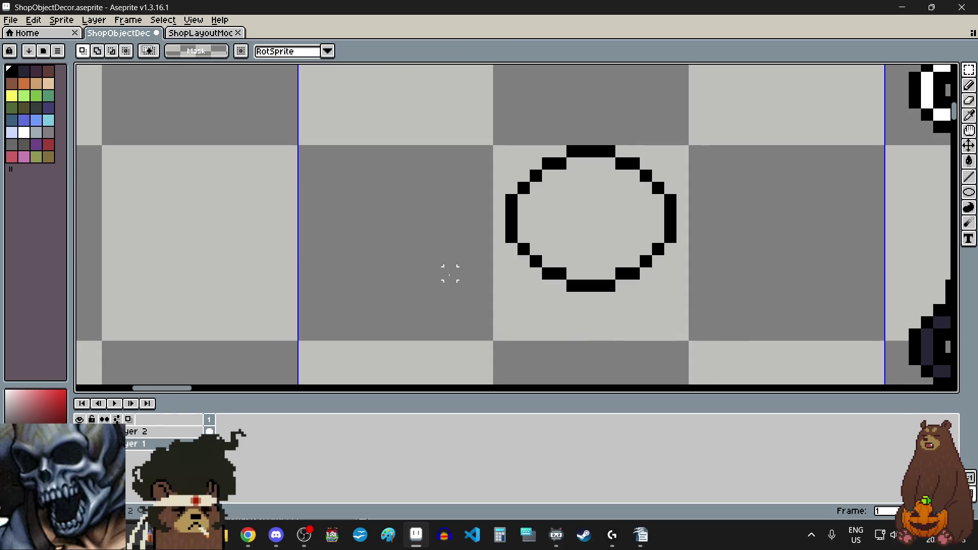
pyautogui.scroll(-2, 532, 301)
pyautogui.scroll(2, 537, 311)
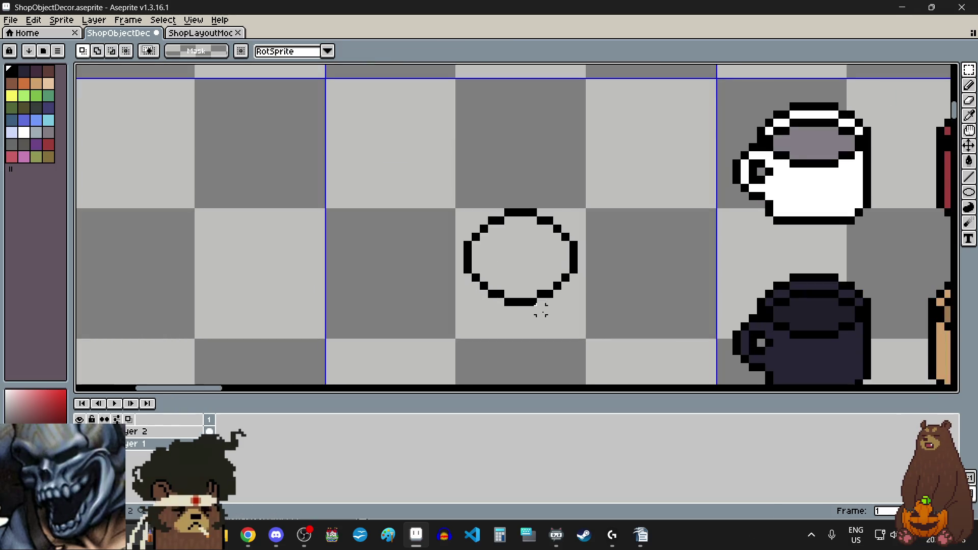
pyautogui.scroll(2, 512, 268)
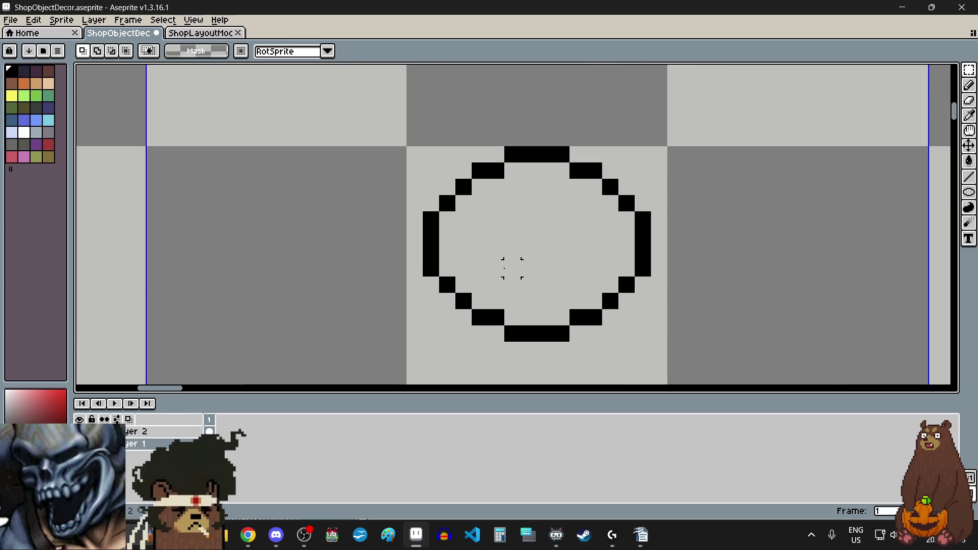
# Select the whole circle outline, transform it, and apply the change.
pyautogui.moveTo(430, 153); pyautogui.dragTo(652, 342)
pyautogui.scroll(-3, 567, 236)
pyautogui.scroll(2, 560, 245)
pyautogui.click(576, 225)
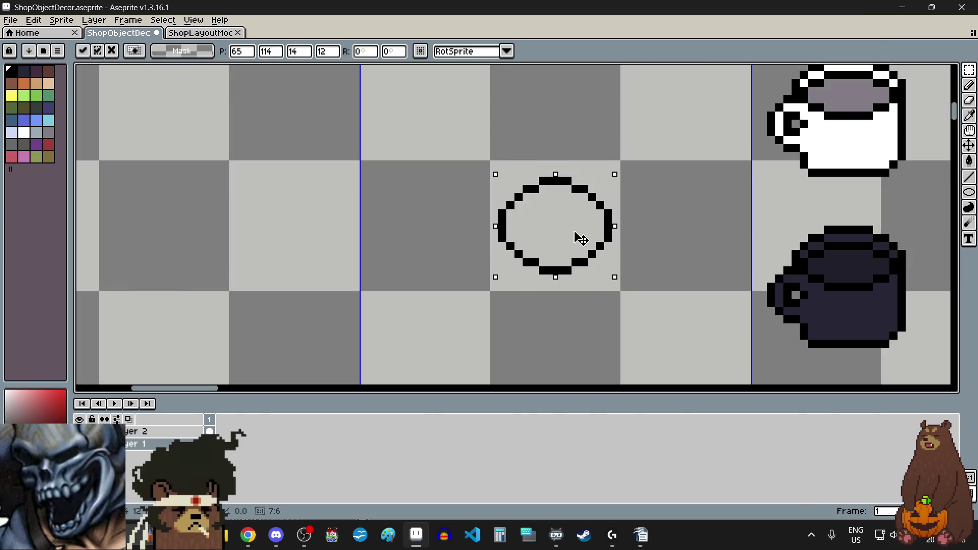
pyautogui.click(485, 253)
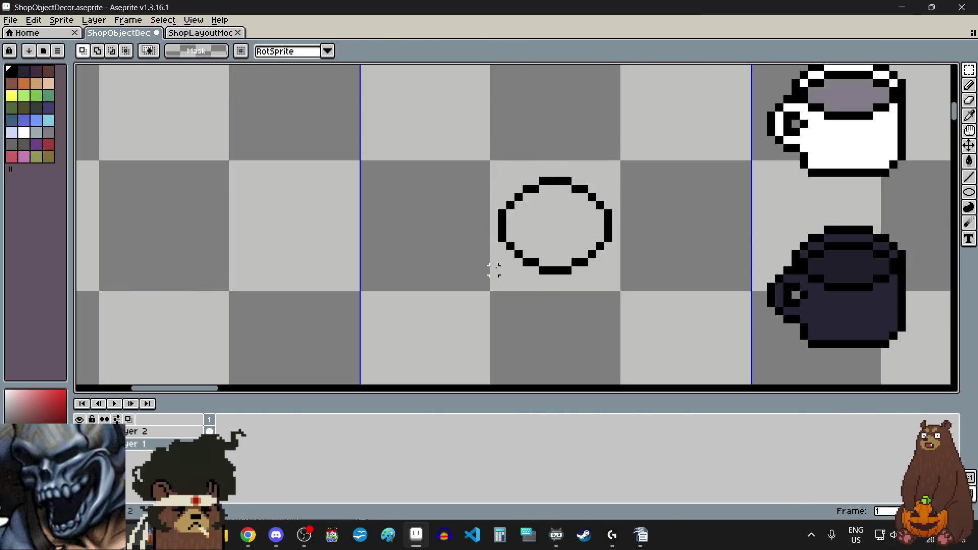
pyautogui.scroll(4, 511, 255)
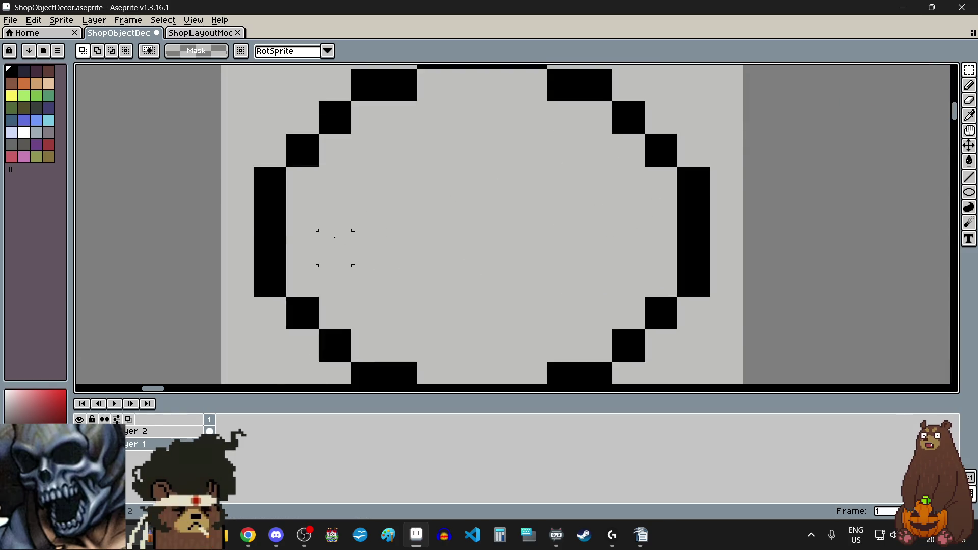
# Clear the circle's middle row of pixels and deselect.
pyautogui.moveTo(269, 224); pyautogui.dragTo(697, 220)
pyautogui.press('Delete')
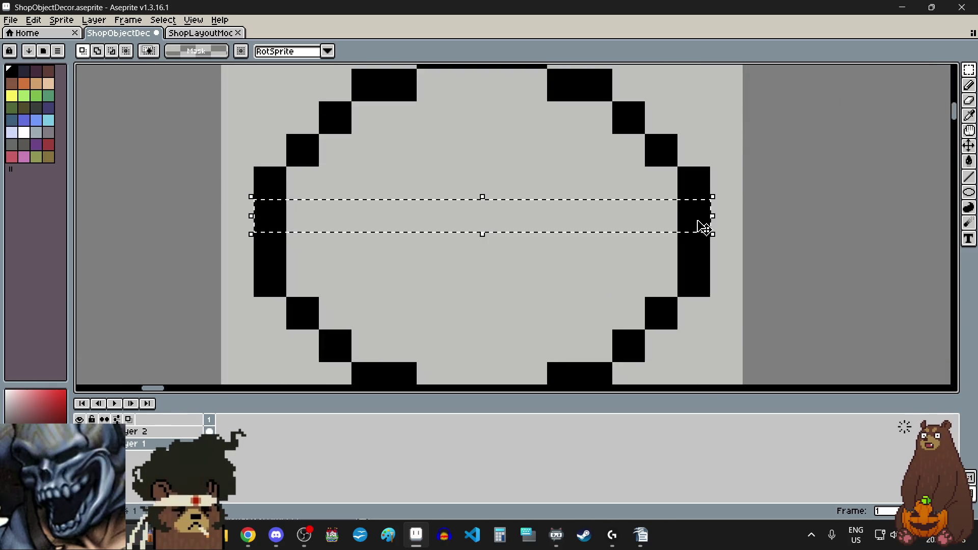
pyautogui.hotkey('ctrl', 'd')
pyautogui.scroll(-3, 698, 220)
# Stretch the outline into a slightly wider ellipse and commit it.
pyautogui.moveTo(535, 230); pyautogui.dragTo(708, 288)
pyautogui.hotkey('ctrl', 'z')
pyautogui.moveTo(622, 301); pyautogui.dragTo(622, 283)
pyautogui.press('Return')
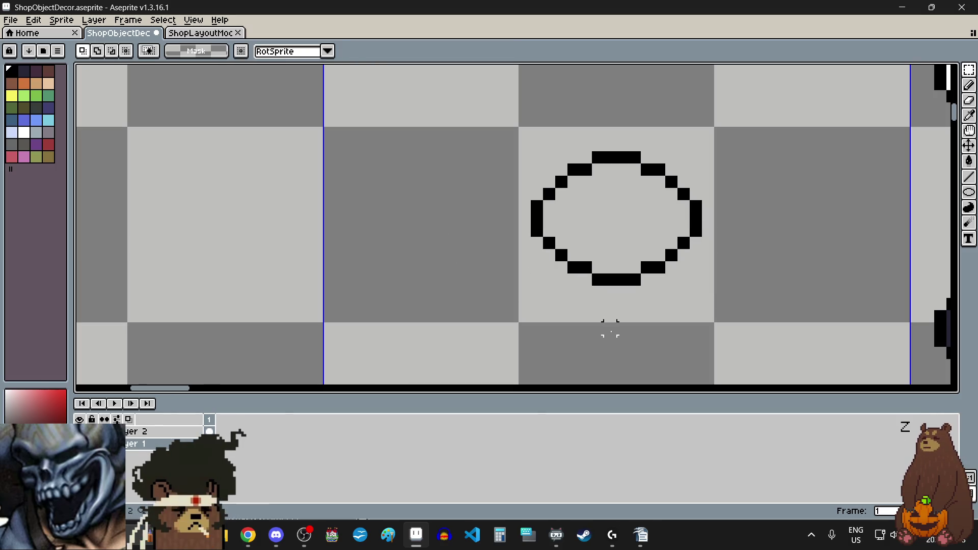
pyautogui.scroll(-3, 613, 327)
pyautogui.scroll(3, 613, 328)
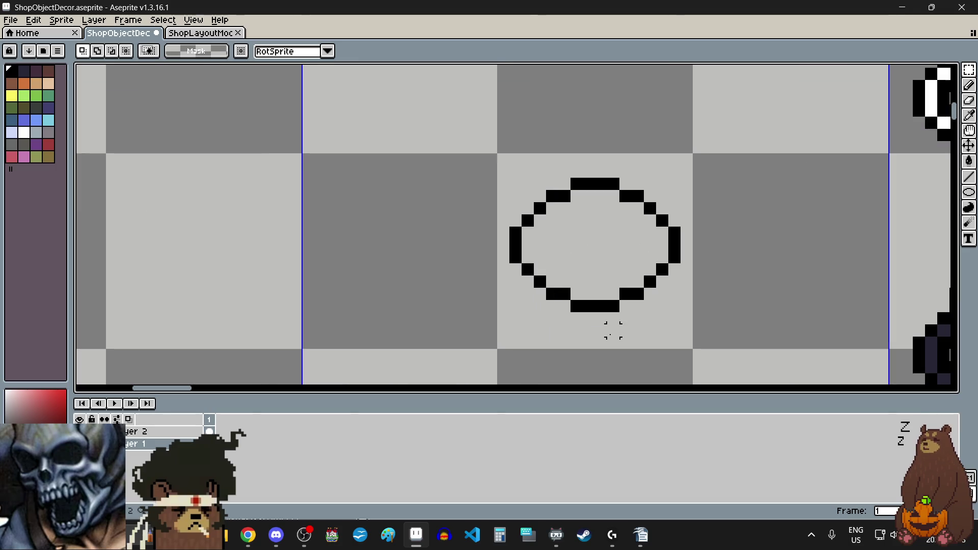
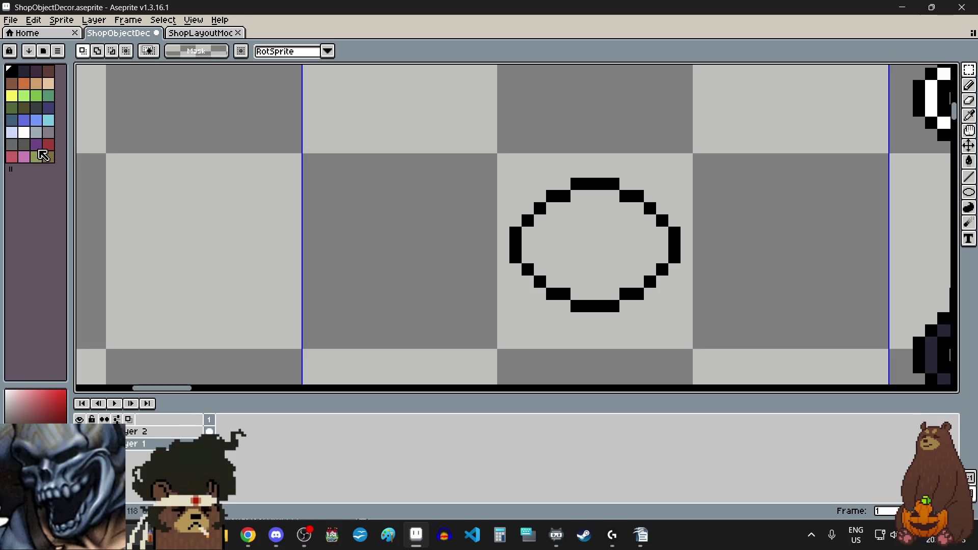
# Sample red from the existing mug and start the new mug inside the ellipse with the Pencil.
pyautogui.scroll(-4, 400, 229)
pyautogui.hscroll(3, 458, 226)
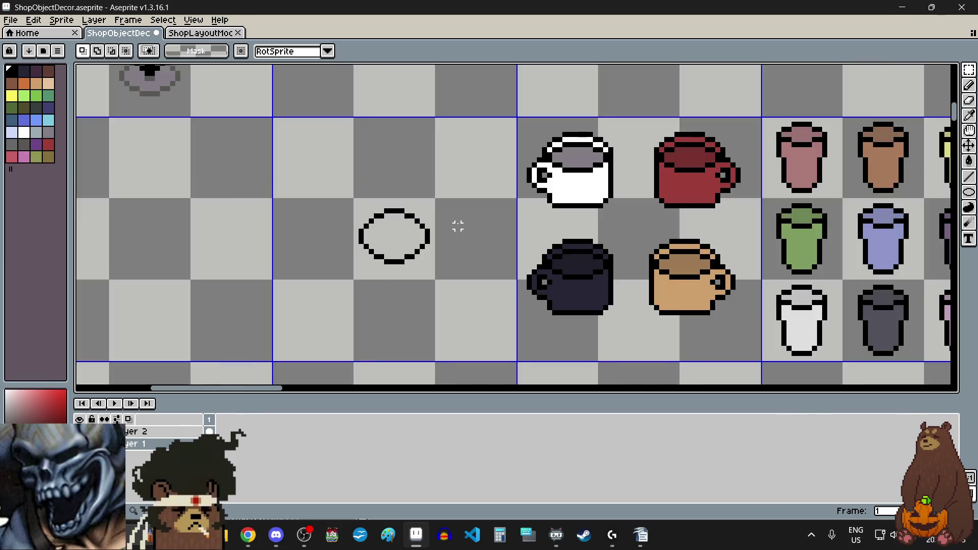
pyautogui.press('i')
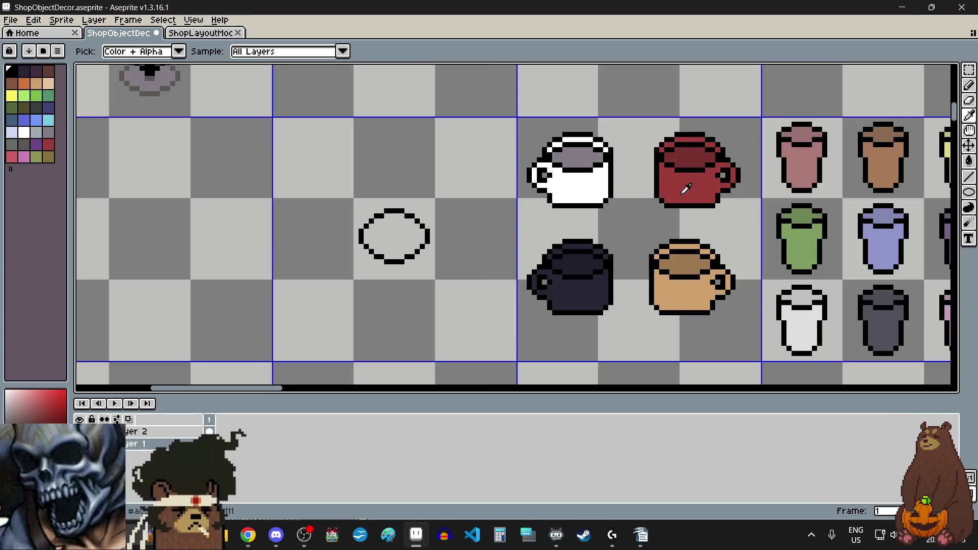
pyautogui.scroll(4, 683, 181)
pyautogui.scroll(-5, 682, 180)
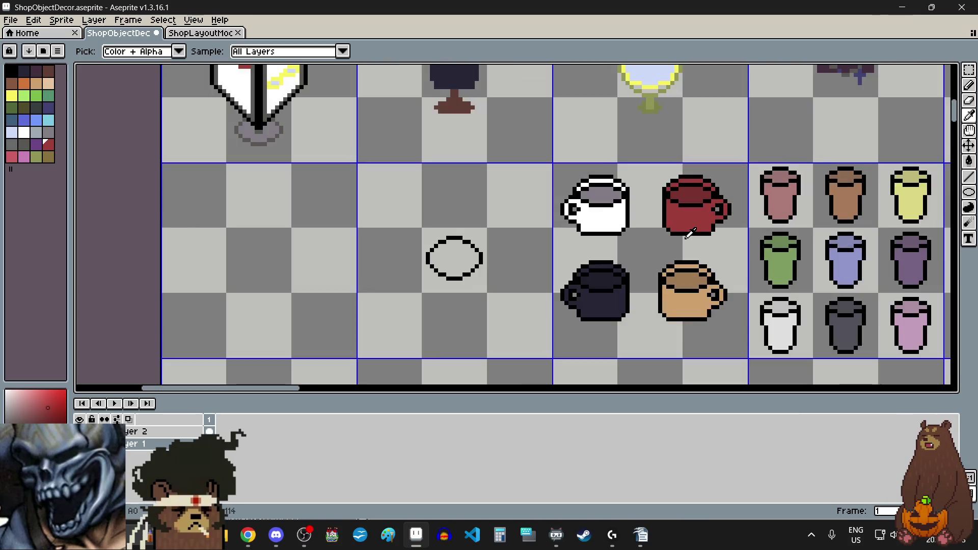
pyautogui.hscroll(-3, 677, 240)
pyautogui.scroll(1, 693, 265)
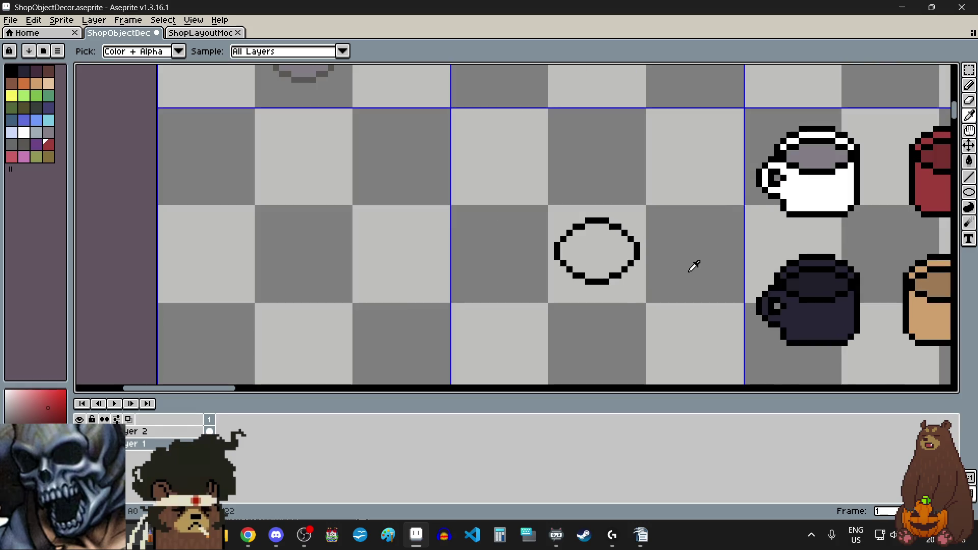
pyautogui.scroll(2, 693, 266)
pyautogui.click(969, 88)
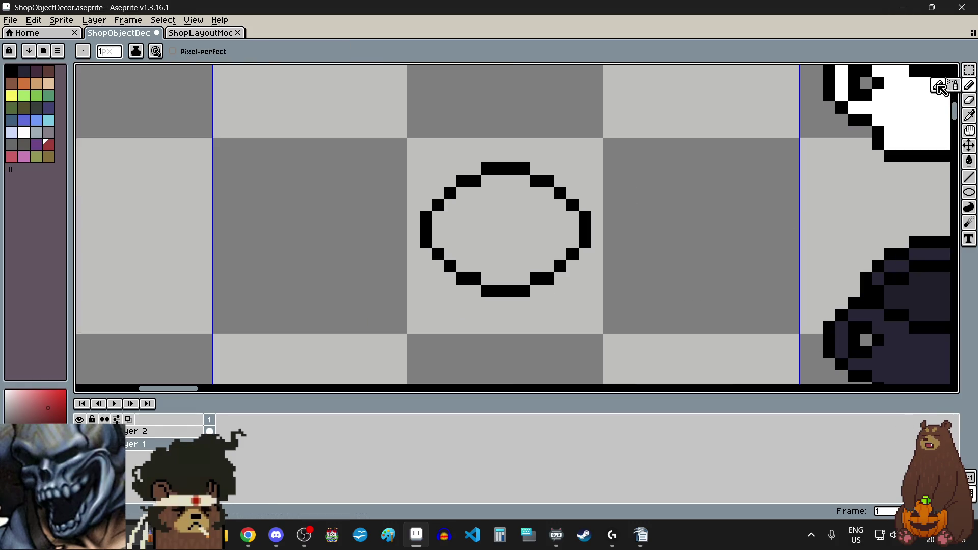
pyautogui.click(483, 227)
pyautogui.scroll(1, 482, 228)
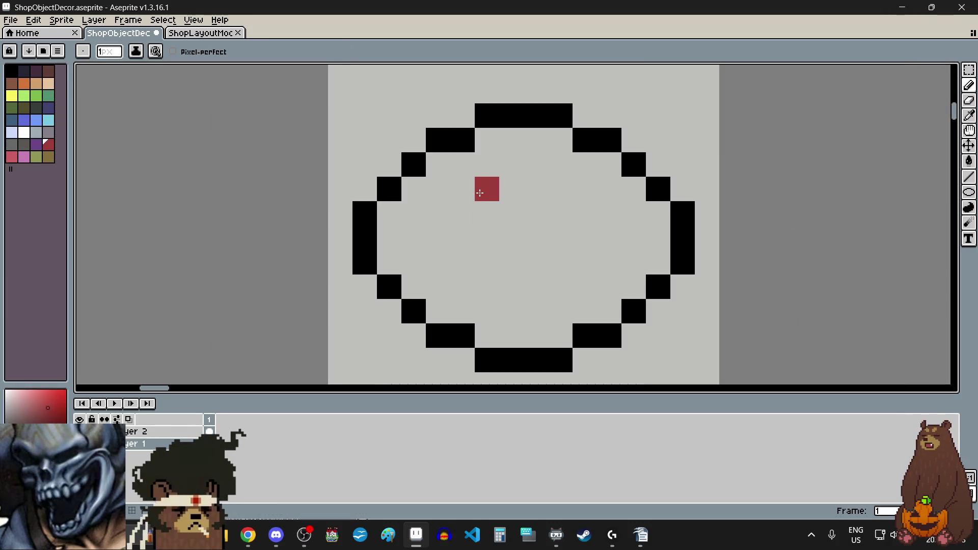
# Draw the red mug's top rim, handle pixels, and right and left walls.
pyautogui.moveTo(485, 189); pyautogui.dragTo(560, 187)
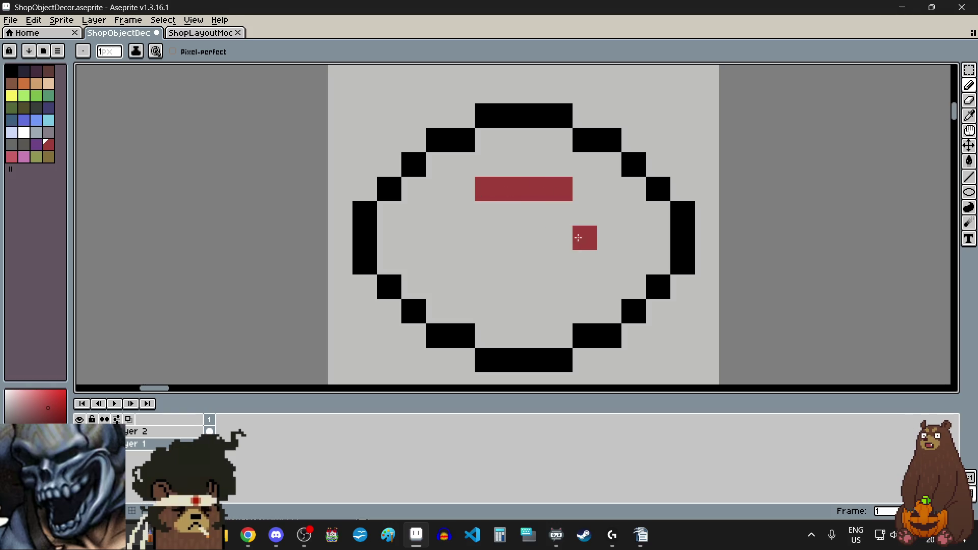
pyautogui.click(585, 214)
pyautogui.click(615, 234)
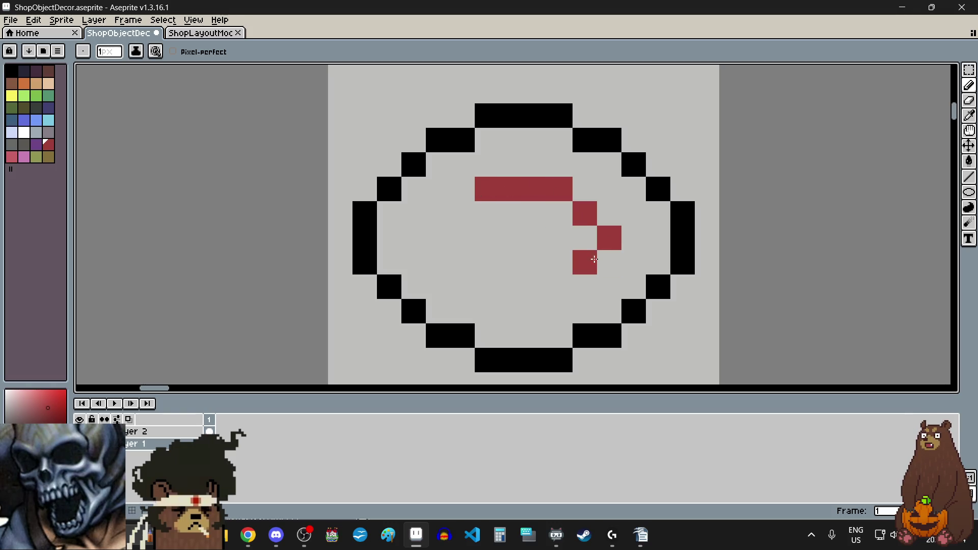
pyautogui.moveTo(560, 213)
pyautogui.mouseDown()
pyautogui.moveTo(555, 283)
pyautogui.moveTo(502, 281)
pyautogui.moveTo(480, 257)
pyautogui.moveTo(481, 219)
pyautogui.mouseUp()
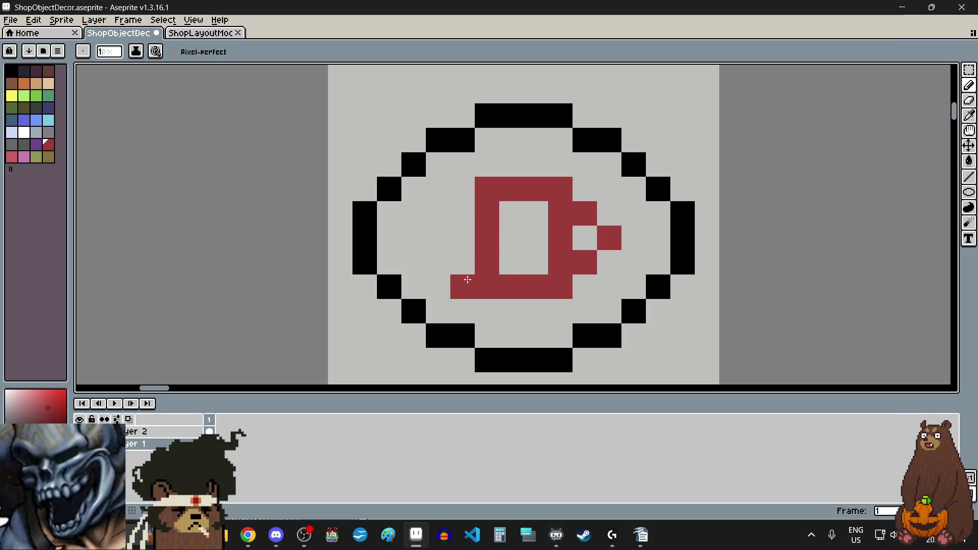
pyautogui.moveTo(464, 285); pyautogui.dragTo(472, 206)
# Nudge the mug's right wall and handle one pixel to the right.
pyautogui.click(968, 70)
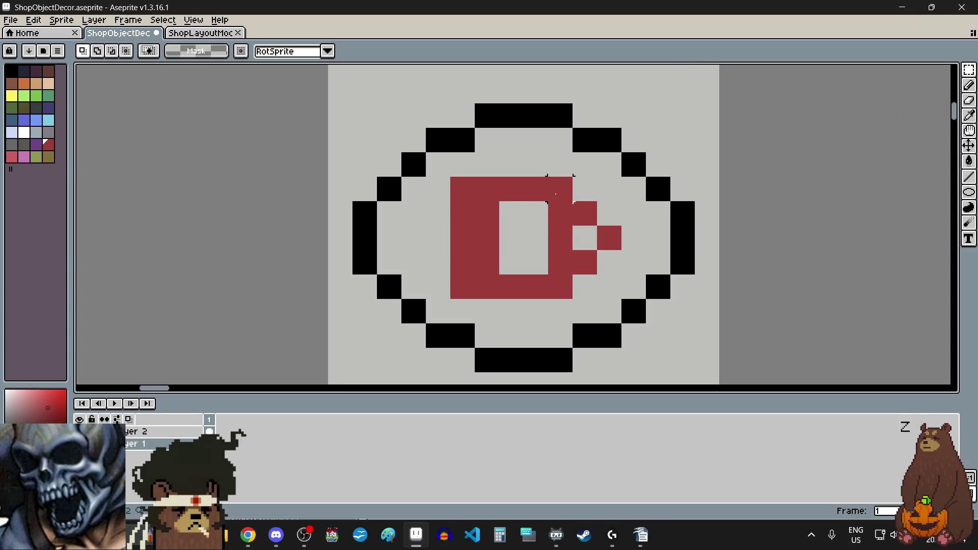
pyautogui.moveTo(560, 189)
pyautogui.mouseDown()
pyautogui.moveTo(594, 288)
pyautogui.moveTo(618, 286)
pyautogui.mouseUp()
pyautogui.press('Right')
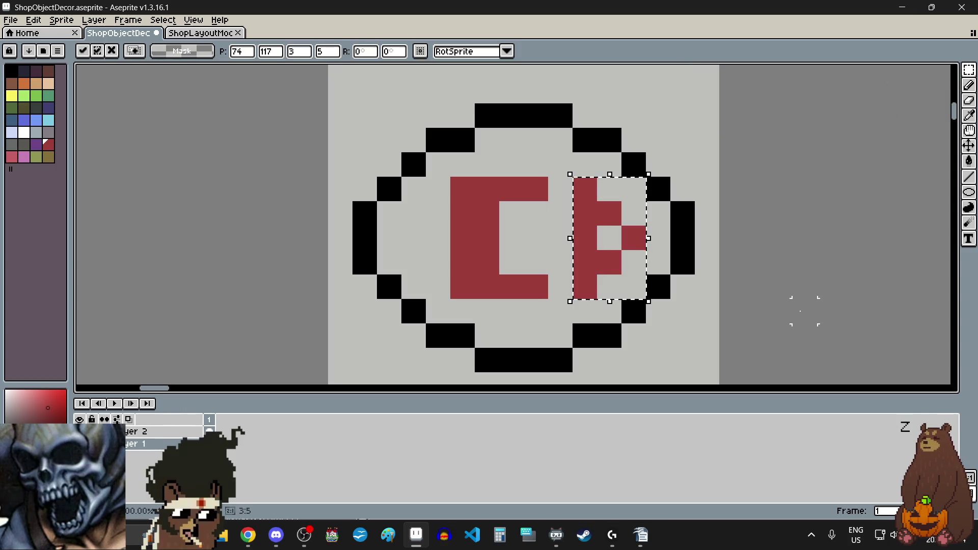
pyautogui.hotkey('ctrl', 'd')
# Re-sample the red and fill the mug's body solid red, closing the edge gaps.
pyautogui.press('i')
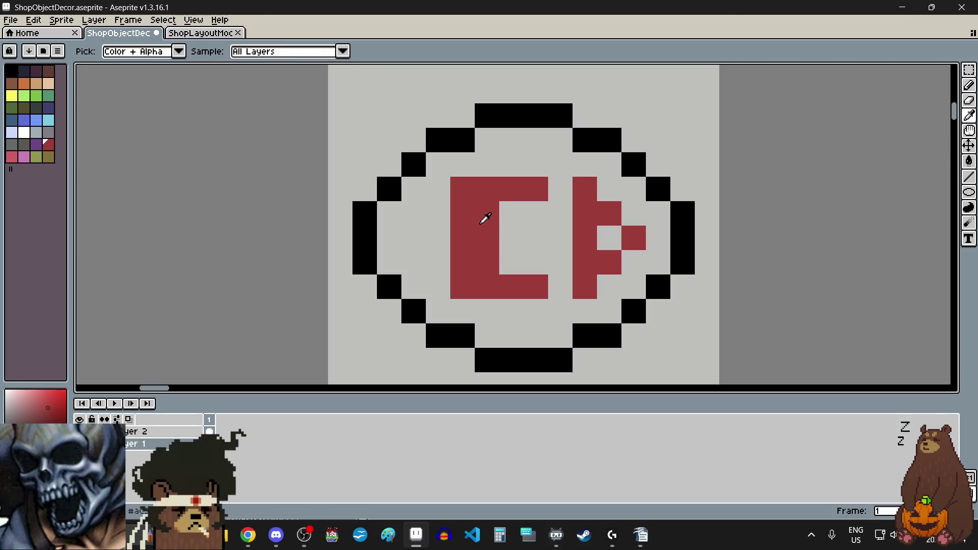
pyautogui.click(968, 85)
pyautogui.click(560, 189)
pyautogui.click(554, 258)
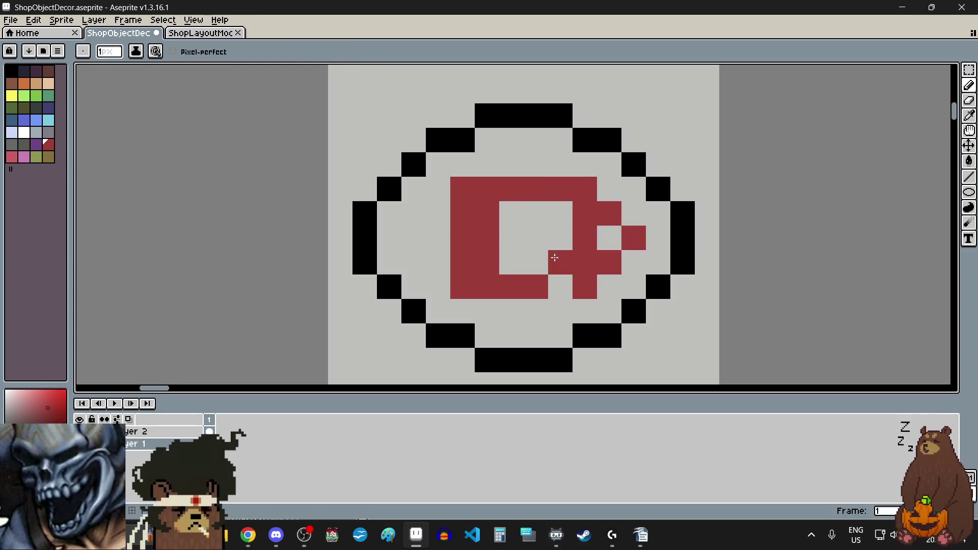
pyautogui.moveTo(555, 257)
pyautogui.mouseDown()
pyautogui.moveTo(514, 257)
pyautogui.moveTo(552, 255)
pyautogui.moveTo(514, 244)
pyautogui.moveTo(550, 214)
pyautogui.moveTo(527, 280)
pyautogui.mouseUp()
pyautogui.scroll(-2, 526, 280)
pyautogui.click(573, 289)
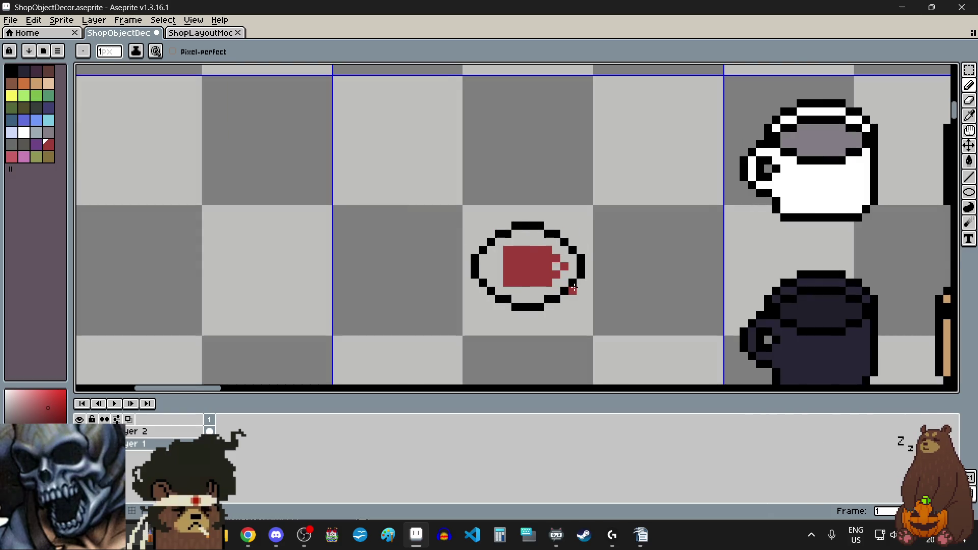
pyautogui.scroll(1, 573, 288)
pyautogui.scroll(2, 498, 305)
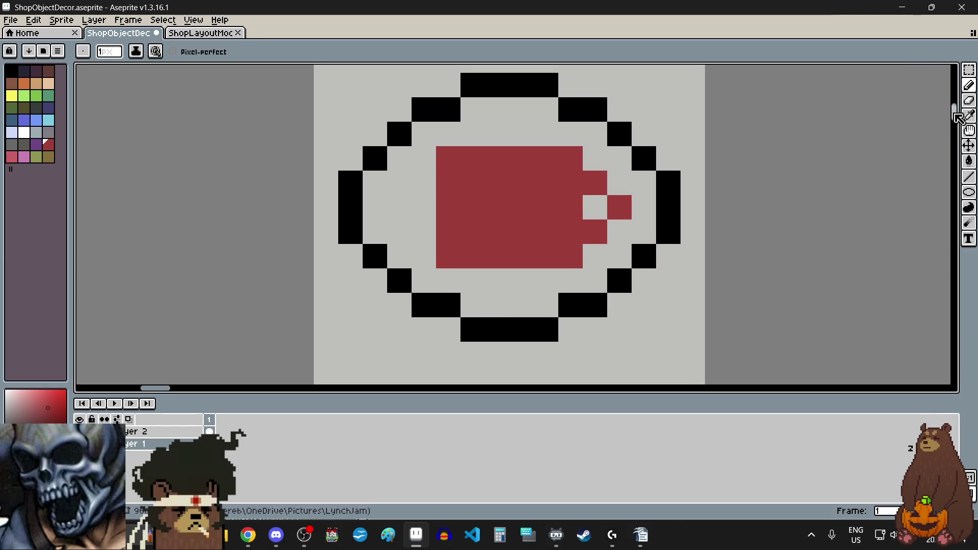
pyautogui.click(25, 133)
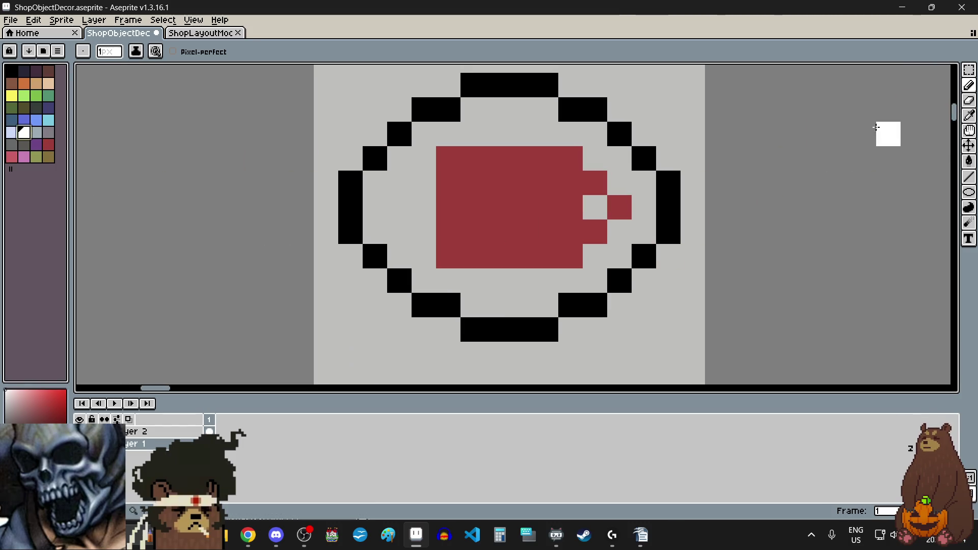
# Flood-fill the ellipse interior and the notch beside the handle with white.
pyautogui.click(969, 161)
pyautogui.click(532, 301)
pyautogui.click(532, 301)
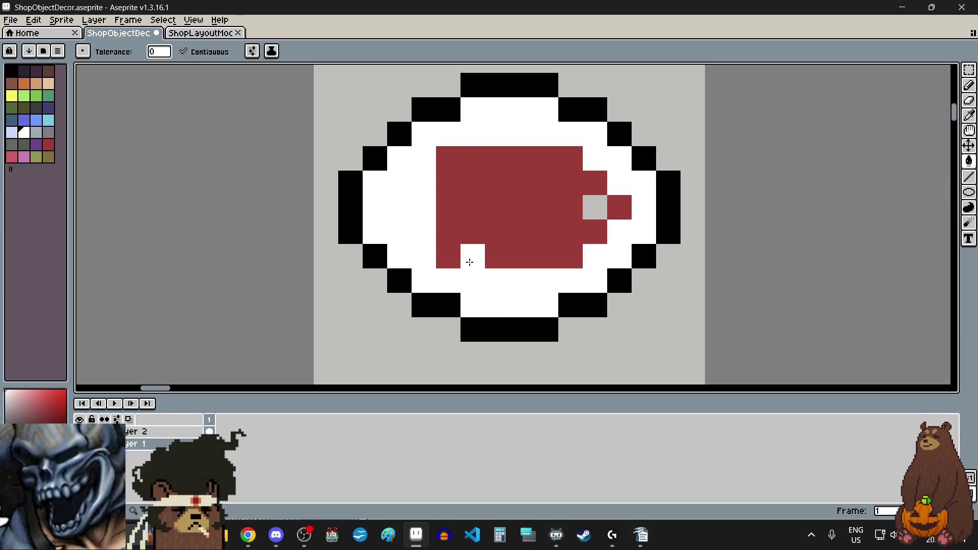
pyautogui.click(595, 208)
pyautogui.scroll(-4, 585, 268)
pyautogui.scroll(4, 620, 276)
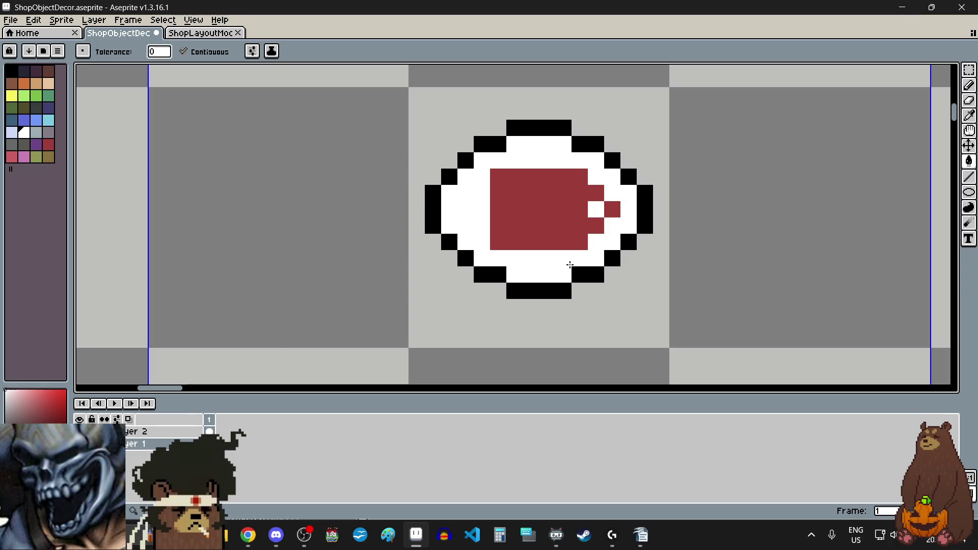
pyautogui.click(49, 132)
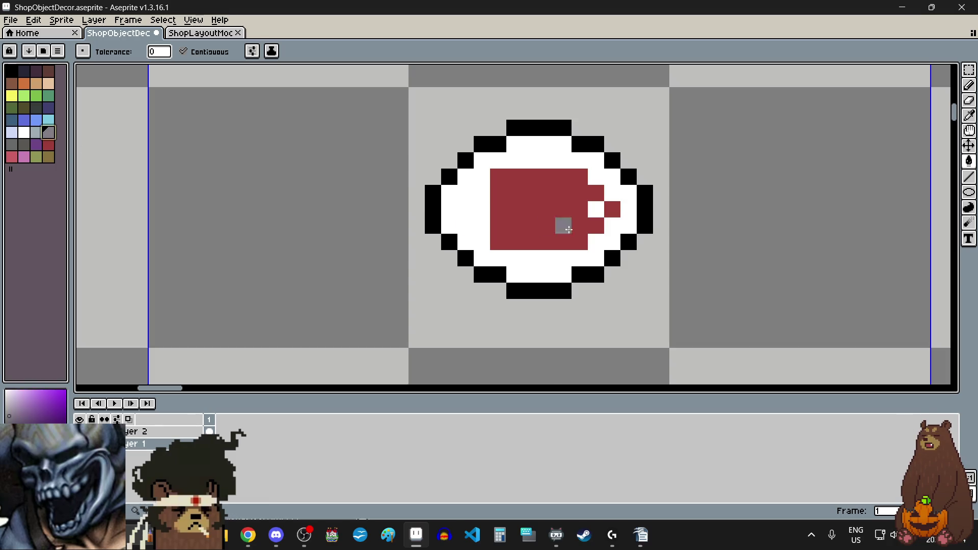
pyautogui.click(548, 126)
pyautogui.scroll(2, 549, 126)
pyautogui.scroll(1, 438, 217)
pyautogui.scroll(-5, 447, 216)
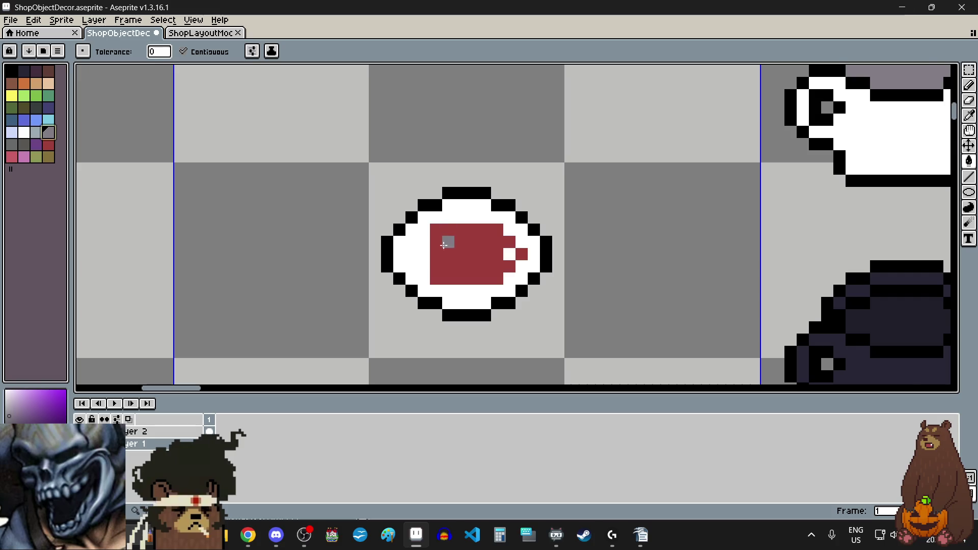
pyautogui.scroll(1, 442, 264)
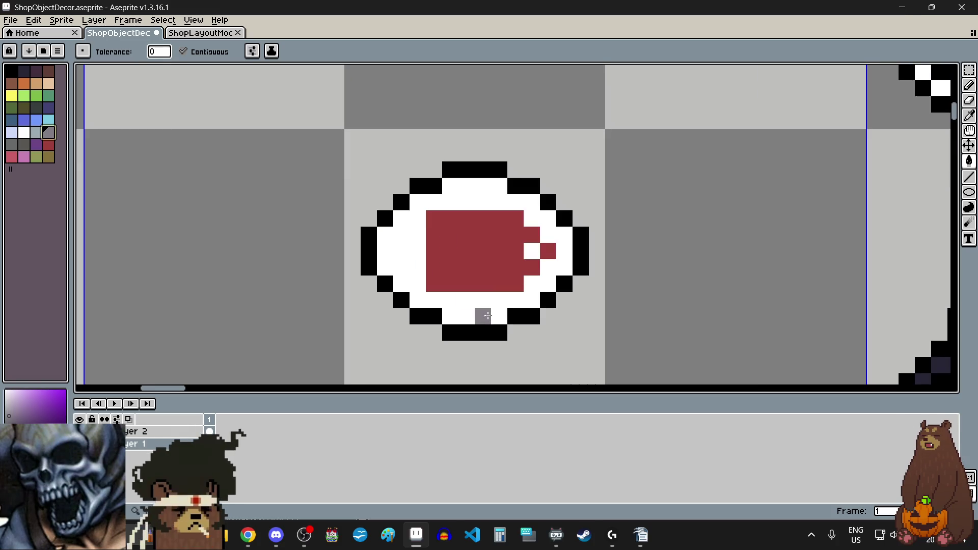
# Select the whole red mug and move it down one pixel.
pyautogui.click(968, 69)
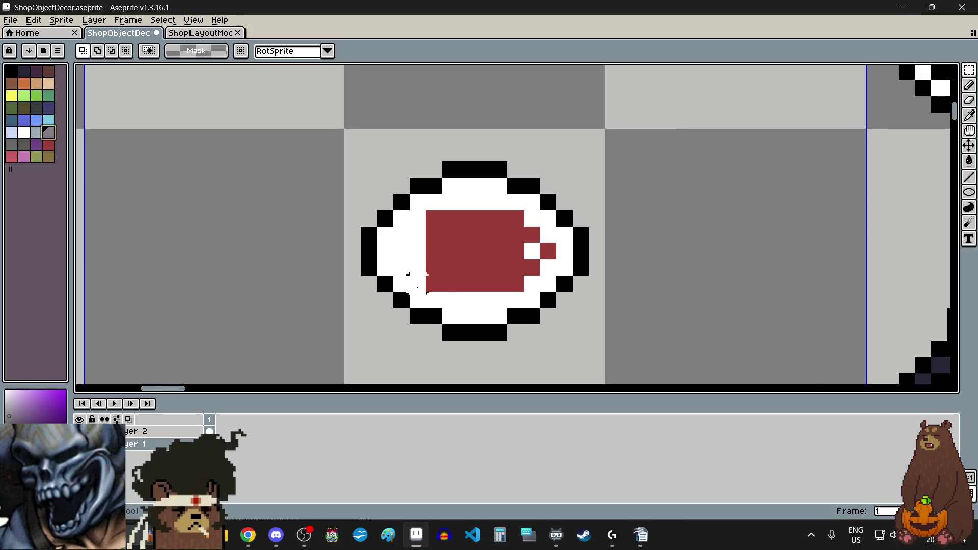
pyautogui.scroll(2, 451, 220)
pyautogui.moveTo(475, 194)
pyautogui.mouseDown()
pyautogui.moveTo(687, 306)
pyautogui.moveTo(703, 326)
pyautogui.mouseUp()
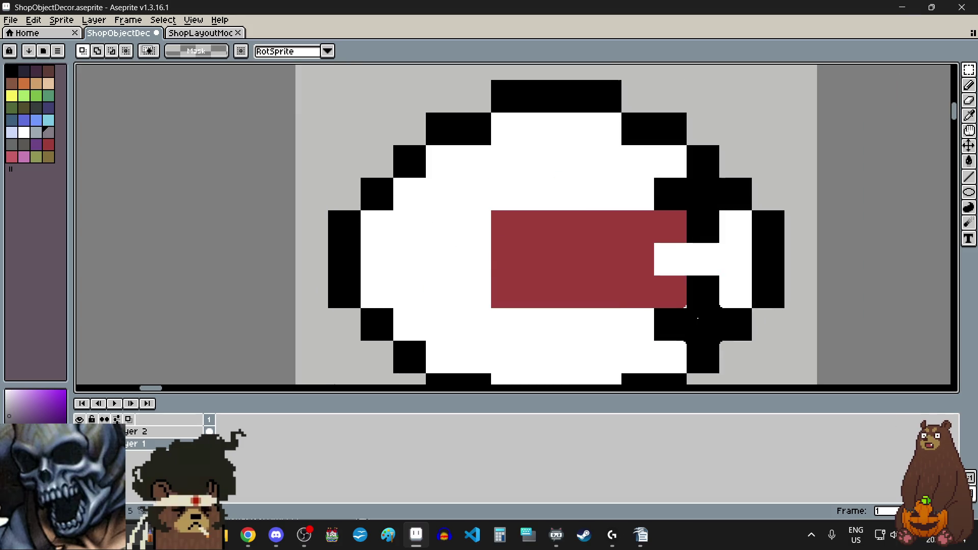
pyautogui.moveTo(606, 229)
pyautogui.mouseDown()
pyautogui.moveTo(607, 246)
pyautogui.moveTo(607, 227)
pyautogui.mouseUp()
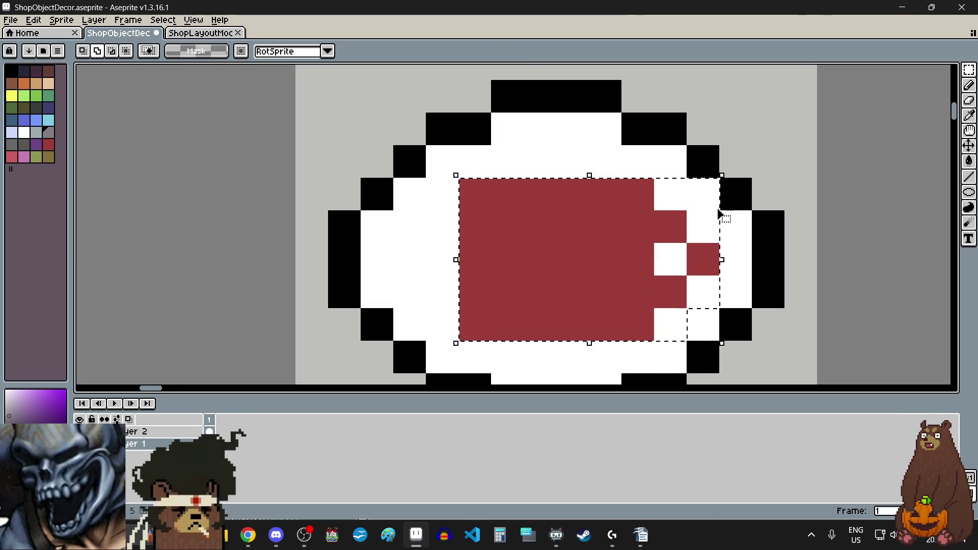
pyautogui.keyDown('alt'); pyautogui.click(705, 199); pyautogui.keyUp('alt')
pyautogui.moveTo(540, 255); pyautogui.dragTo(535, 283)
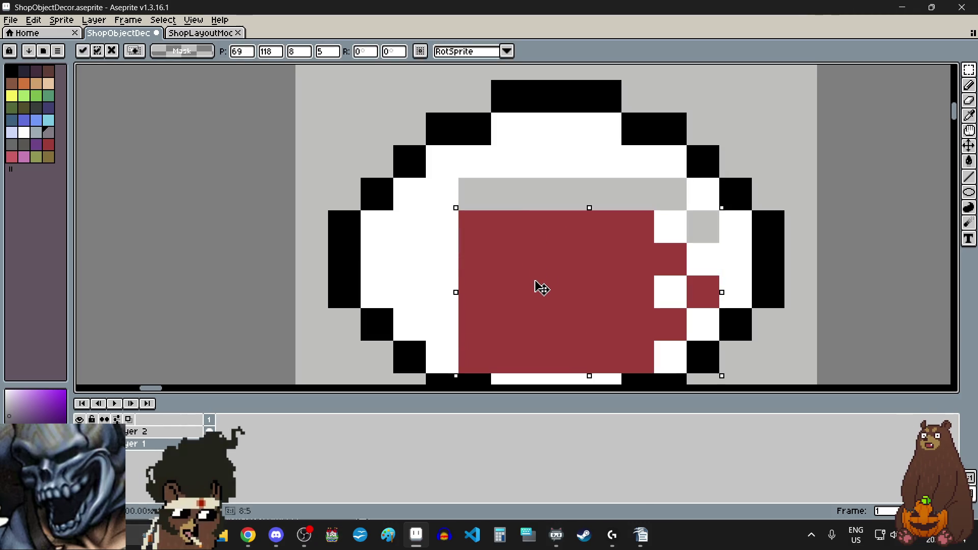
pyautogui.scroll(-2, 535, 247)
pyautogui.click(554, 264)
pyautogui.scroll(1, 554, 264)
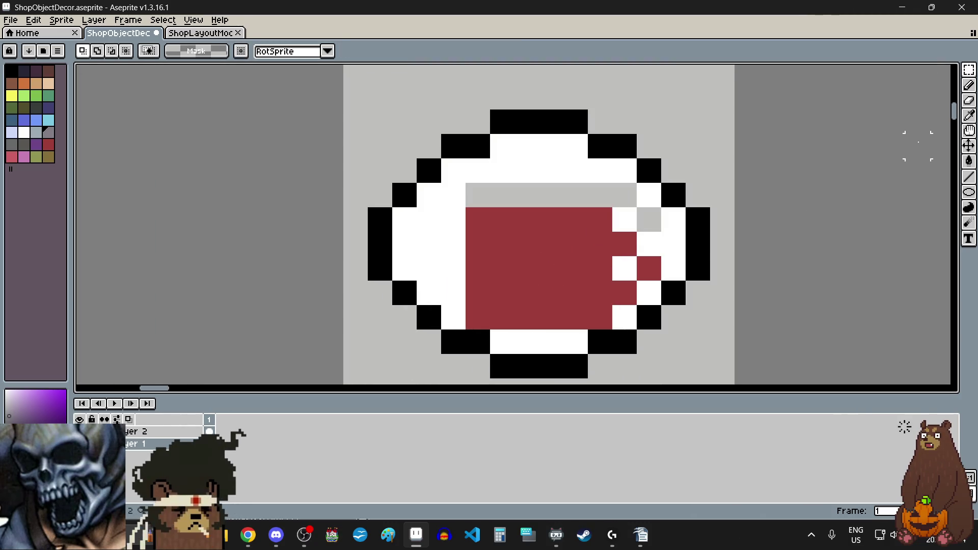
pyautogui.press('i')
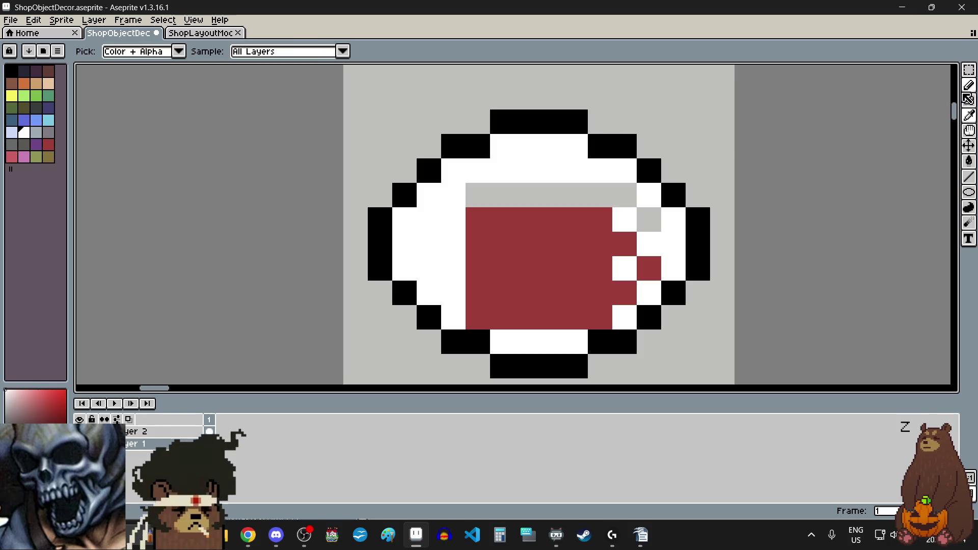
pyautogui.click(969, 86)
pyautogui.click(649, 219)
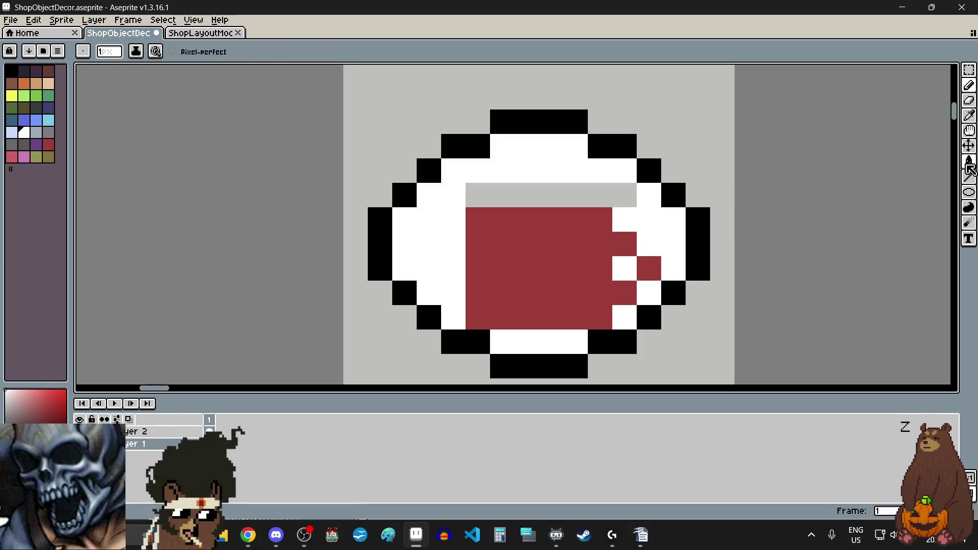
pyautogui.click(969, 161)
pyautogui.click(554, 195)
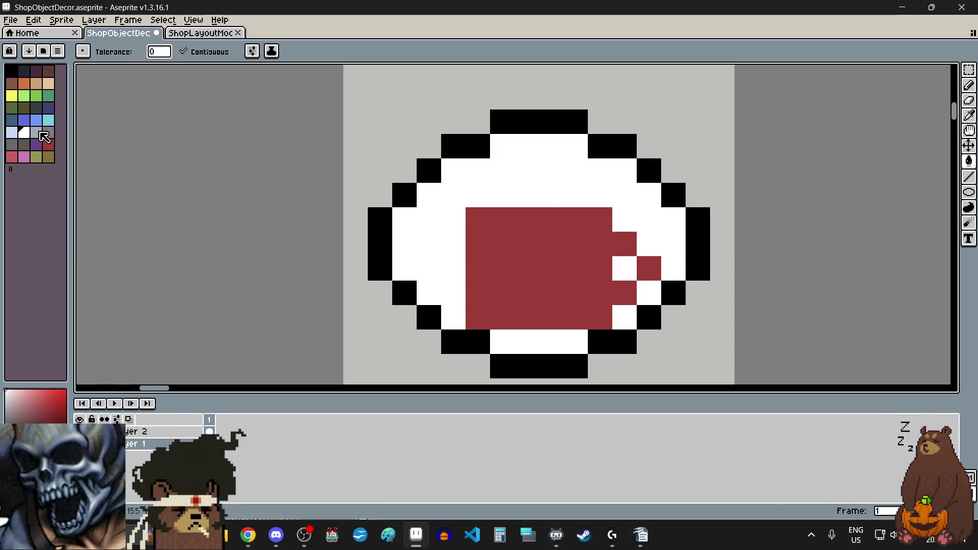
pyautogui.click(47, 133)
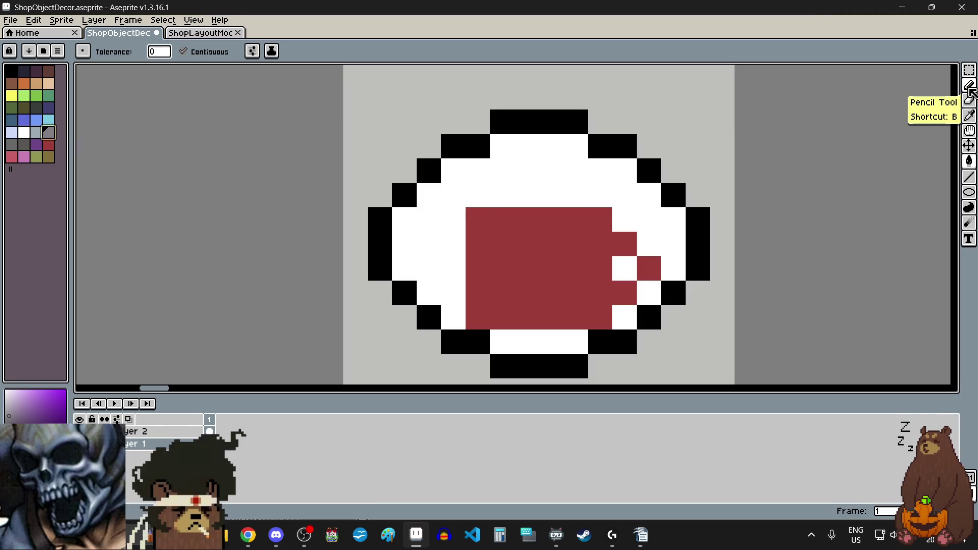
pyautogui.click(969, 85)
pyautogui.scroll(2, 533, 189)
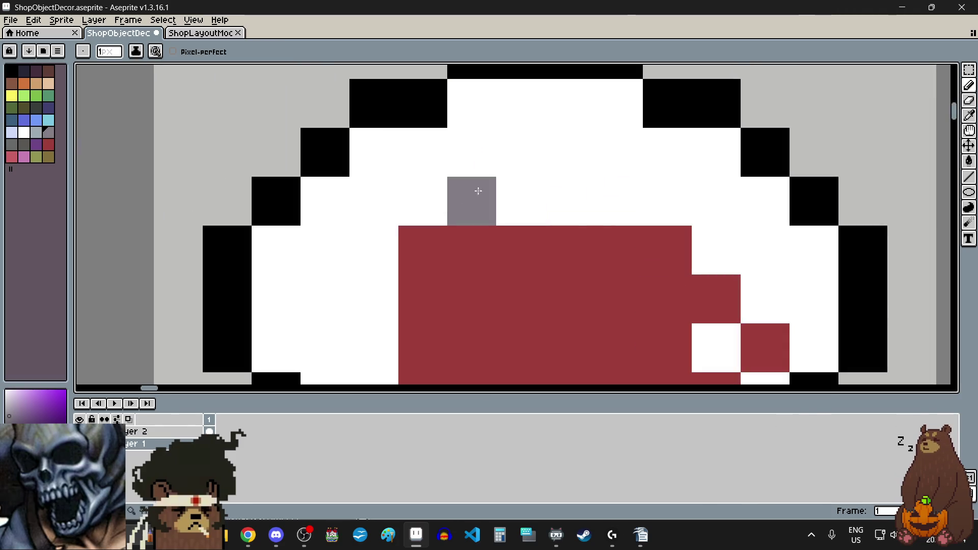
pyautogui.click(520, 153)
pyautogui.click(472, 102)
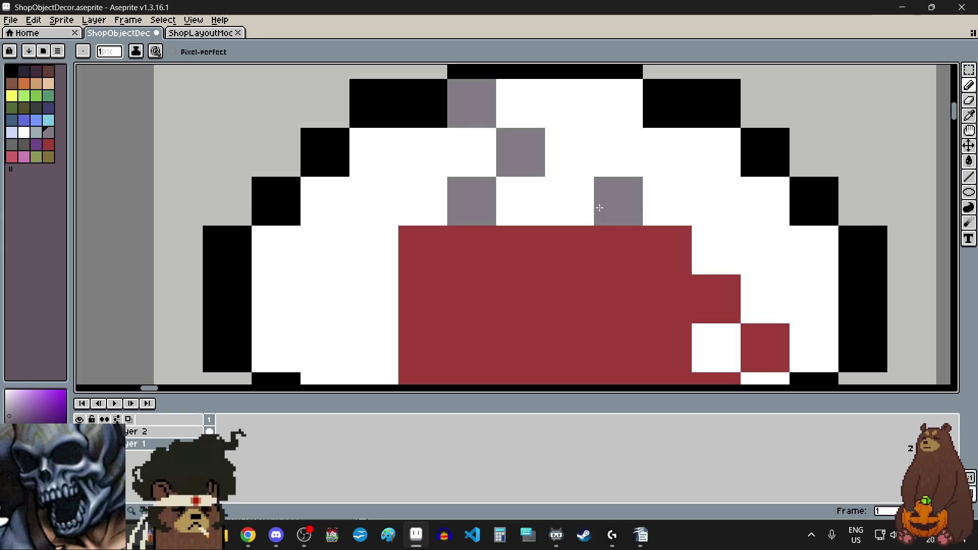
pyautogui.click(599, 207)
pyautogui.click(618, 102)
pyautogui.scroll(-6, 766, 256)
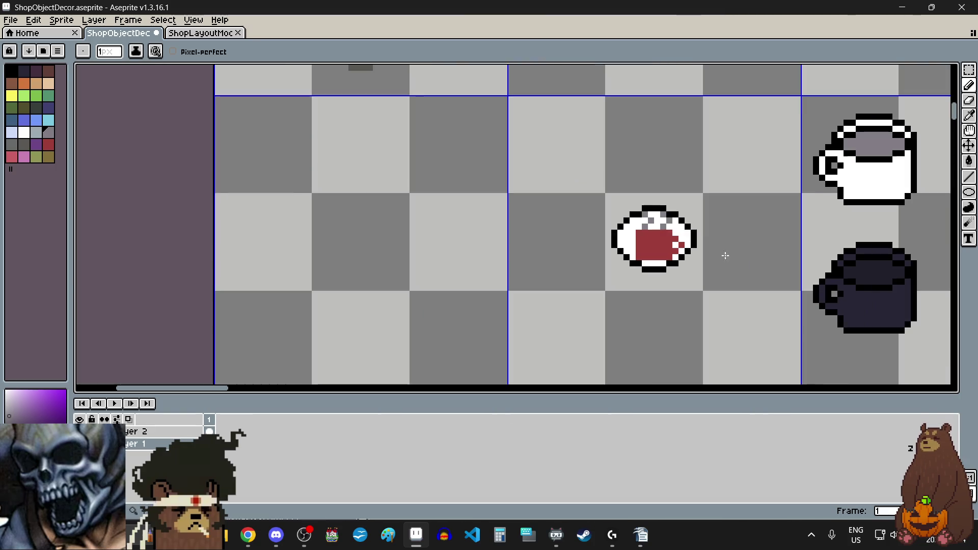
pyautogui.scroll(2, 726, 255)
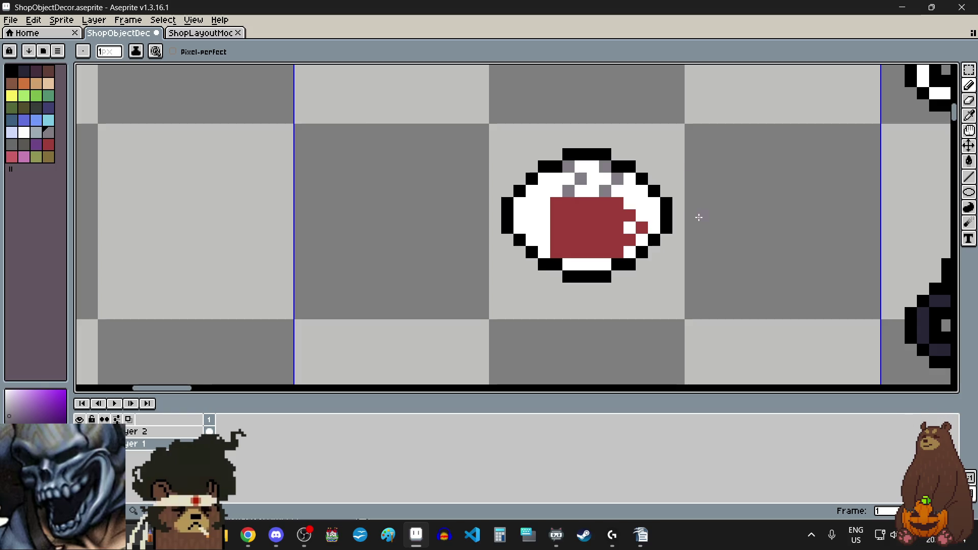
pyautogui.scroll(1, 699, 217)
pyautogui.press('v')
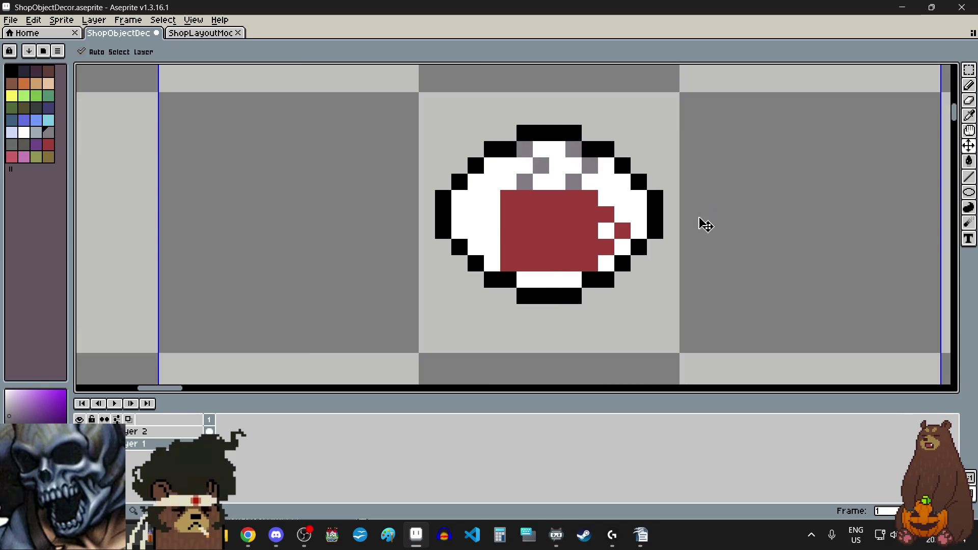
pyautogui.hotkey('ctrl', 'z')
pyautogui.hotkey('ctrl', 'z')
pyautogui.hotkey('ctrl', 'z')
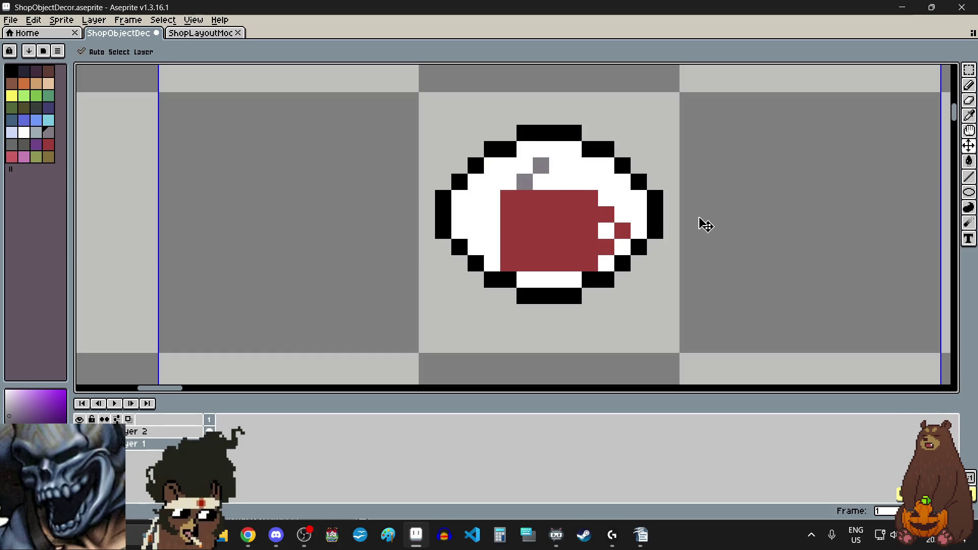
pyautogui.press('b')
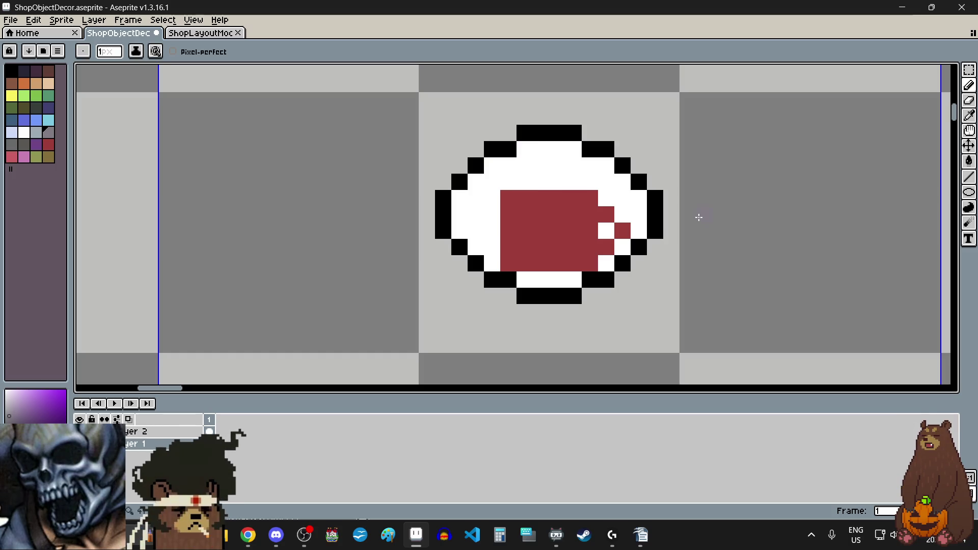
# Undo back to the moved red block and drop its selection.
pyautogui.press('v')
pyautogui.hotkey('ctrl', 'y')
pyautogui.hotkey('ctrl', 'z')
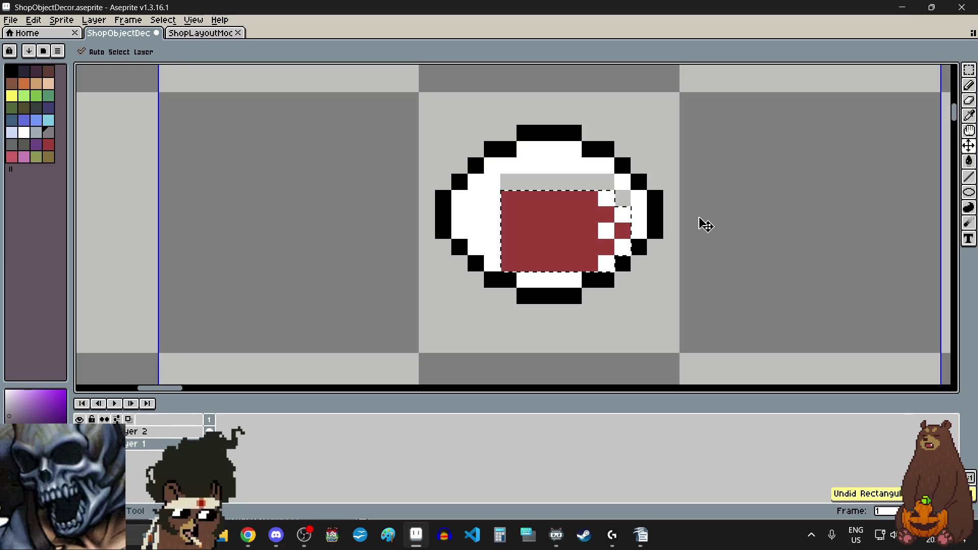
pyautogui.hotkey('ctrl', 'z')
pyautogui.press('b')
pyautogui.click(969, 71)
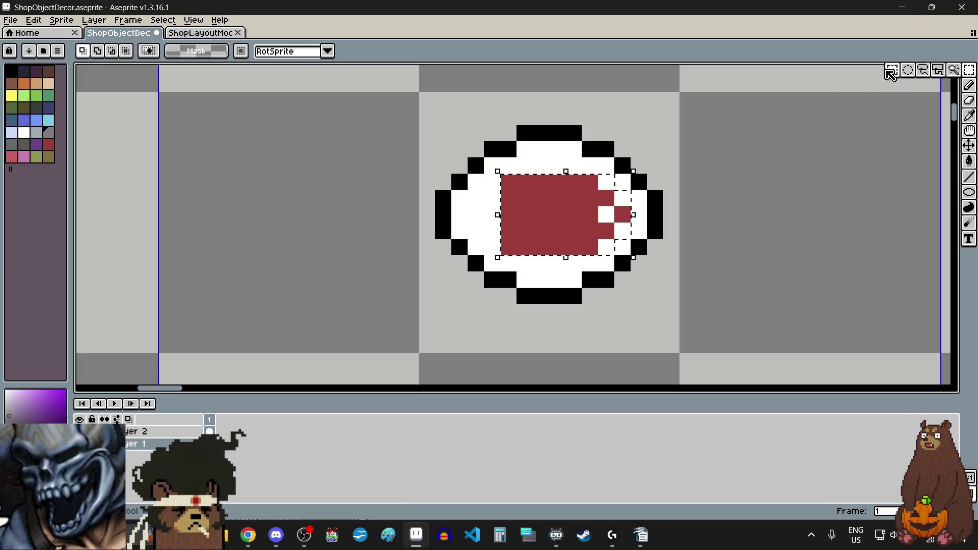
pyautogui.click(800, 214)
pyautogui.scroll(-1, 800, 214)
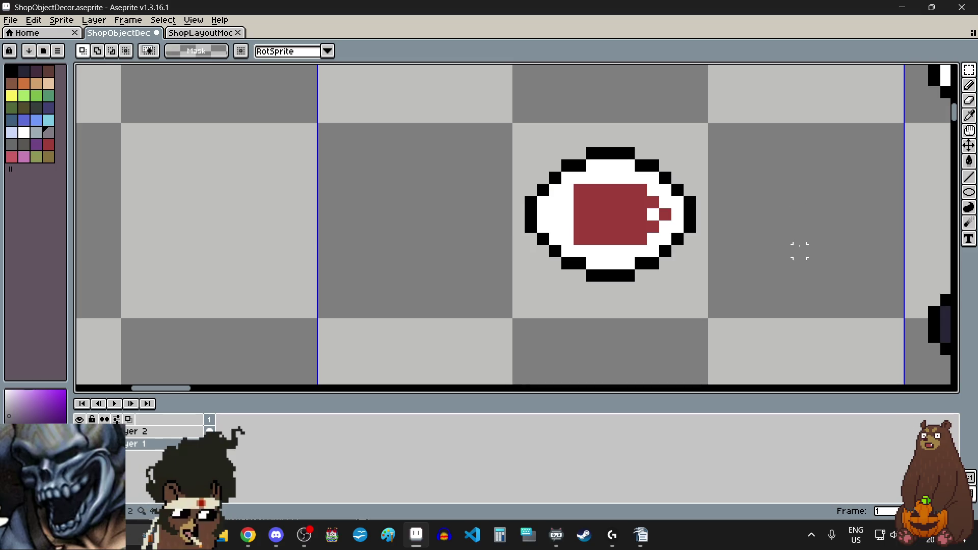
pyautogui.scroll(2, 624, 175)
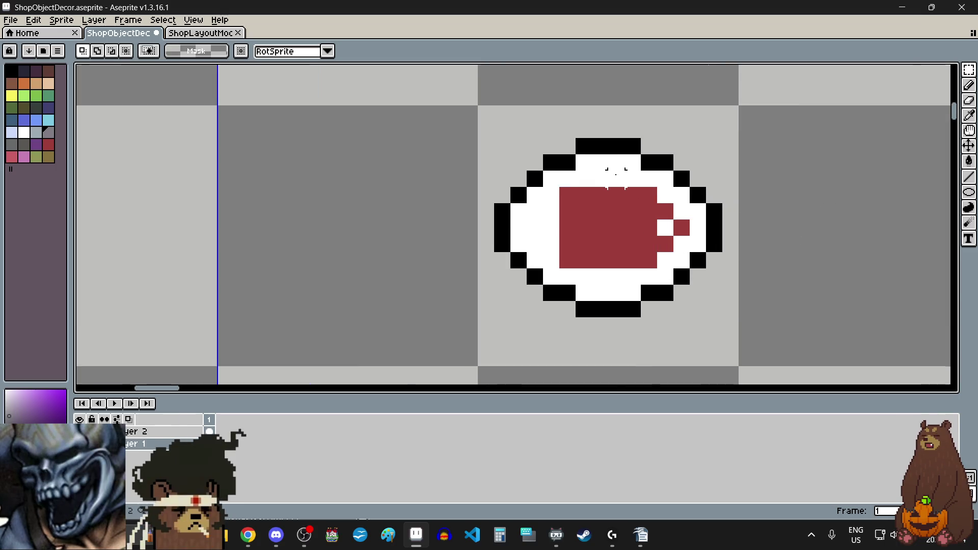
# Eyedrop the filling's red and trim both bottom corner pixels to white.
pyautogui.press('i')
pyautogui.click(662, 297)
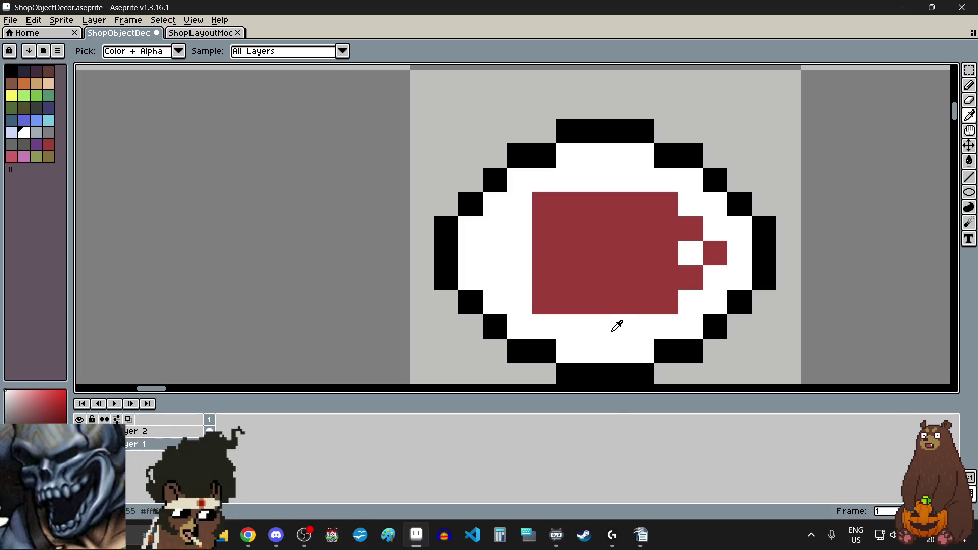
pyautogui.click(968, 85)
pyautogui.rightClick(544, 301)
pyautogui.rightClick(666, 302)
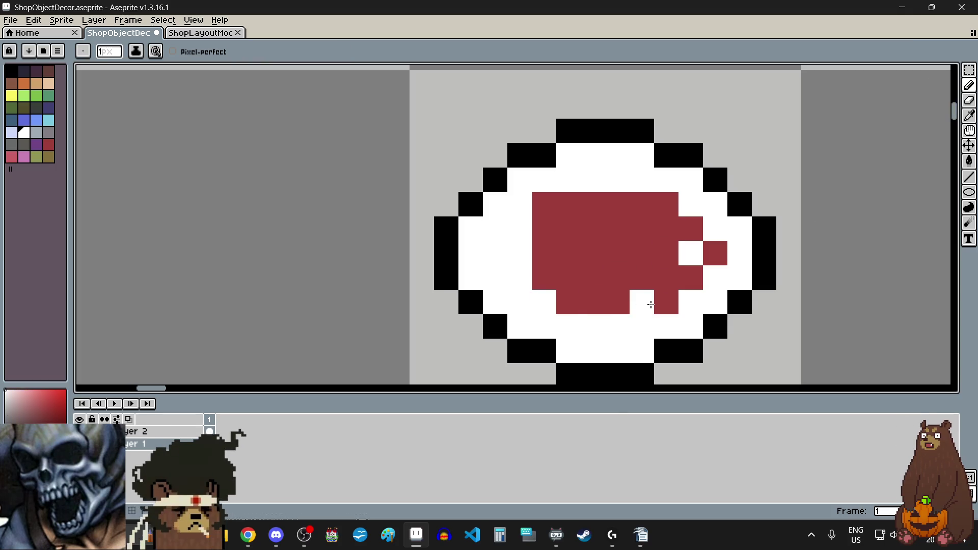
pyautogui.scroll(-4, 764, 321)
pyautogui.scroll(3, 733, 326)
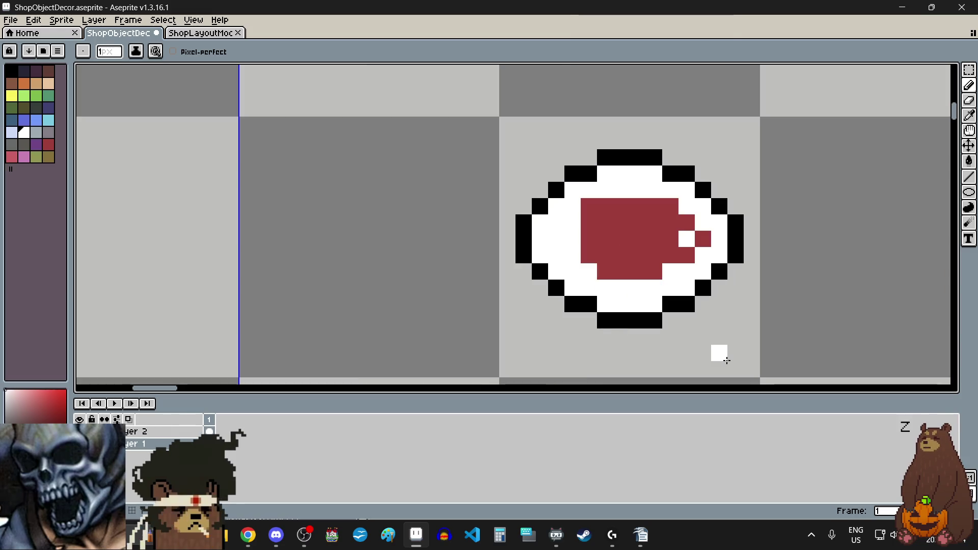
pyautogui.scroll(-1, 734, 336)
pyautogui.scroll(1, 743, 346)
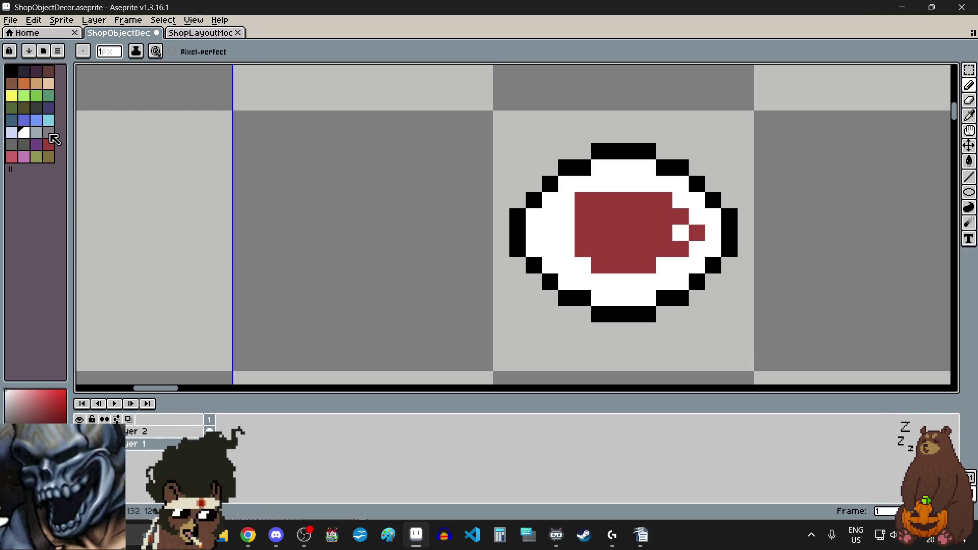
# Try grey shading along the lower-left inner edge, then undo all of it.
pyautogui.click(49, 135)
pyautogui.click(599, 298)
pyautogui.click(566, 281)
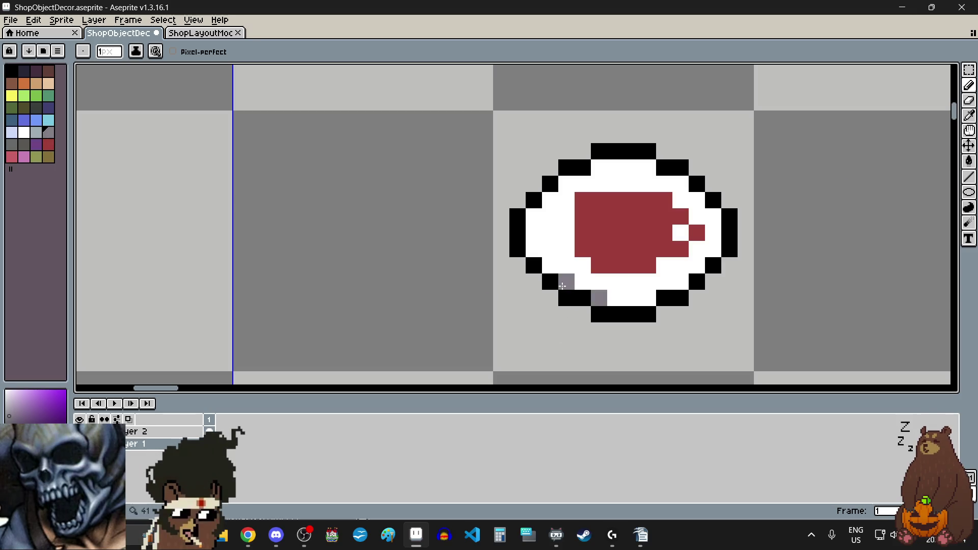
pyautogui.click(550, 265)
pyautogui.click(533, 248)
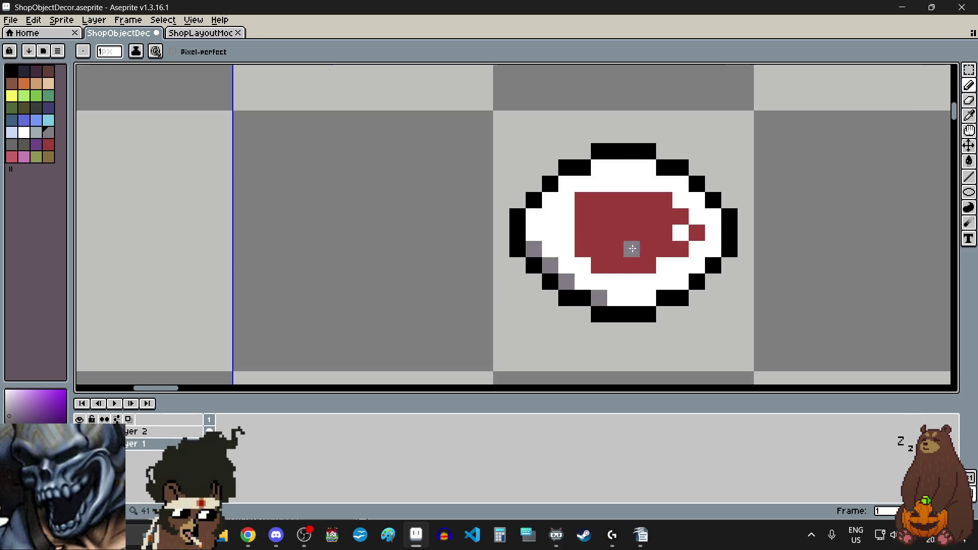
pyautogui.scroll(-1, 631, 249)
pyautogui.scroll(1, 632, 221)
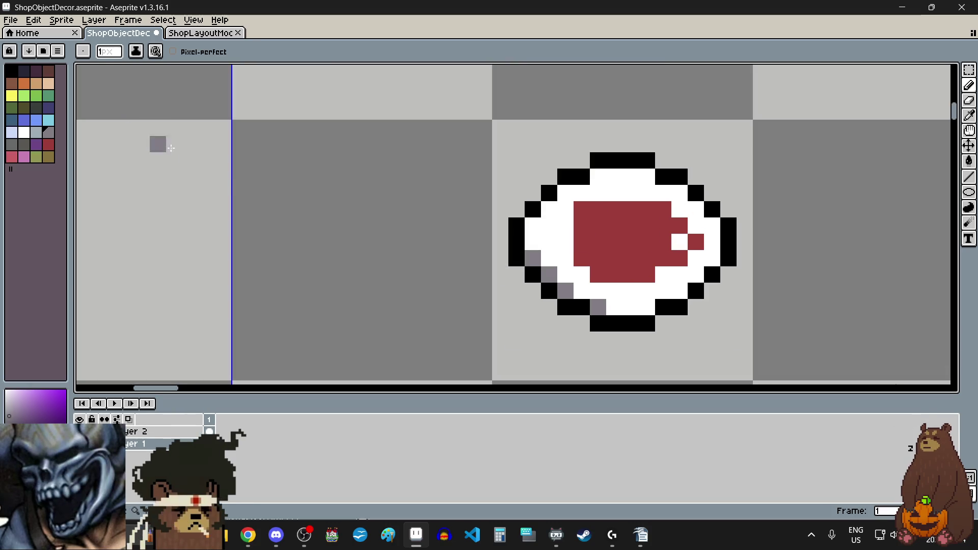
pyautogui.hotkey('ctrl', 'z')
pyautogui.press('v')
pyautogui.hotkey('ctrl', 'z')
pyautogui.hotkey('ctrl', 'z')
pyautogui.hotkey('ctrl', 'z')
pyautogui.press('b')
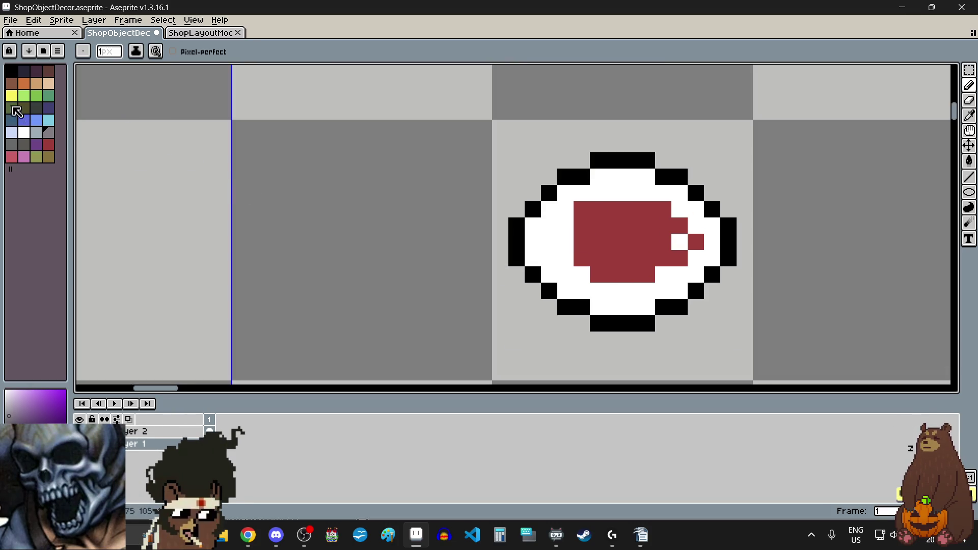
pyautogui.click(49, 83)
pyautogui.click(968, 115)
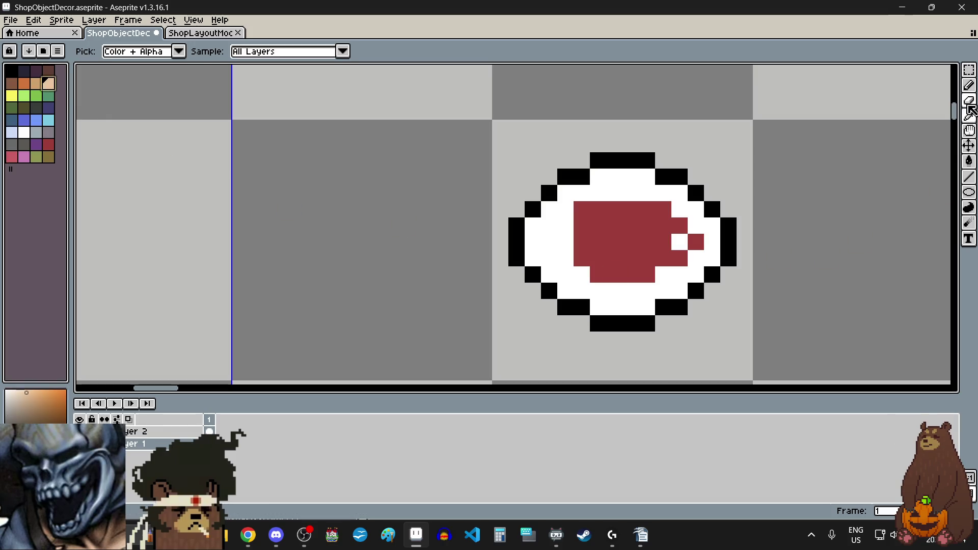
# Flood-fill the white base light tan, trying and undoing a darker tan fill.
pyautogui.click(968, 161)
pyautogui.click(631, 294)
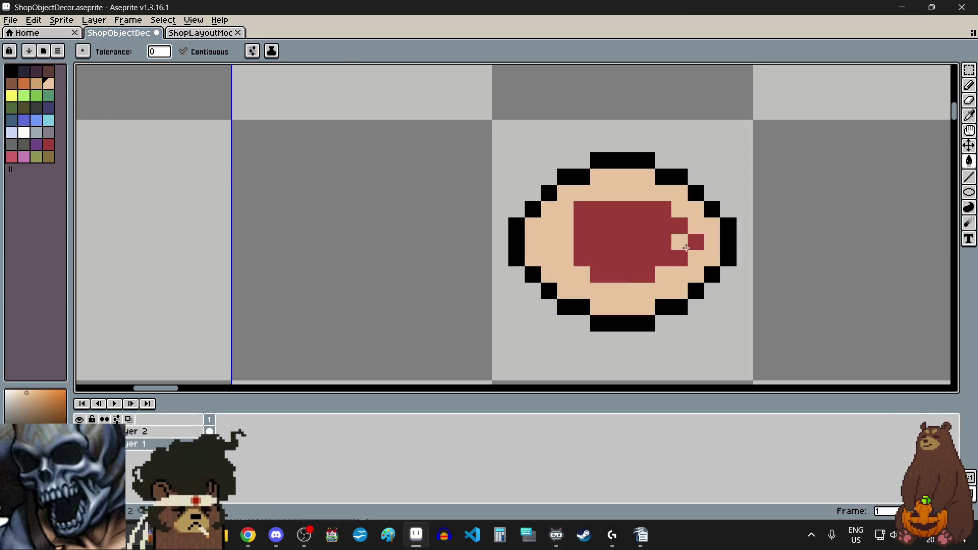
pyautogui.click(38, 85)
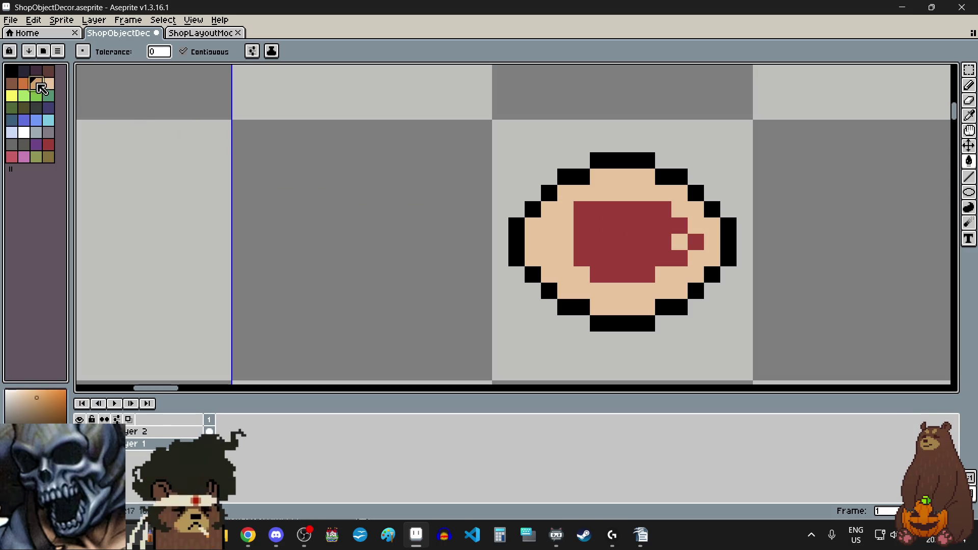
pyautogui.click(606, 310)
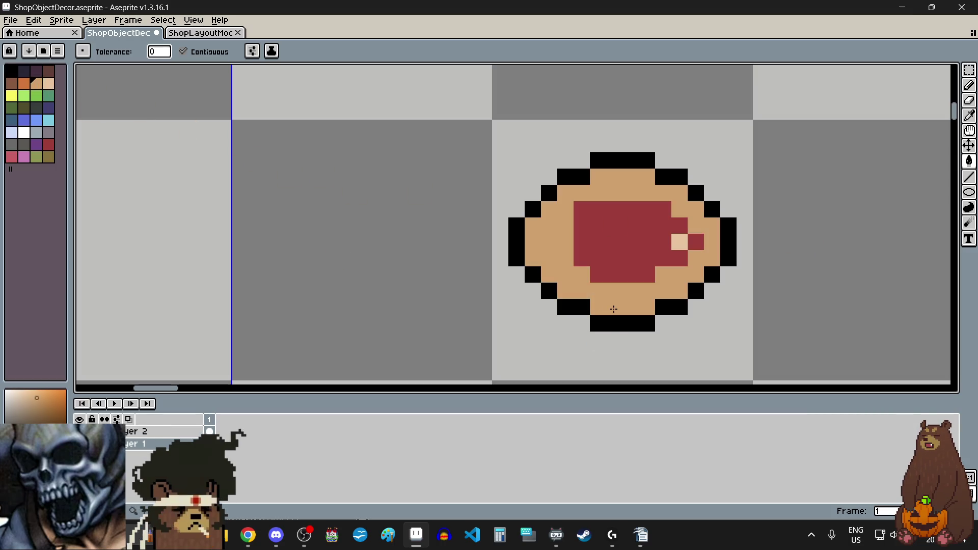
pyautogui.hotkey('ctrl', 'z')
# Shade the crust's bottom, lower-left and left edges with darker tan pixels.
pyautogui.click(968, 85)
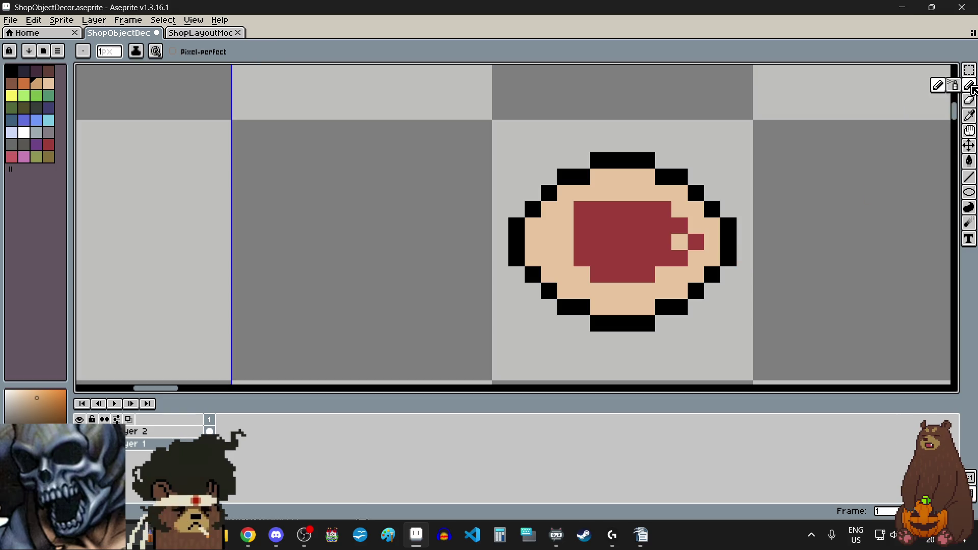
pyautogui.scroll(3, 635, 310)
pyautogui.moveTo(589, 311); pyautogui.dragTo(607, 303)
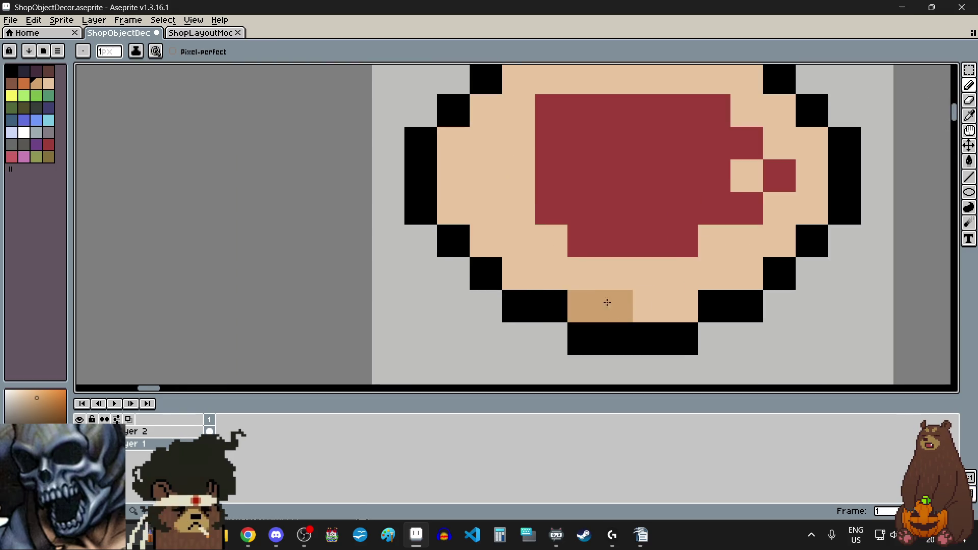
pyautogui.click(479, 243)
pyautogui.click(449, 206)
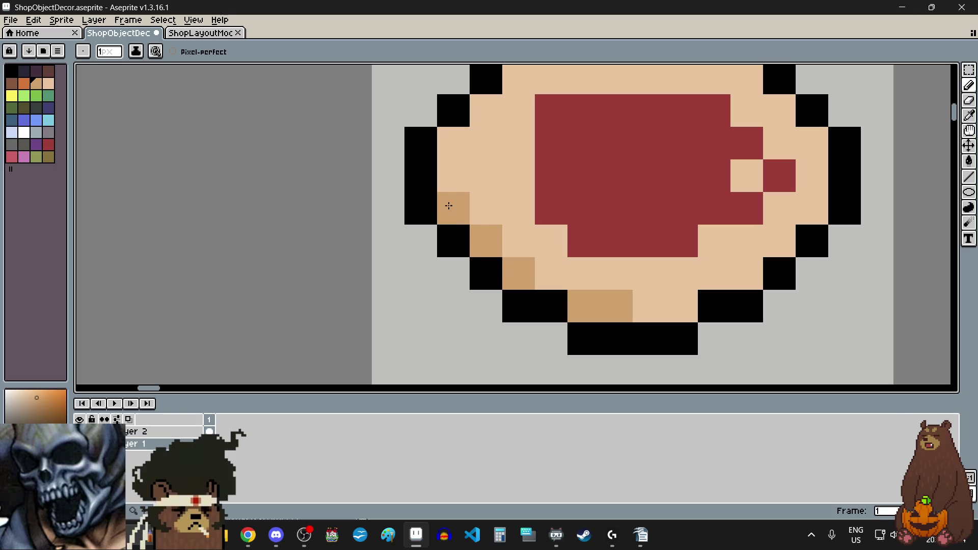
pyautogui.click(593, 378)
pyautogui.scroll(-3, 592, 378)
pyautogui.hotkey('ctrl', 'z')
# Shade the crust's top-right and right edges with darker tan pixels.
pyautogui.click(629, 219)
pyautogui.scroll(3, 629, 219)
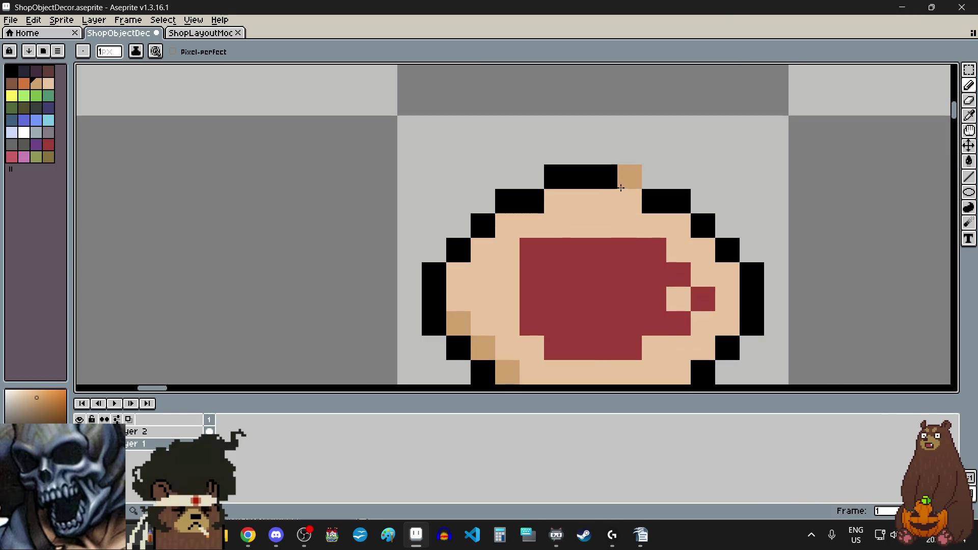
pyautogui.click(668, 230)
pyautogui.click(716, 254)
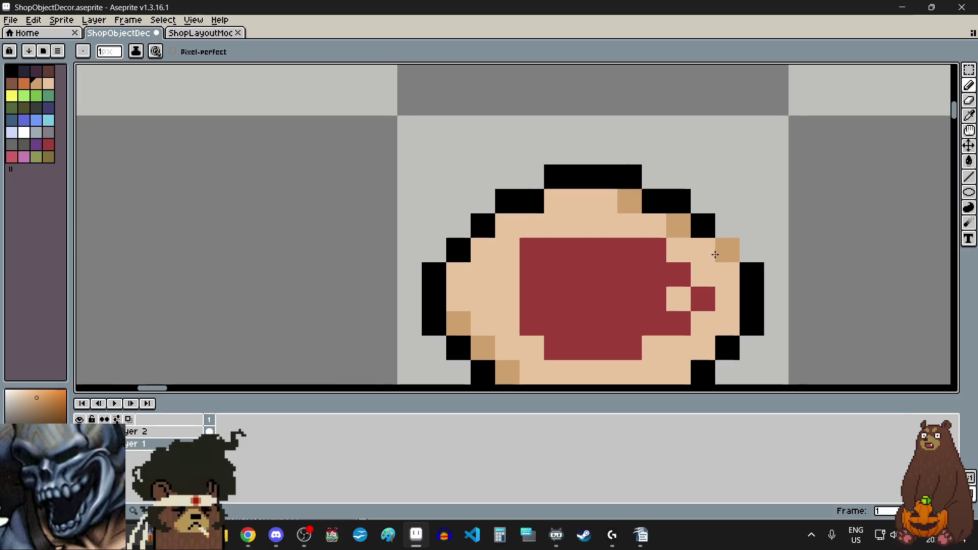
pyautogui.scroll(-4, 715, 300)
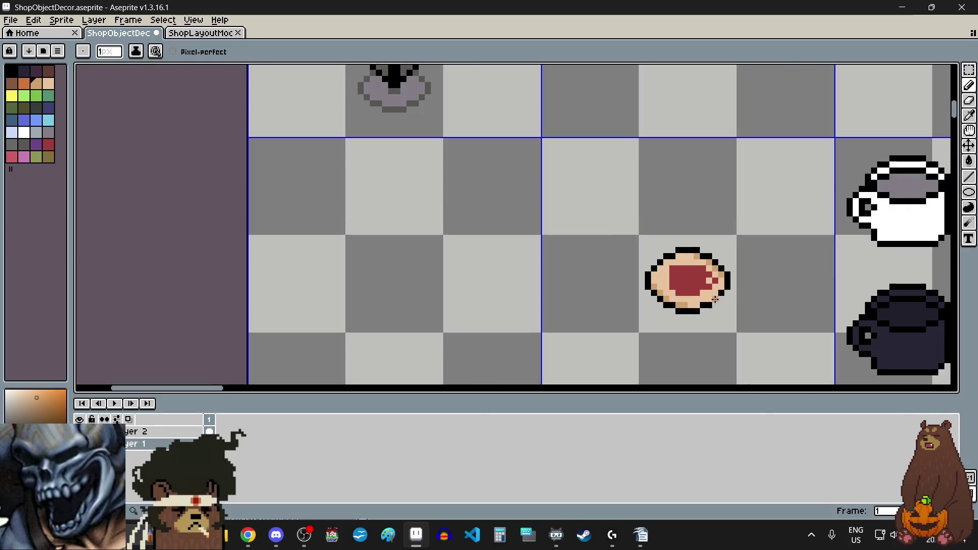
pyautogui.scroll(3, 716, 299)
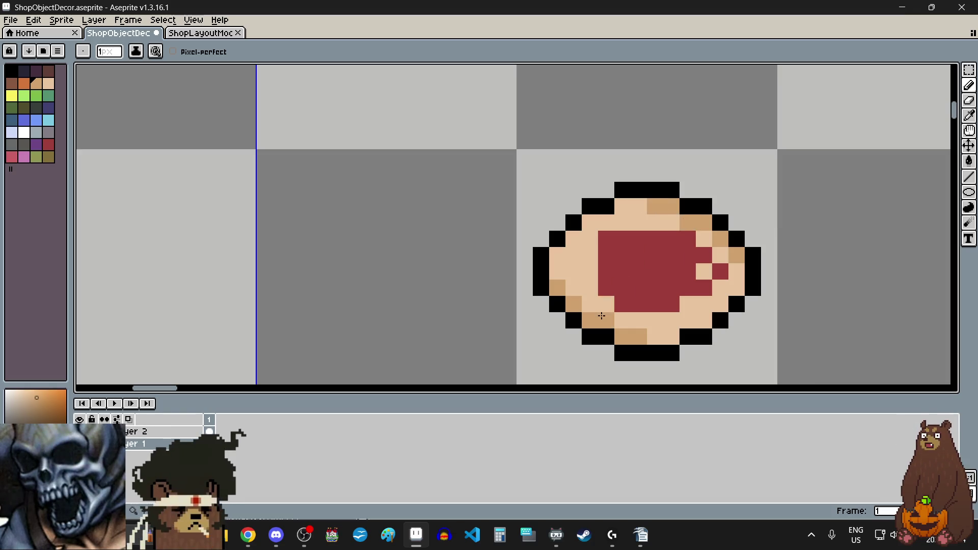
pyautogui.scroll(-4, 734, 328)
pyautogui.scroll(-1, 733, 328)
pyautogui.scroll(5, 732, 337)
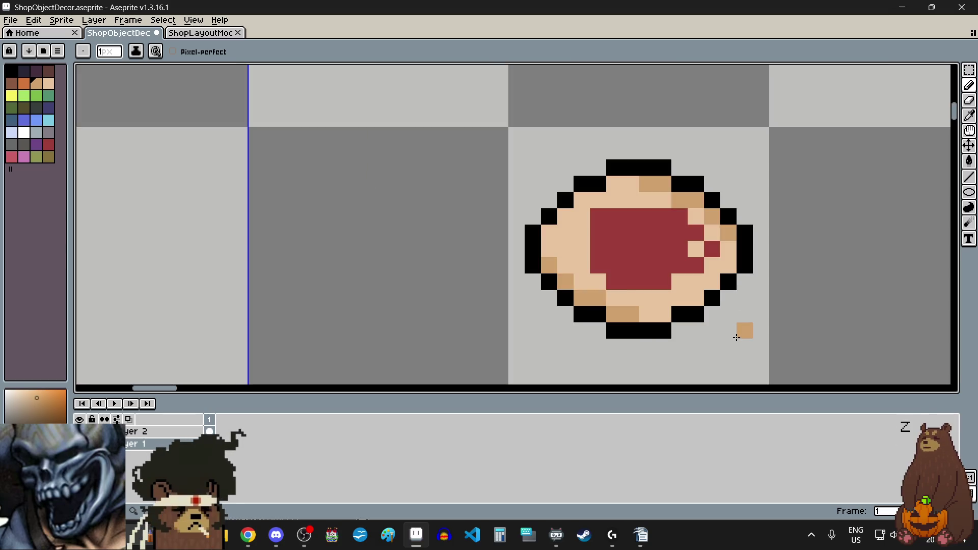
# With the Rectangular Marquee, double-click the jam cookie's grid cell to select it.
pyautogui.scroll(-3, 736, 338)
pyautogui.scroll(4, 736, 354)
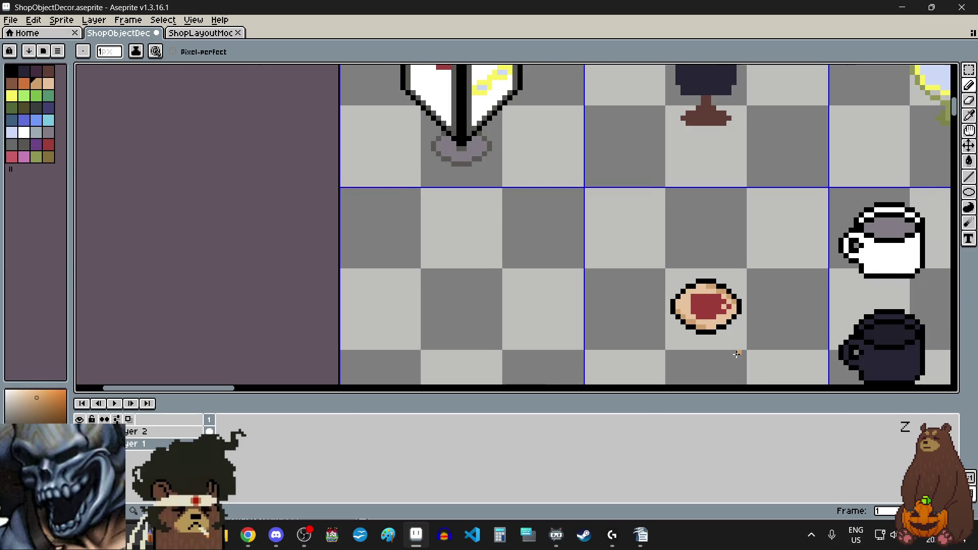
pyautogui.scroll(-3, 736, 354)
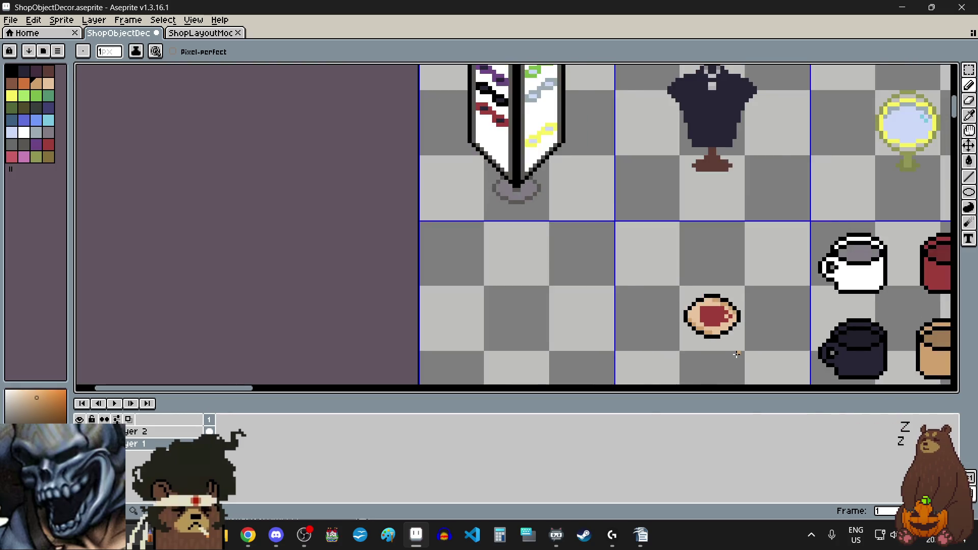
pyautogui.scroll(3, 680, 354)
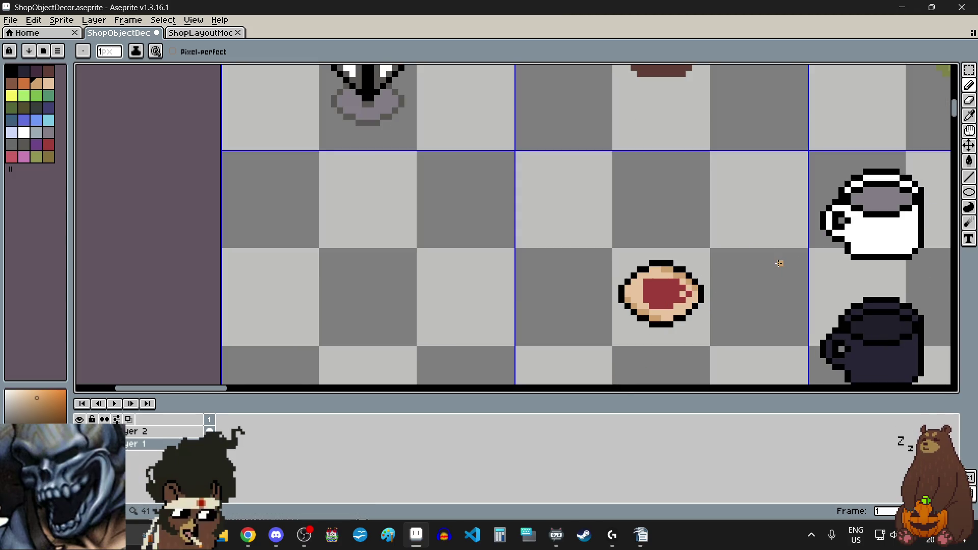
pyautogui.scroll(-1, 715, 237)
pyautogui.scroll(4, 677, 303)
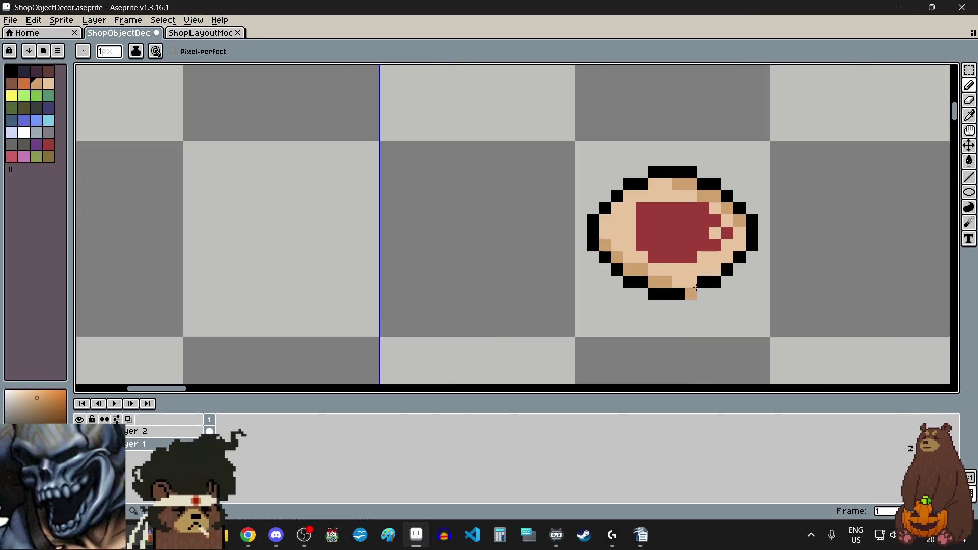
pyautogui.scroll(1, 656, 343)
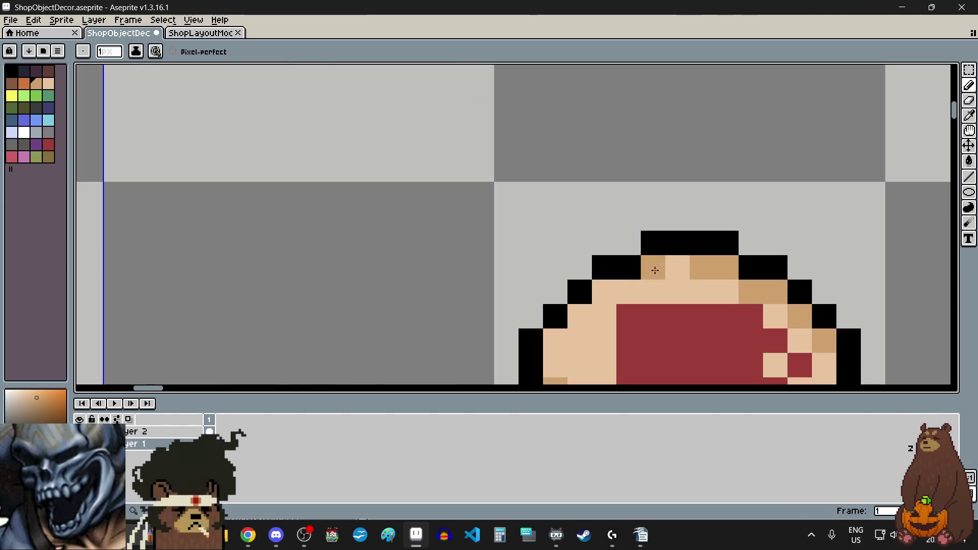
pyautogui.scroll(-3, 637, 338)
pyautogui.scroll(2, 637, 337)
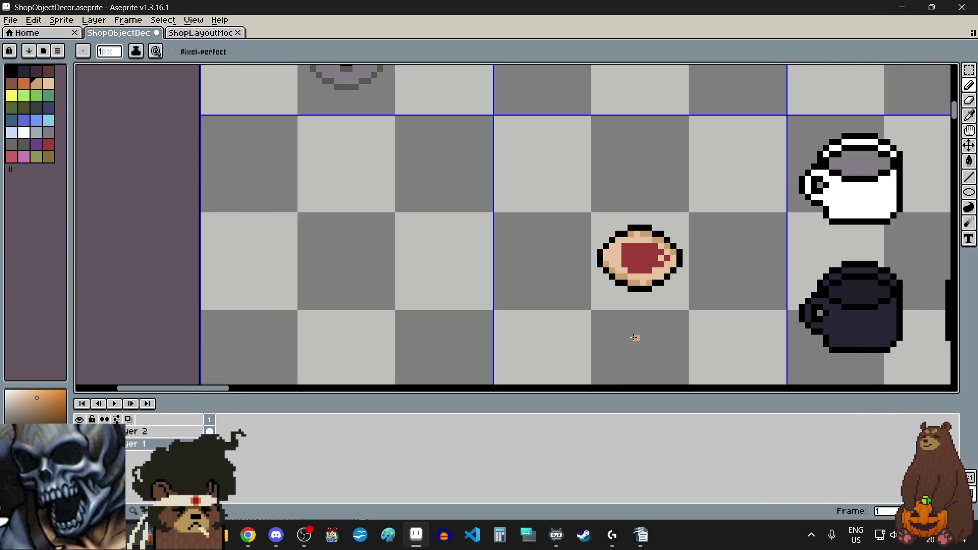
pyautogui.scroll(1, 702, 298)
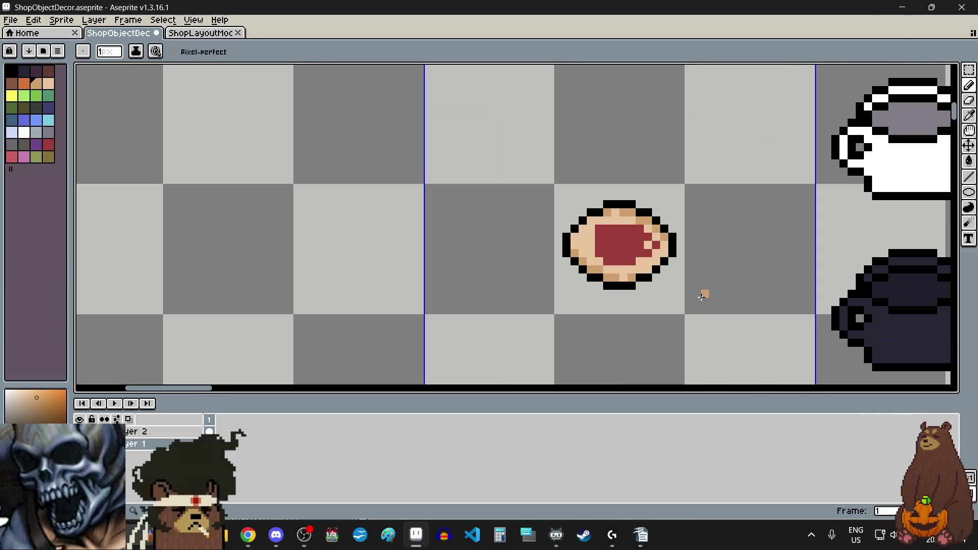
pyautogui.click(969, 69)
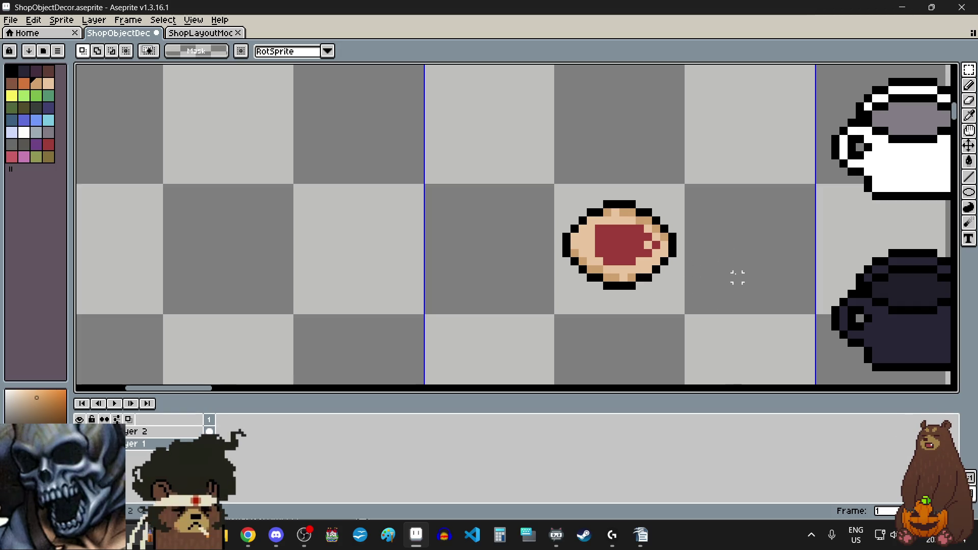
pyautogui.scroll(-4, 737, 278)
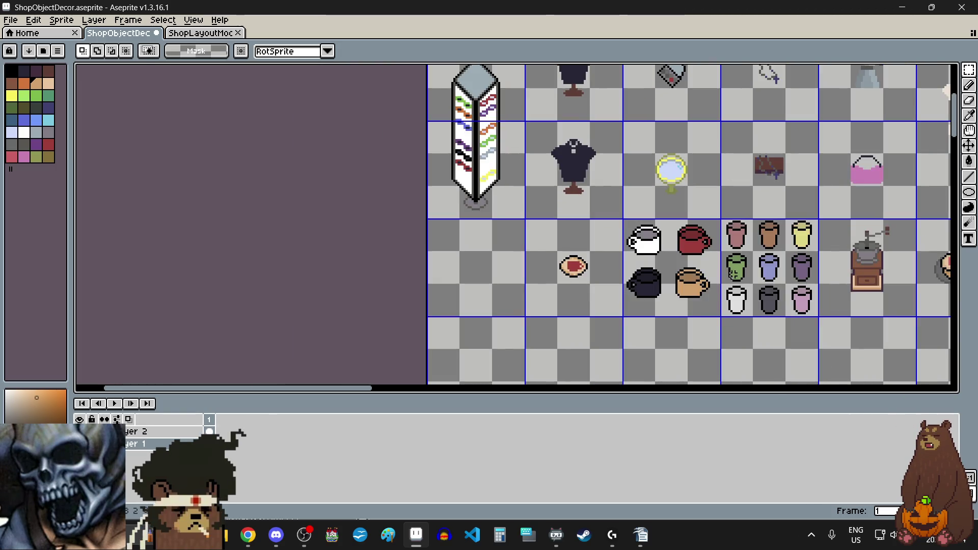
pyautogui.scroll(2, 573, 301)
pyautogui.scroll(2, 540, 192)
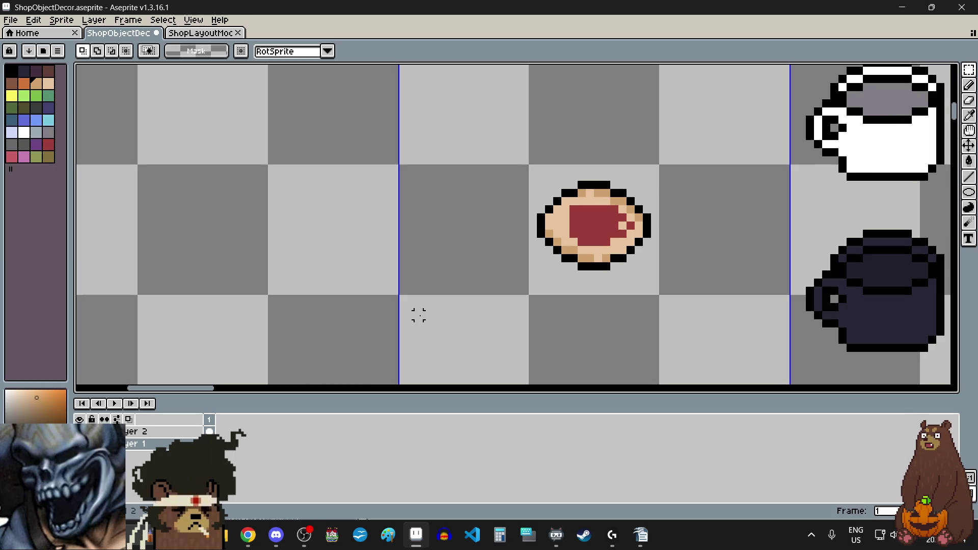
pyautogui.scroll(-5, 419, 316)
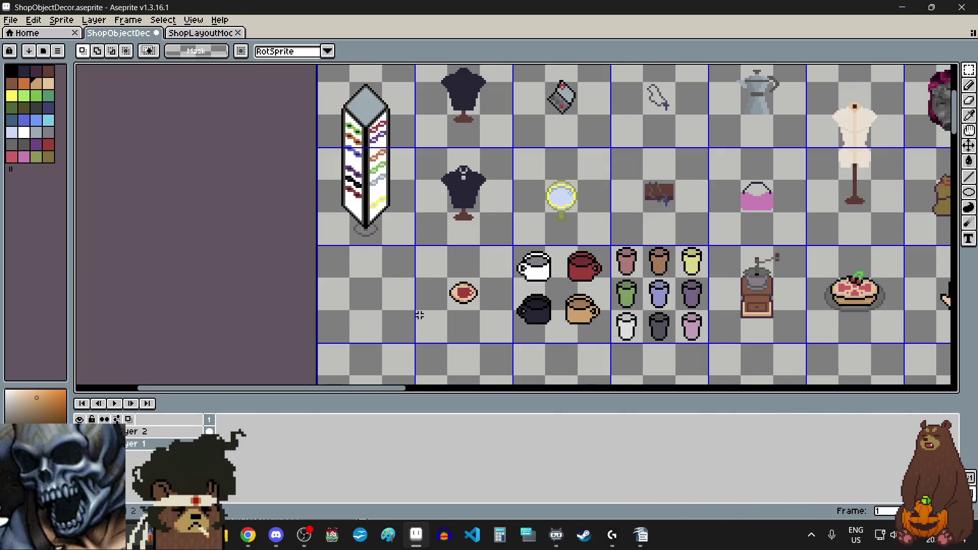
pyautogui.scroll(5, 420, 316)
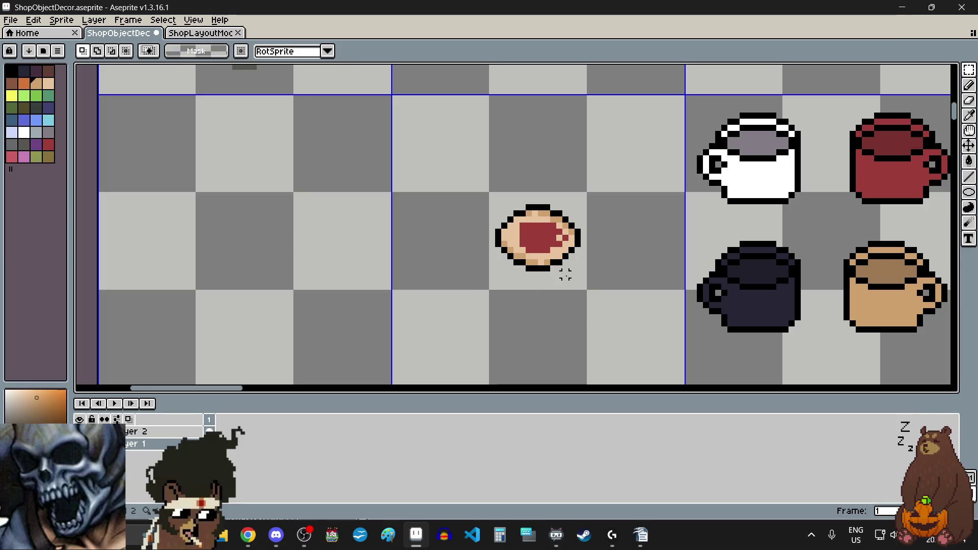
pyautogui.doubleClick(566, 275)
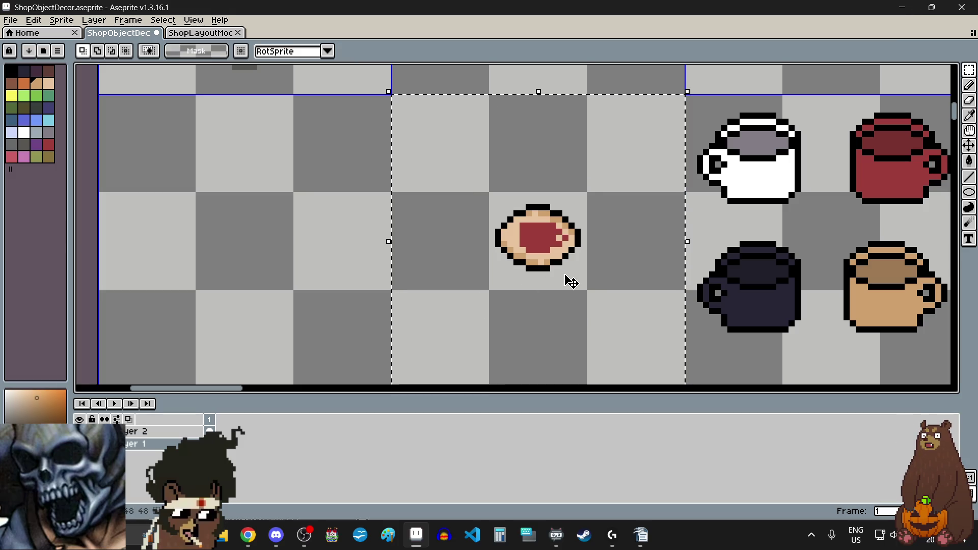
pyautogui.click(643, 323)
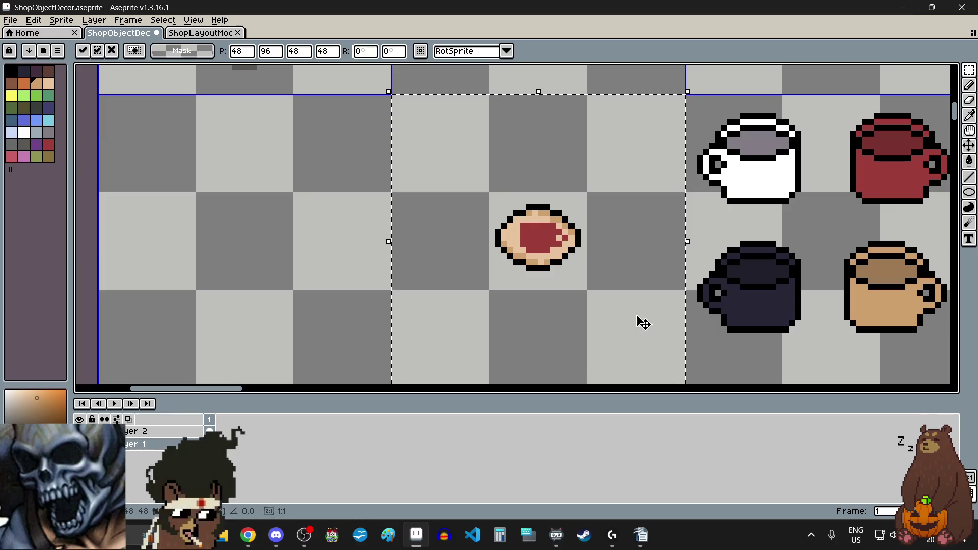
pyautogui.moveTo(545, 285)
pyautogui.mouseDown()
pyautogui.moveTo(602, 258)
pyautogui.moveTo(550, 280)
pyautogui.mouseUp()
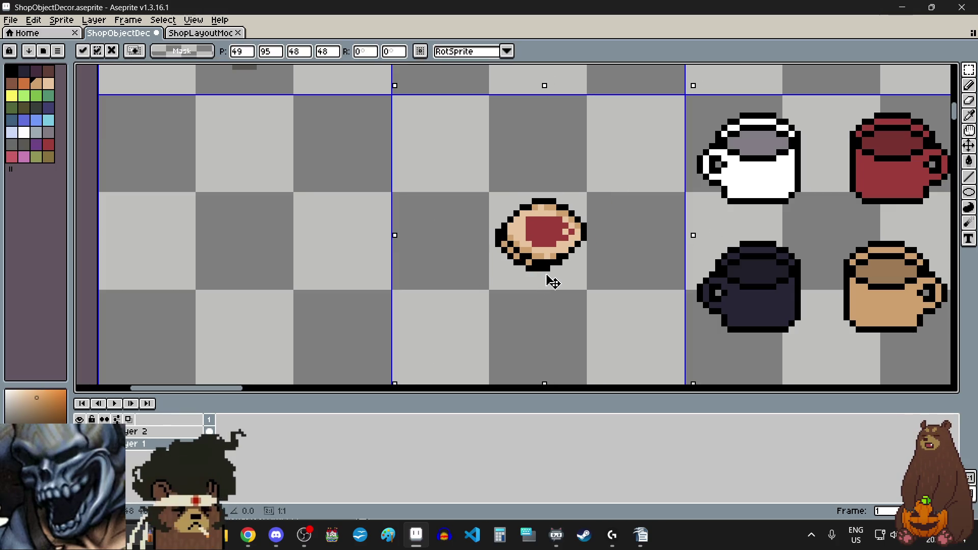
pyautogui.click(345, 256)
pyautogui.hotkey('ctrl', 'shift', 'd')
pyautogui.moveTo(513, 257)
pyautogui.mouseDown()
pyautogui.moveTo(530, 265)
pyautogui.moveTo(530, 255)
pyautogui.mouseUp()
pyautogui.click(338, 266)
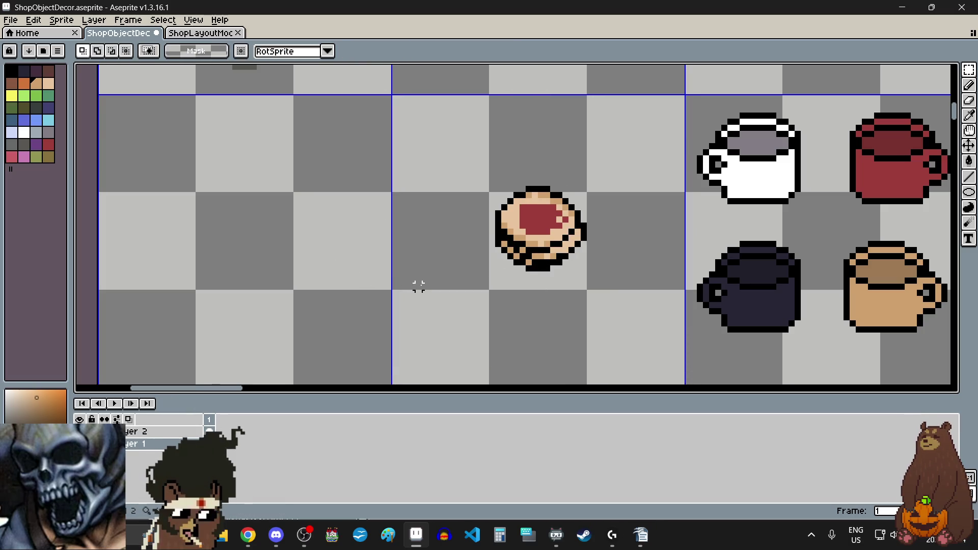
pyautogui.scroll(-2, 380, 296)
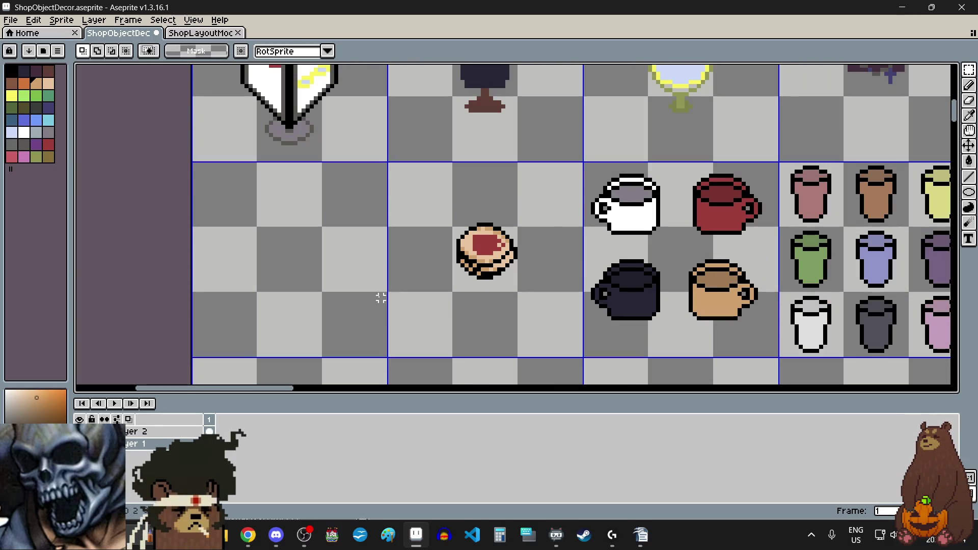
pyautogui.hotkey('ctrl', 'z')
pyautogui.hotkey('ctrl', 'z')
pyautogui.hotkey('ctrl', 'z')
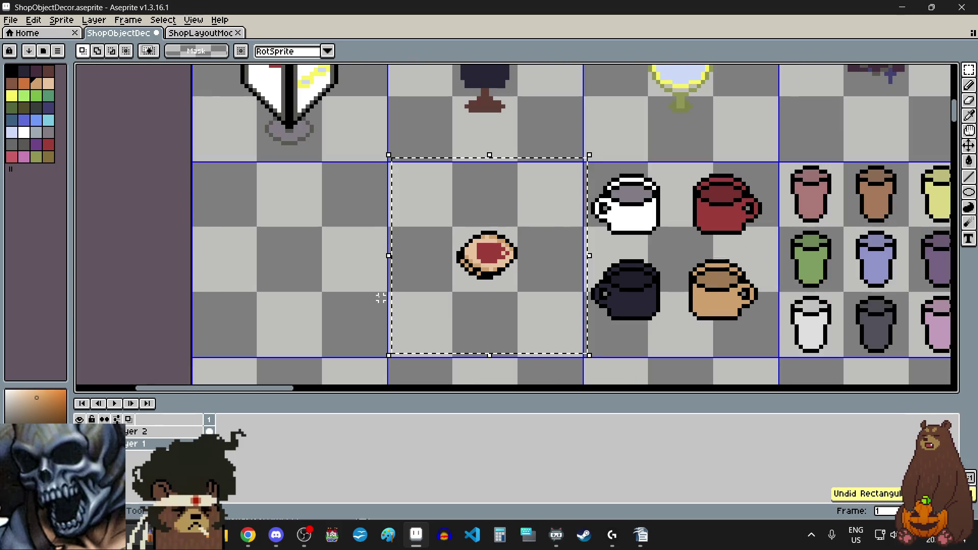
pyautogui.scroll(-3, 354, 290)
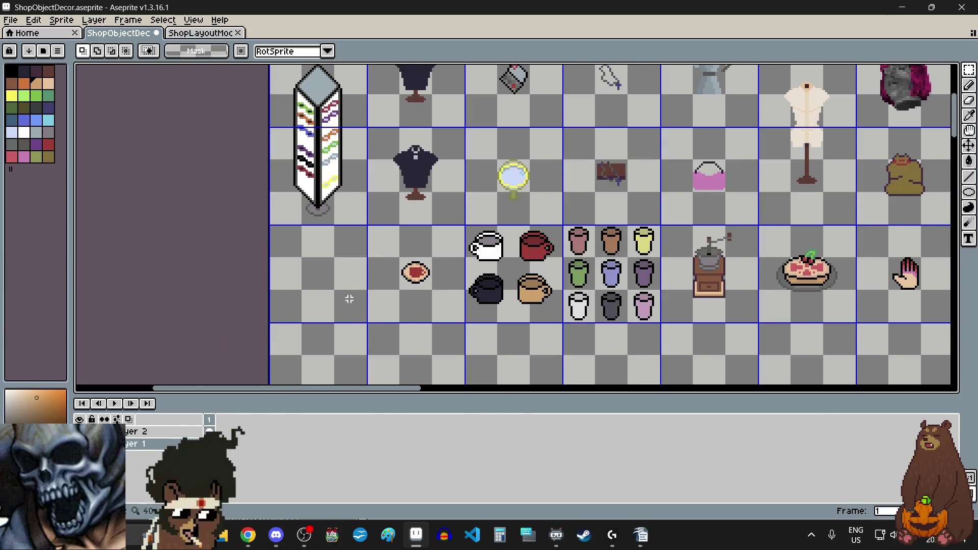
pyautogui.scroll(2, 359, 309)
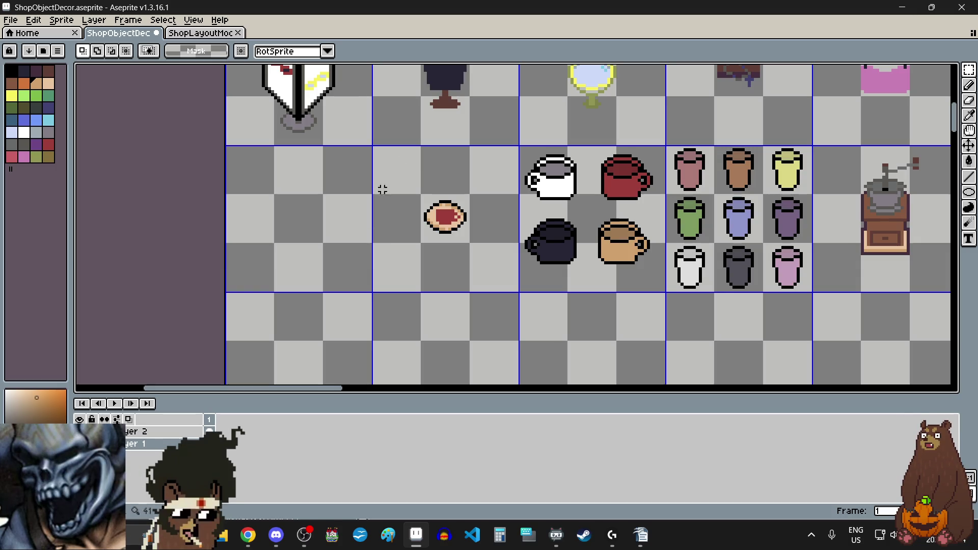
pyautogui.hotkey('alt', 'Tab')
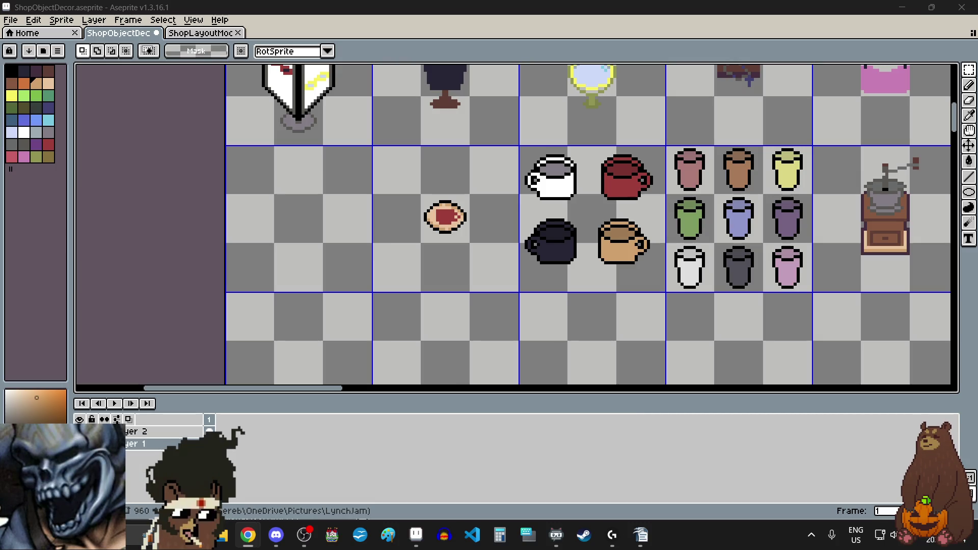
pyautogui.click(275, 534)
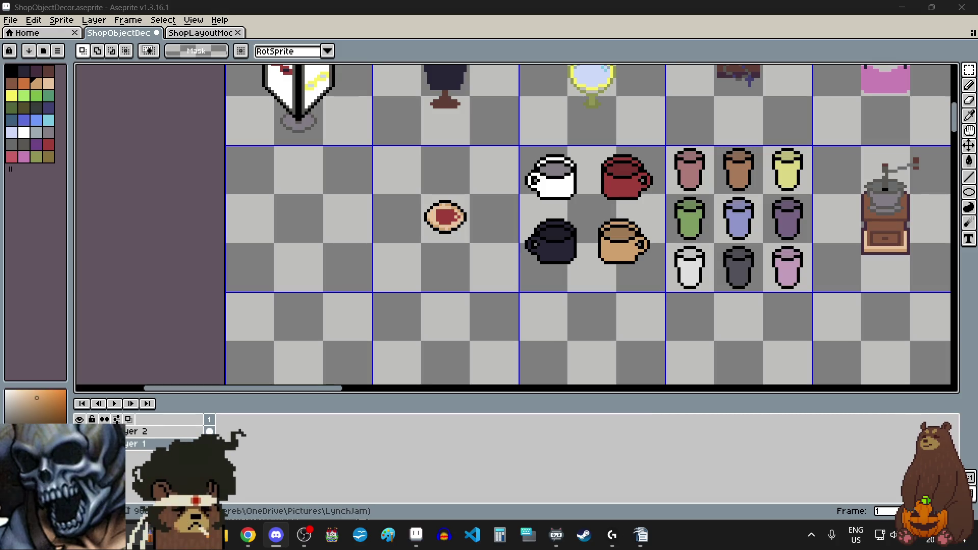
pyautogui.hotkey('alt', 'Tab')
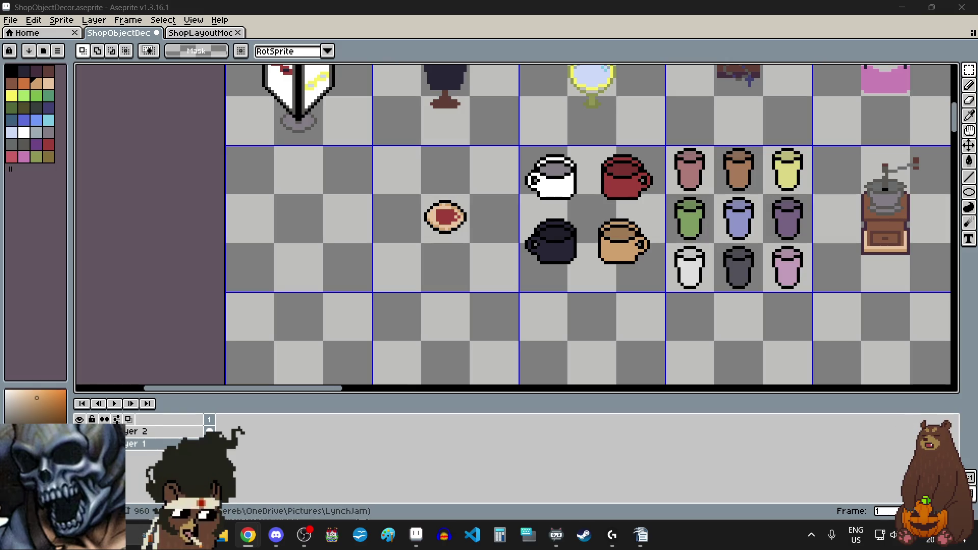
pyautogui.press('super+shift+s')
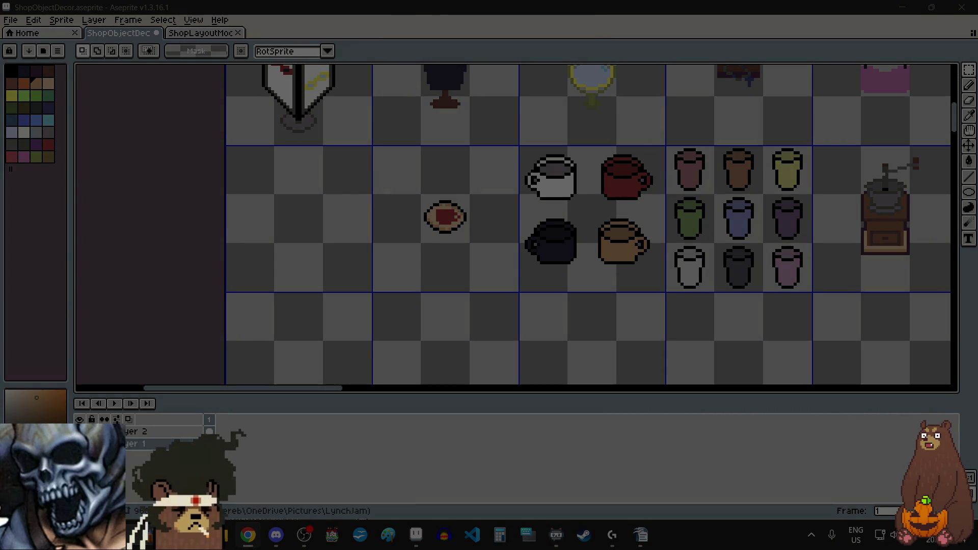
pyautogui.press('Escape')
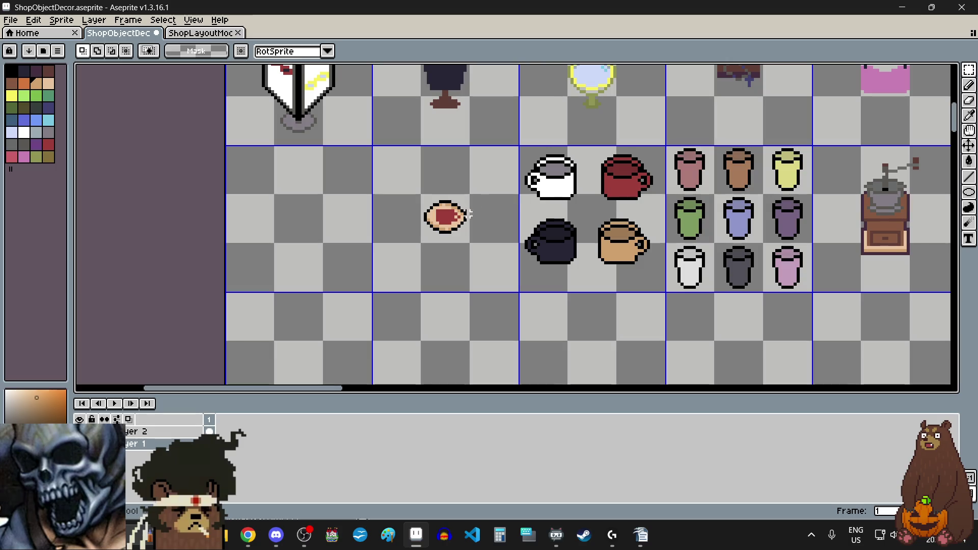
pyautogui.click(439, 270)
# Paste a duplicate jam cookie and place it lower in the cell.
pyautogui.scroll(-2, 433, 234)
pyautogui.scroll(3, 425, 232)
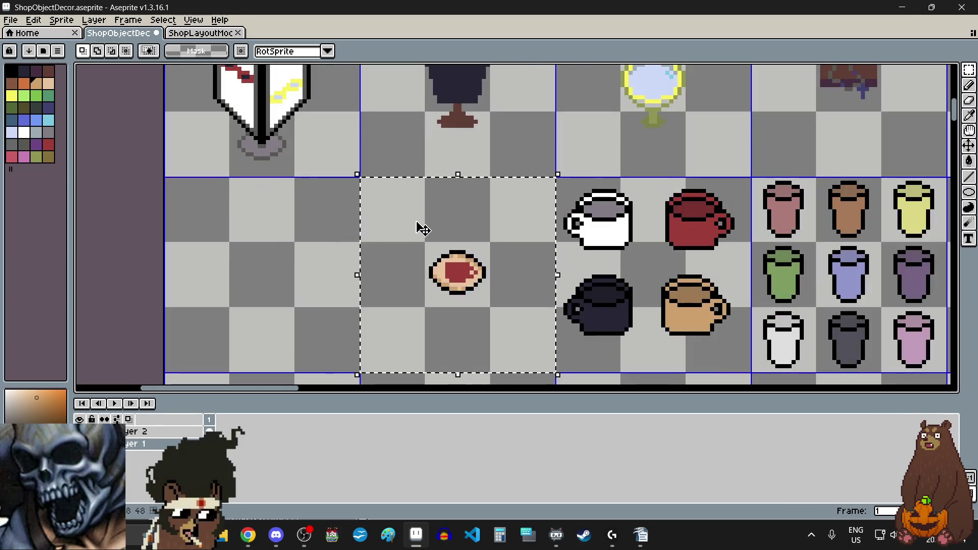
pyautogui.press('Left')
pyautogui.press('Left')
pyautogui.press('Left')
pyautogui.press('Up')
pyautogui.press('Up')
pyautogui.press('Up')
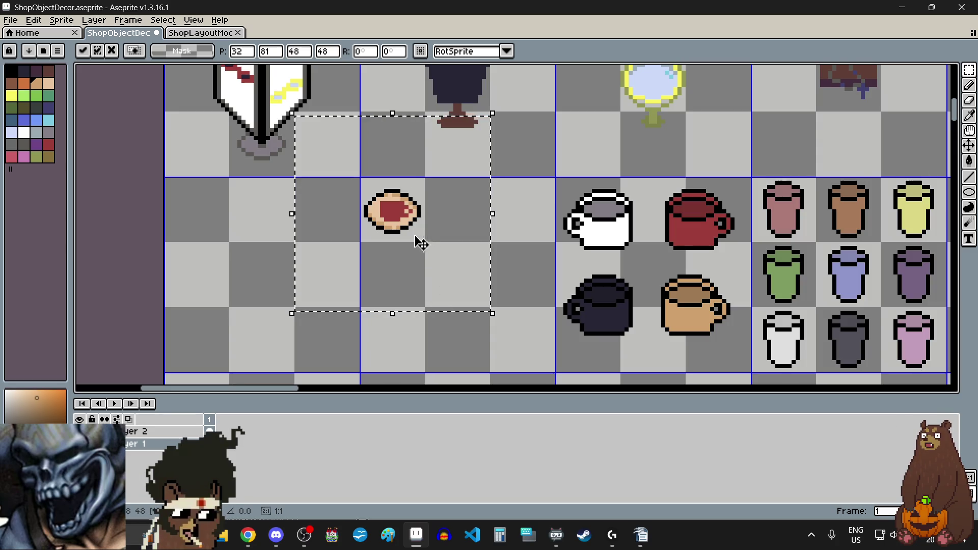
pyautogui.moveTo(420, 243)
pyautogui.mouseDown()
pyautogui.moveTo(487, 320)
pyautogui.moveTo(492, 308)
pyautogui.moveTo(476, 321)
pyautogui.mouseUp()
pyautogui.scroll(-3, 487, 326)
pyautogui.scroll(4, 486, 317)
pyautogui.press('Return')
pyautogui.hotkey('ctrl', 'd')
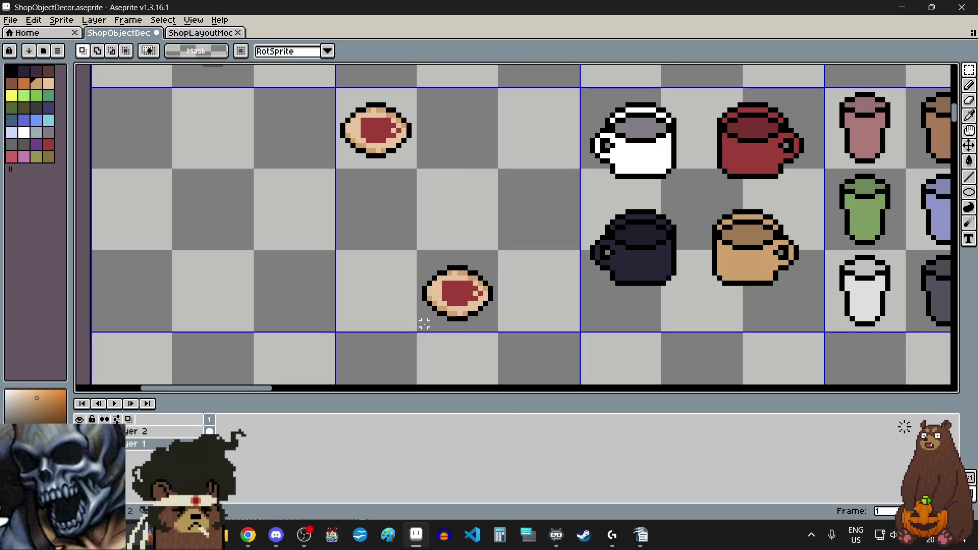
# Stack more cookie copies onto the lower cookie, nudging the last one one pixel right and down.
pyautogui.hotkey('ctrl', 'v')
pyautogui.moveTo(353, 167)
pyautogui.mouseDown()
pyautogui.moveTo(435, 262)
pyautogui.moveTo(436, 327)
pyautogui.moveTo(485, 302)
pyautogui.mouseUp()
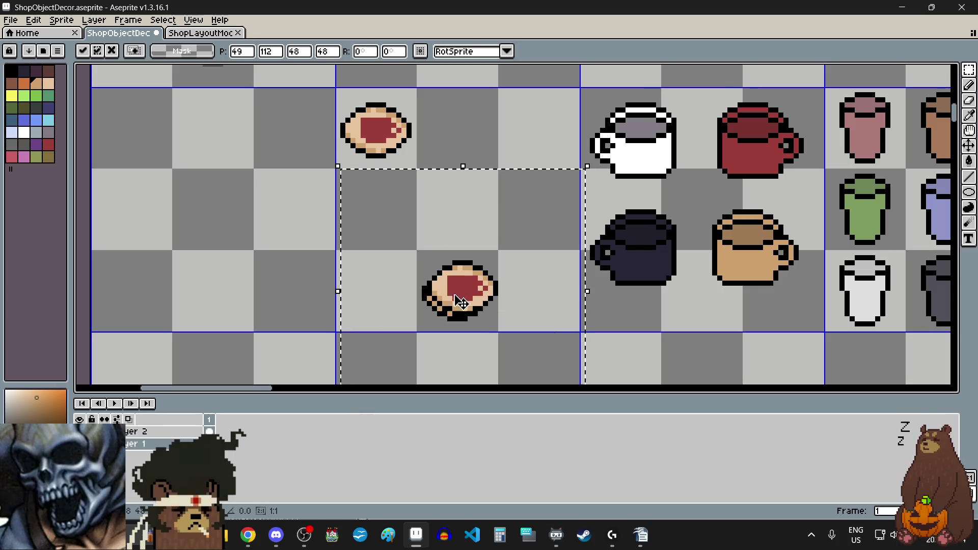
pyautogui.click(305, 291)
pyautogui.hotkey('ctrl', 'v')
pyautogui.moveTo(422, 165)
pyautogui.mouseDown()
pyautogui.moveTo(497, 274)
pyautogui.moveTo(507, 313)
pyautogui.moveTo(502, 305)
pyautogui.mouseUp()
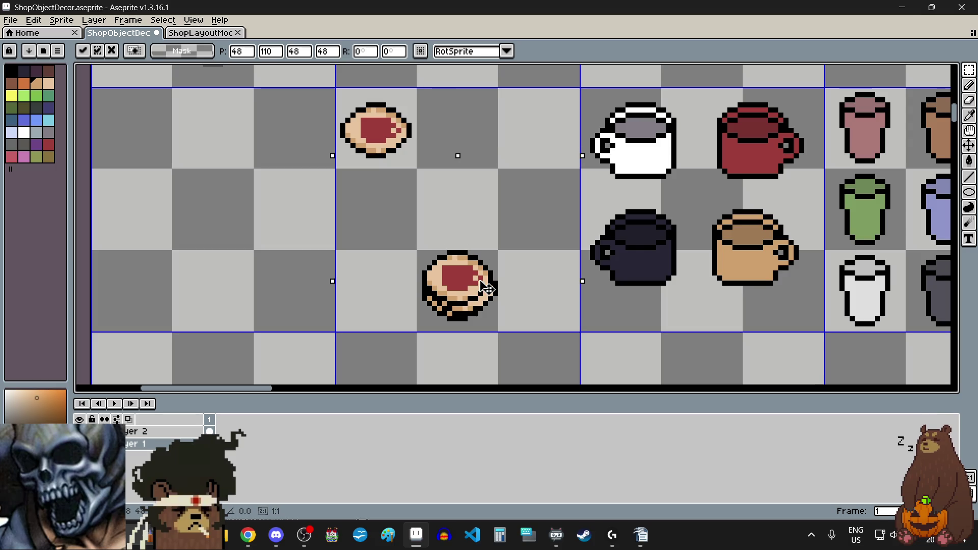
pyautogui.press('Right')
pyautogui.press('Down')
pyautogui.press('Return')
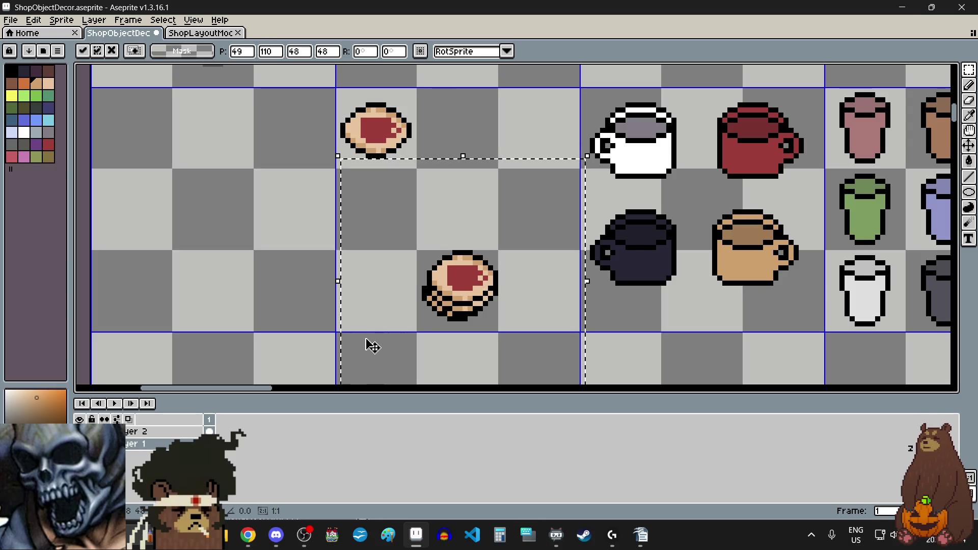
pyautogui.hotkey('ctrl', 'd')
pyautogui.scroll(-4, 379, 317)
pyautogui.scroll(3, 379, 317)
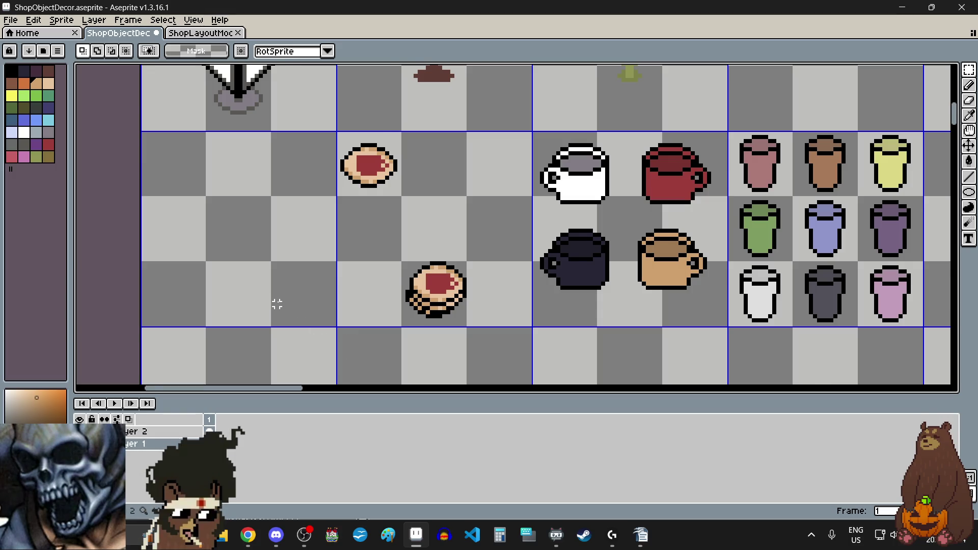
# Marquee-select the lower jam-cookie stack.
pyautogui.scroll(-3, 278, 303)
pyautogui.scroll(-1, 278, 303)
pyautogui.scroll(2, 278, 303)
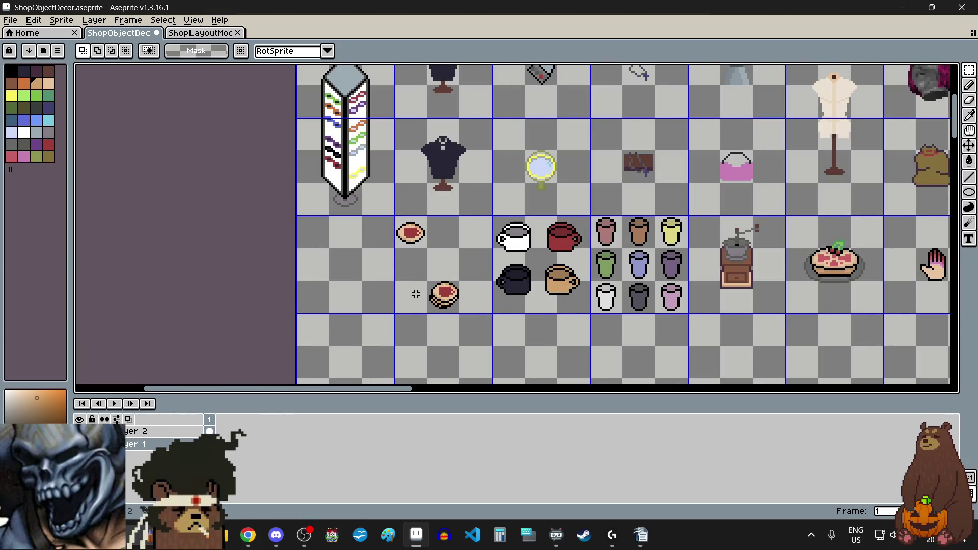
pyautogui.scroll(2, 454, 301)
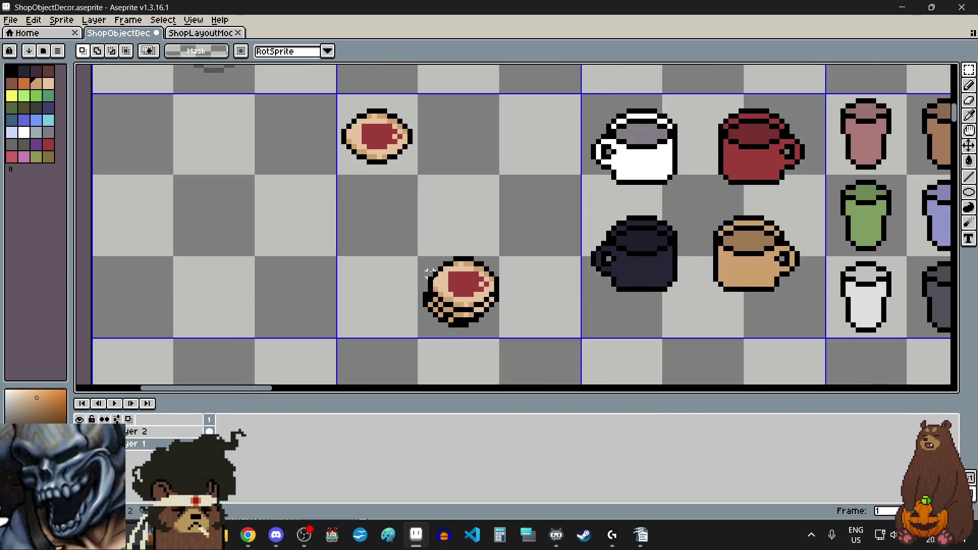
pyautogui.scroll(3, 410, 231)
pyautogui.scroll(-3, 410, 230)
pyautogui.moveTo(391, 231)
pyautogui.mouseDown()
pyautogui.moveTo(484, 327)
pyautogui.moveTo(466, 304)
pyautogui.moveTo(465, 149)
pyautogui.mouseUp()
pyautogui.scroll(-1, 484, 326)
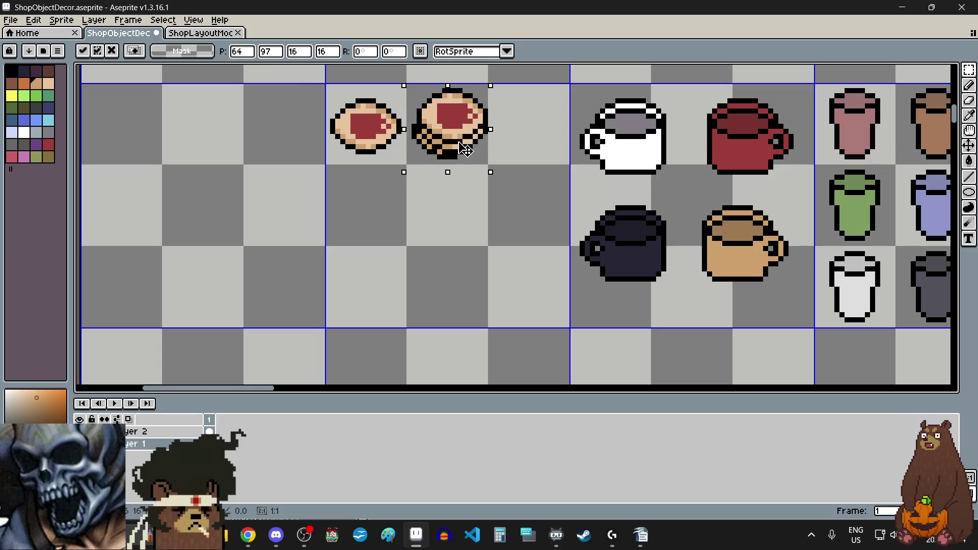
pyautogui.scroll(-1, 465, 149)
pyautogui.scroll(5, 476, 234)
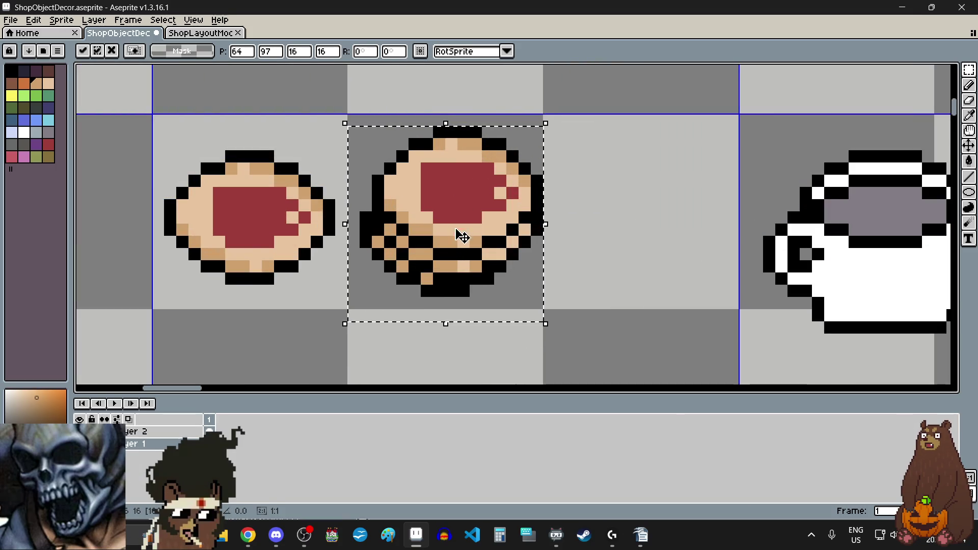
# Drag the stack up beside the single jam cookie and deselect.
pyautogui.moveTo(466, 249); pyautogui.dragTo(463, 245)
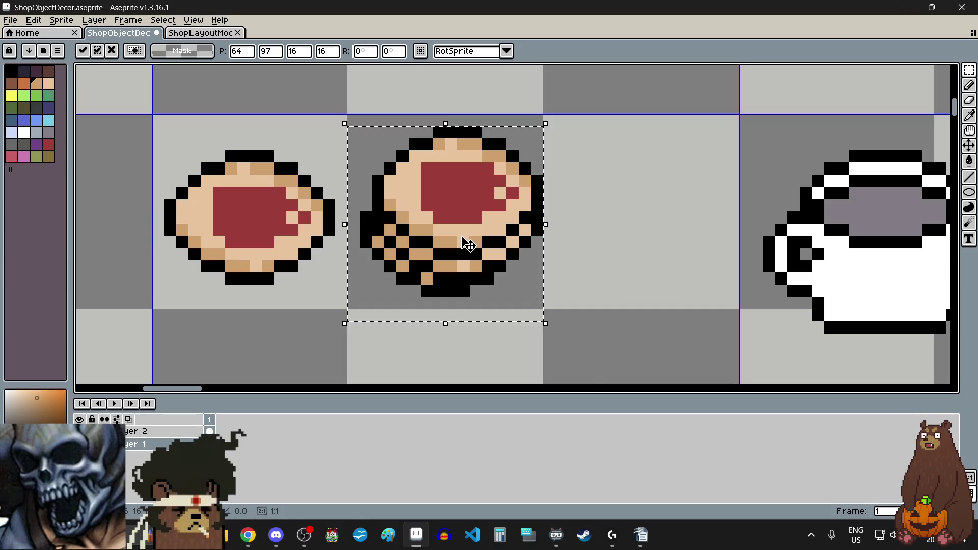
pyautogui.scroll(-6, 462, 244)
pyautogui.hotkey('ctrl', 'd')
pyautogui.scroll(3, 446, 290)
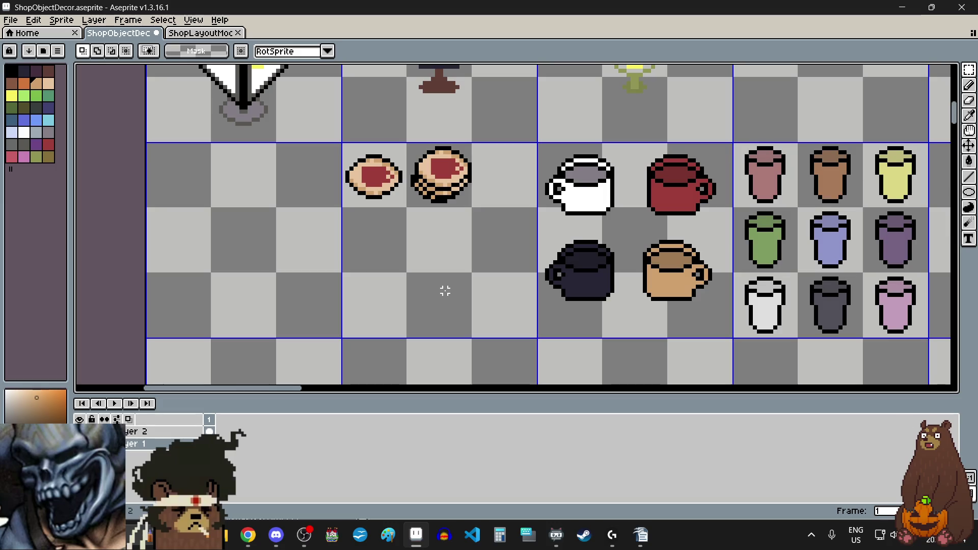
pyautogui.scroll(1, 414, 134)
pyautogui.scroll(2, 413, 134)
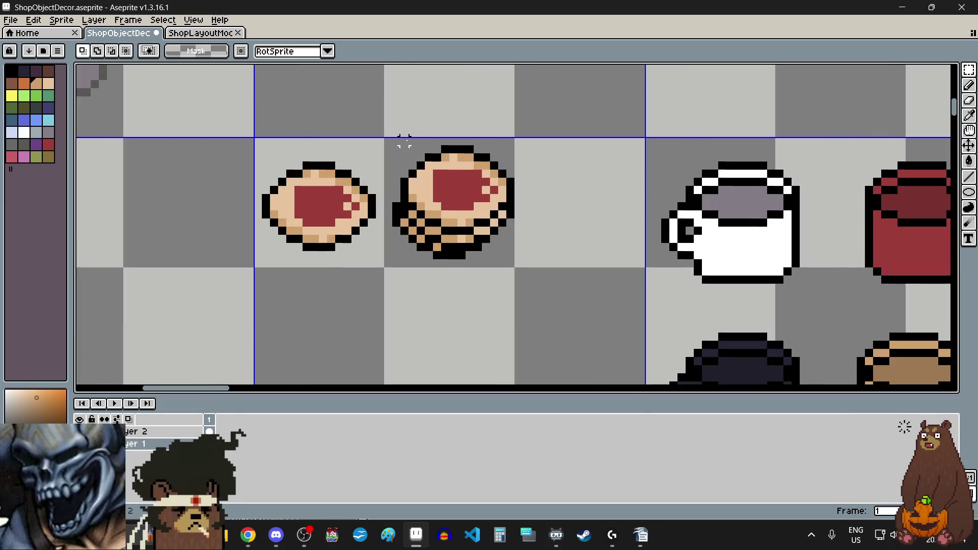
pyautogui.scroll(-2, 405, 143)
pyautogui.scroll(-1, 448, 258)
pyautogui.scroll(1, 448, 257)
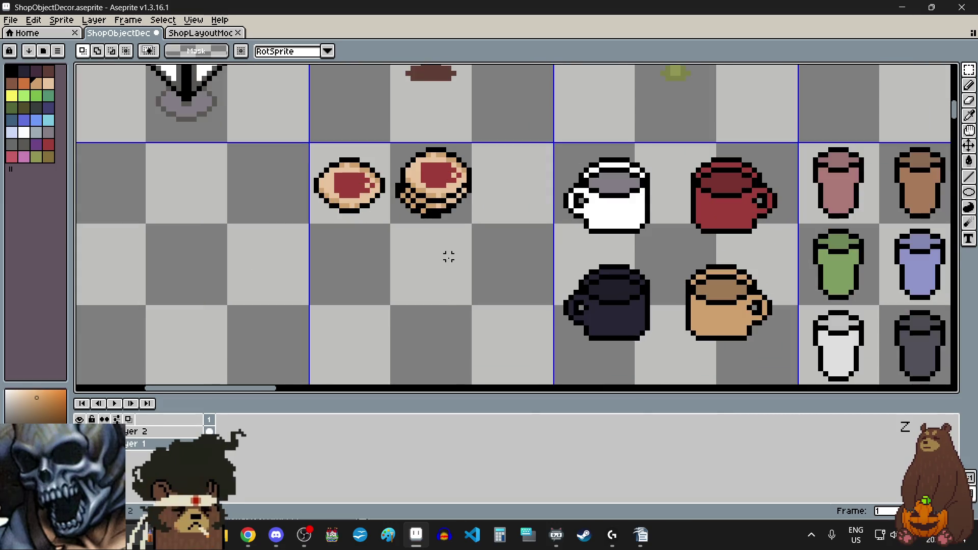
# Paste a jam cookie, rotate it 180°, and commit it right of the cookie stack.
pyautogui.hotkey('ctrl', 'v')
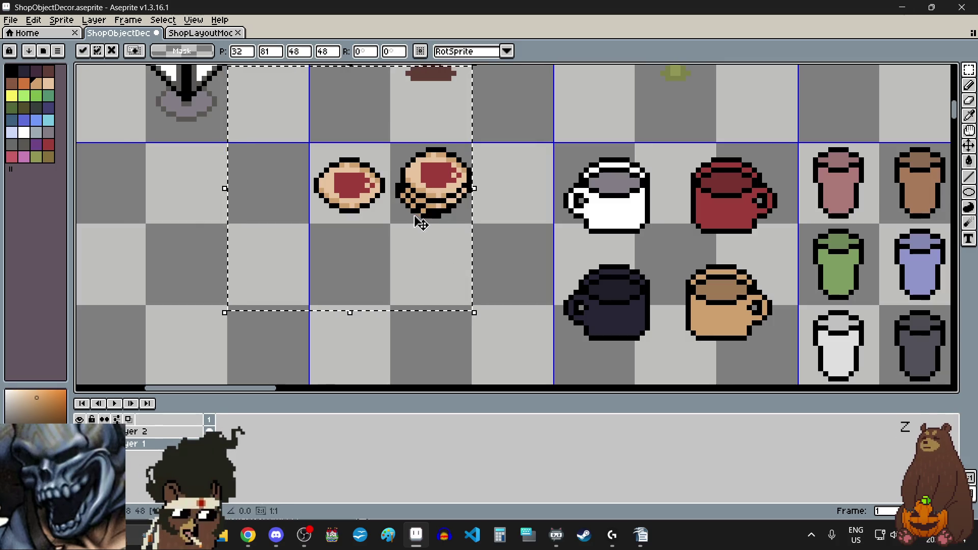
pyautogui.moveTo(367, 190)
pyautogui.mouseDown()
pyautogui.moveTo(392, 285)
pyautogui.moveTo(366, 271)
pyautogui.mouseUp()
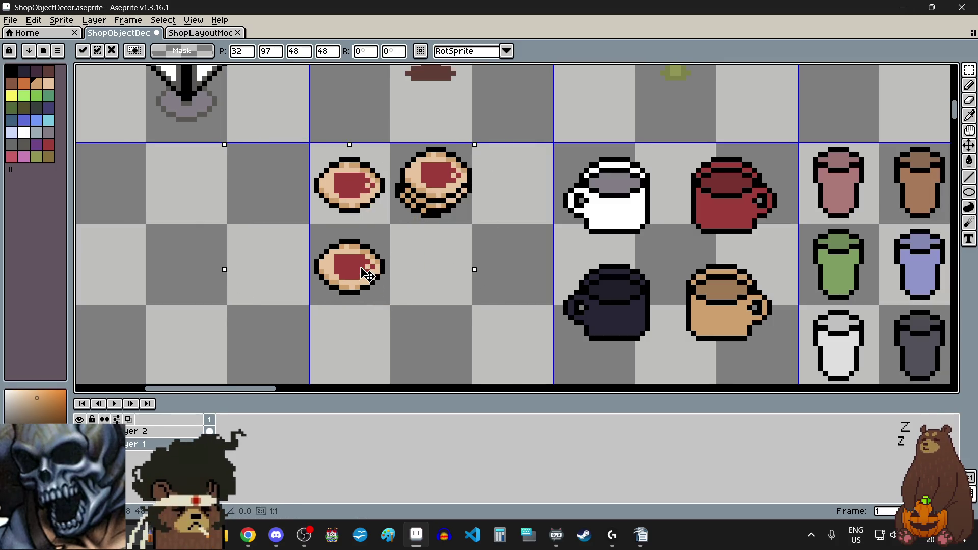
pyautogui.click(33, 19)
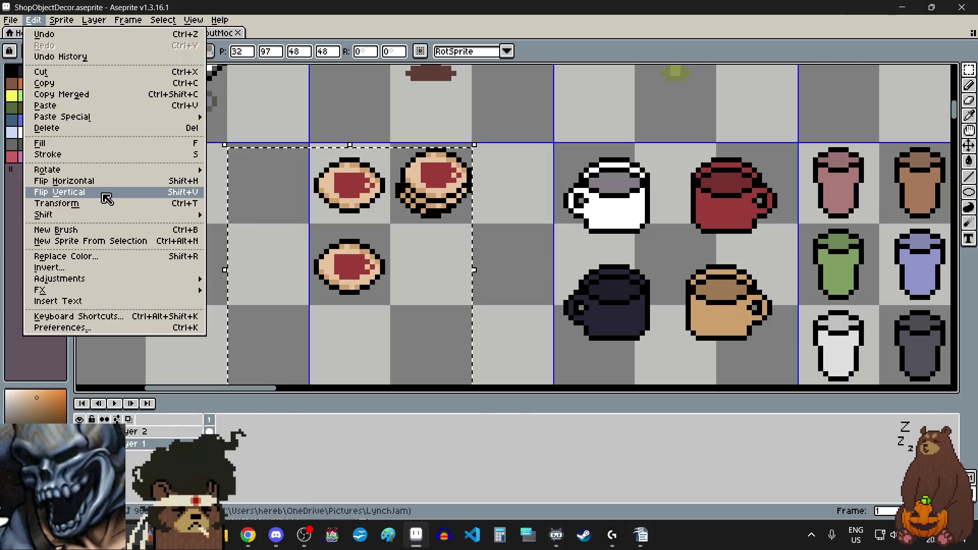
pyautogui.moveTo(99, 172)
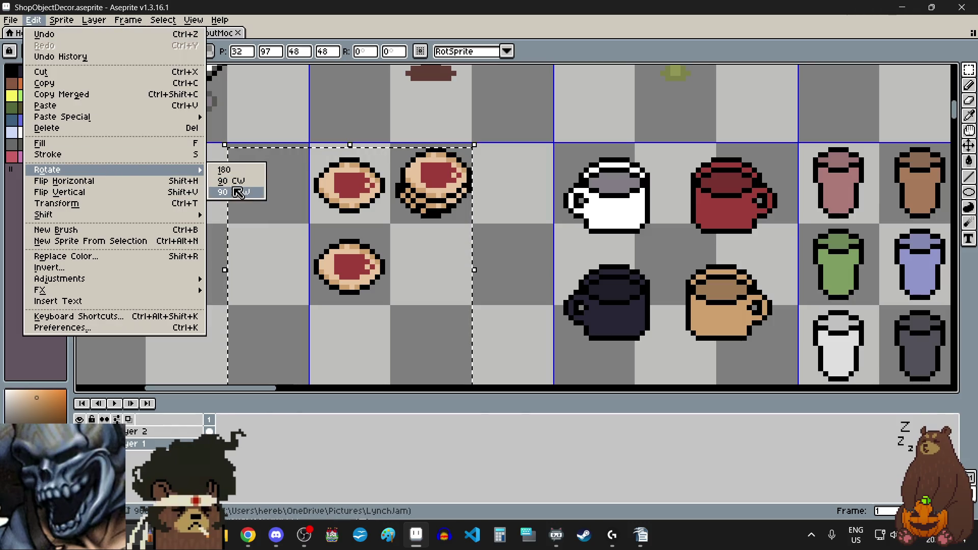
pyautogui.click(236, 170)
pyautogui.moveTo(364, 284)
pyautogui.mouseDown()
pyautogui.moveTo(502, 247)
pyautogui.moveTo(522, 198)
pyautogui.mouseUp()
pyautogui.press('Return')
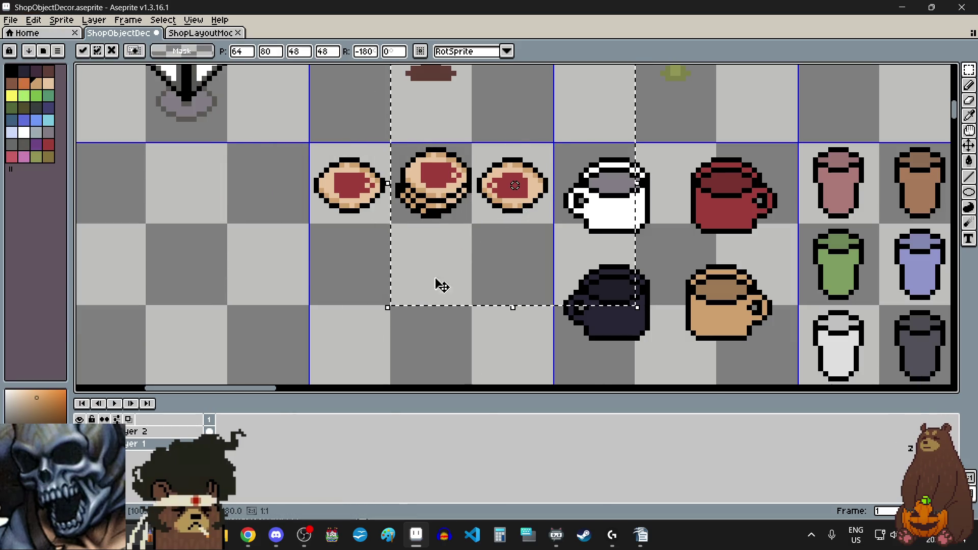
pyautogui.click(310, 277)
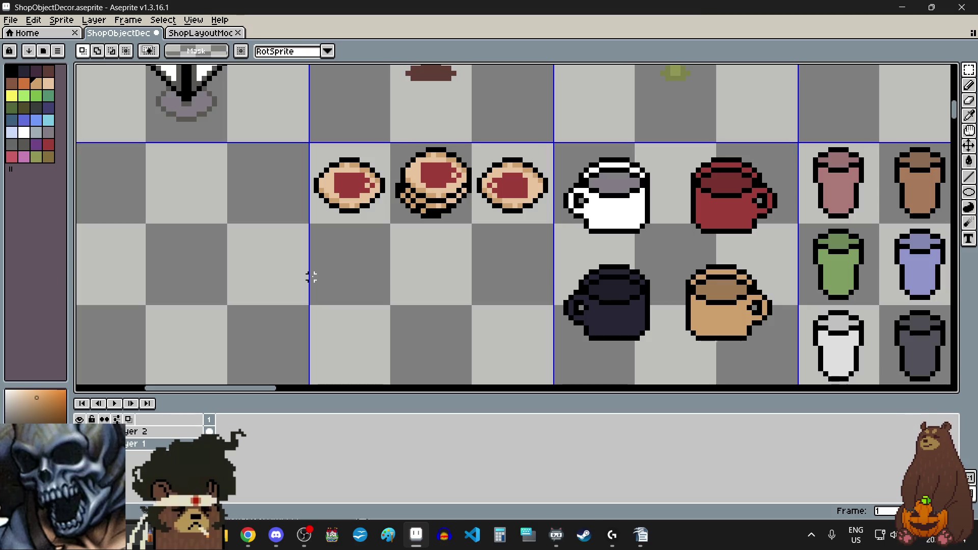
pyautogui.scroll(-3, 311, 277)
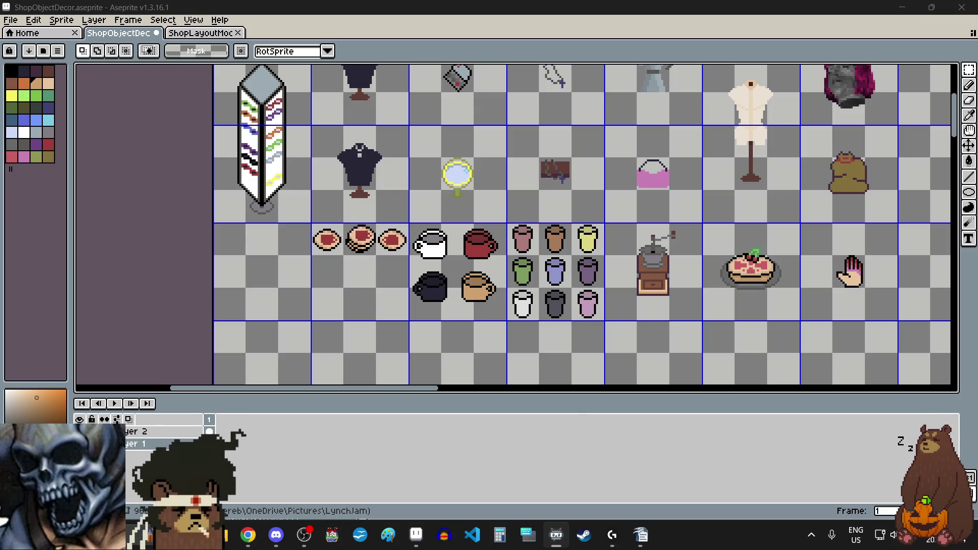
pyautogui.hotkey('alt', 'Tab')
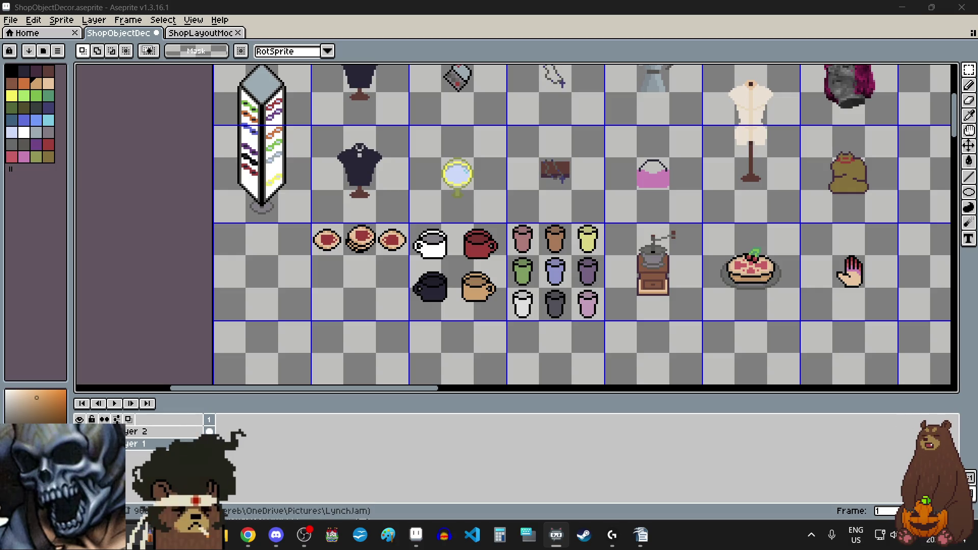
pyautogui.hotkey('alt', 'Tab')
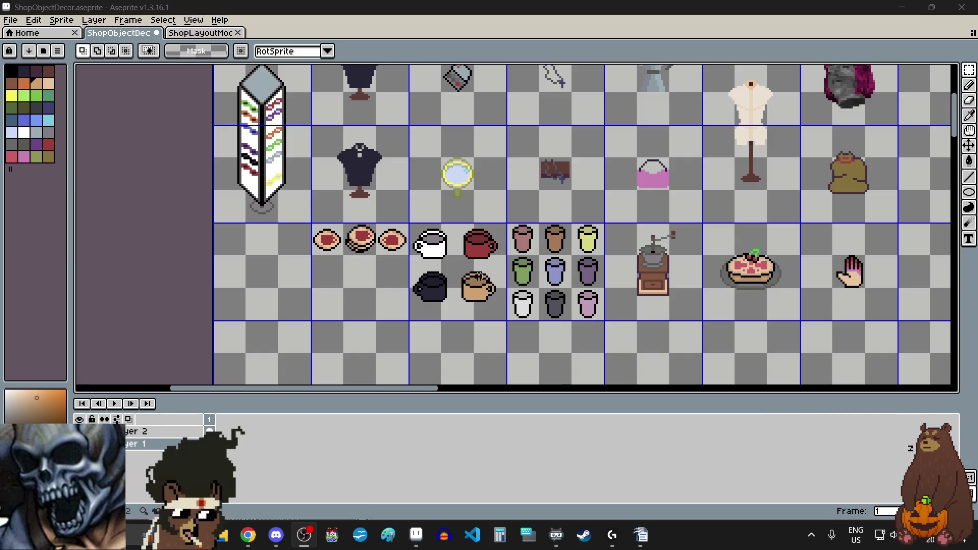
pyautogui.scroll(-4, 483, 258)
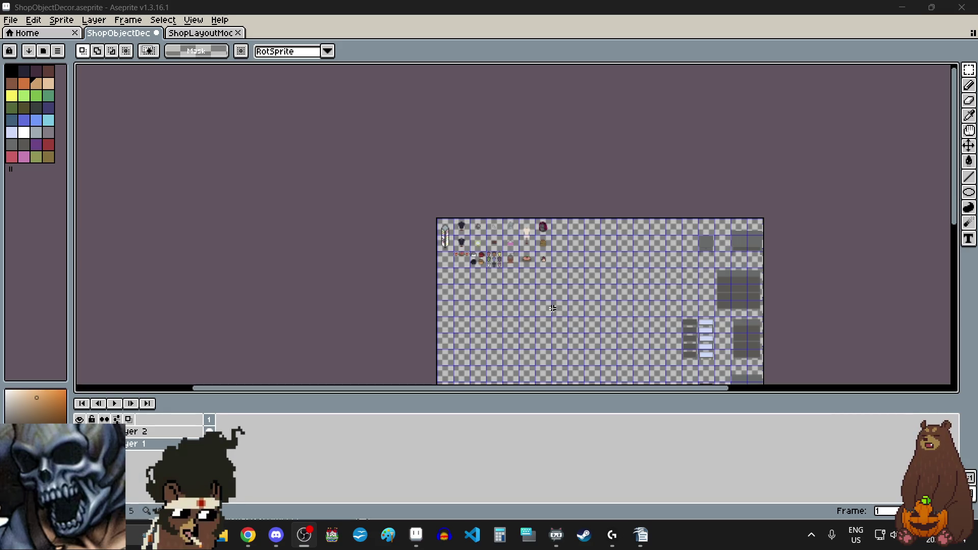
pyautogui.scroll(4, 482, 270)
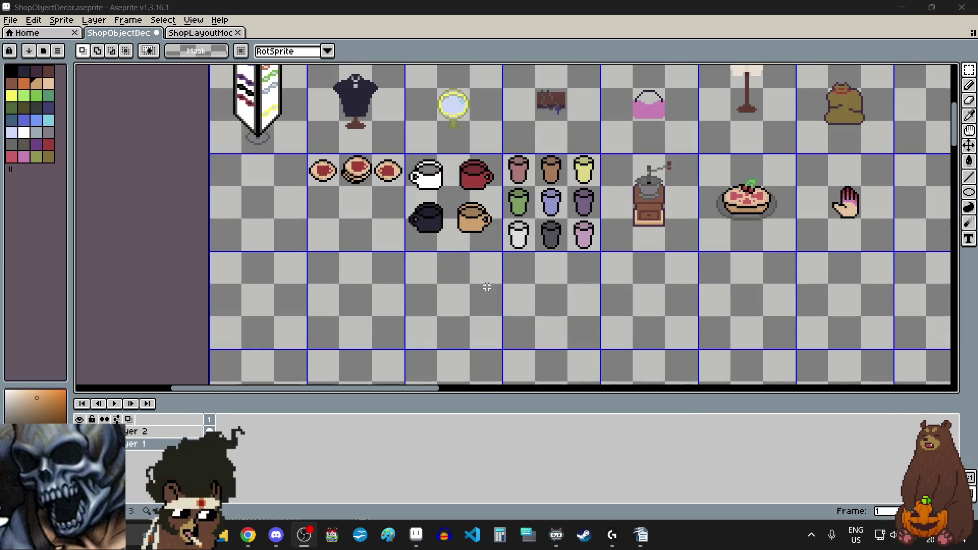
pyautogui.scroll(-2, 491, 284)
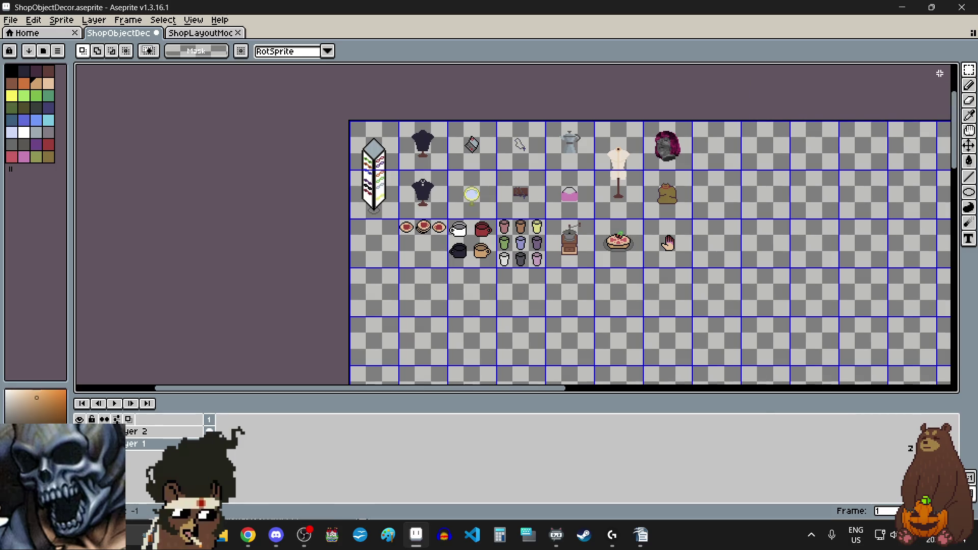
pyautogui.hscroll(3, 818, 230)
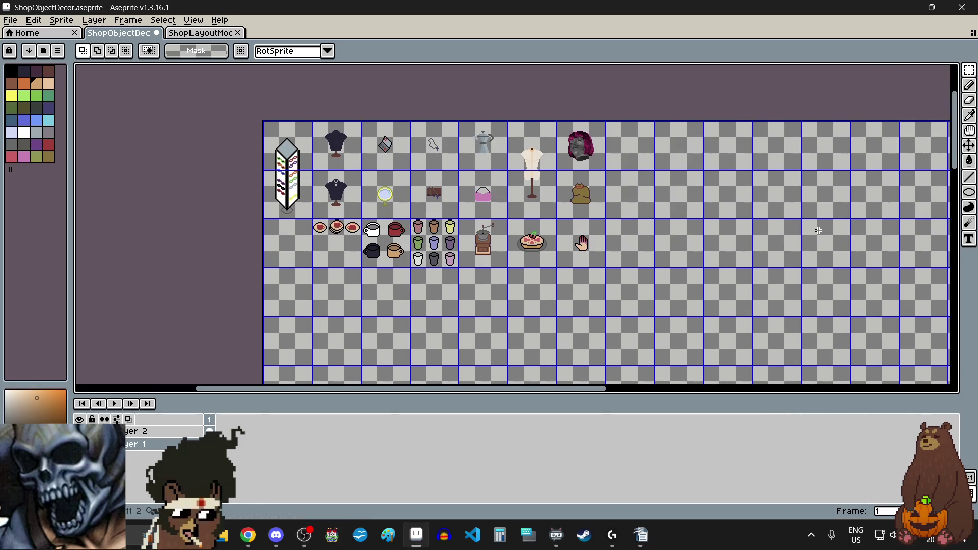
# Marquee-select a small area at the sheet's top-right corner.
pyautogui.hscroll(15, 815, 230)
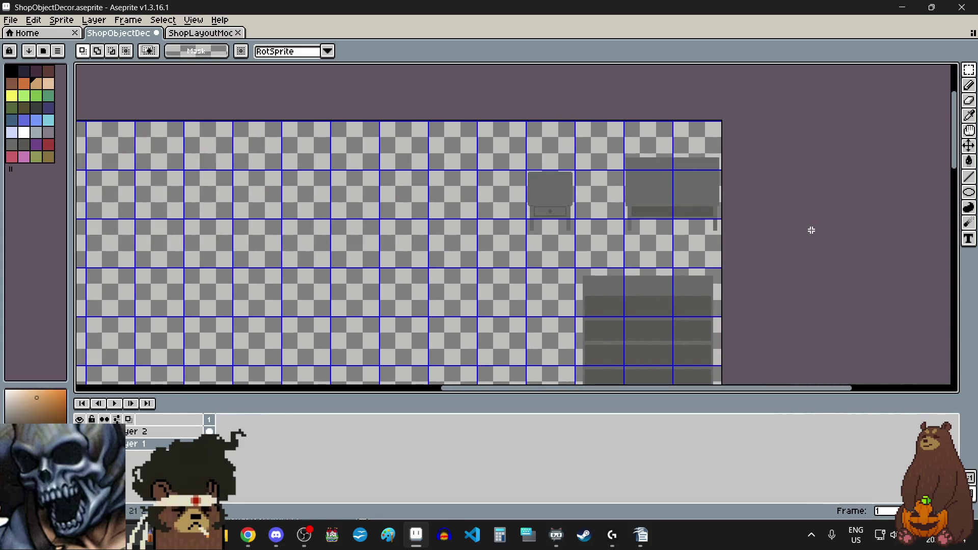
pyautogui.scroll(4, 625, 122)
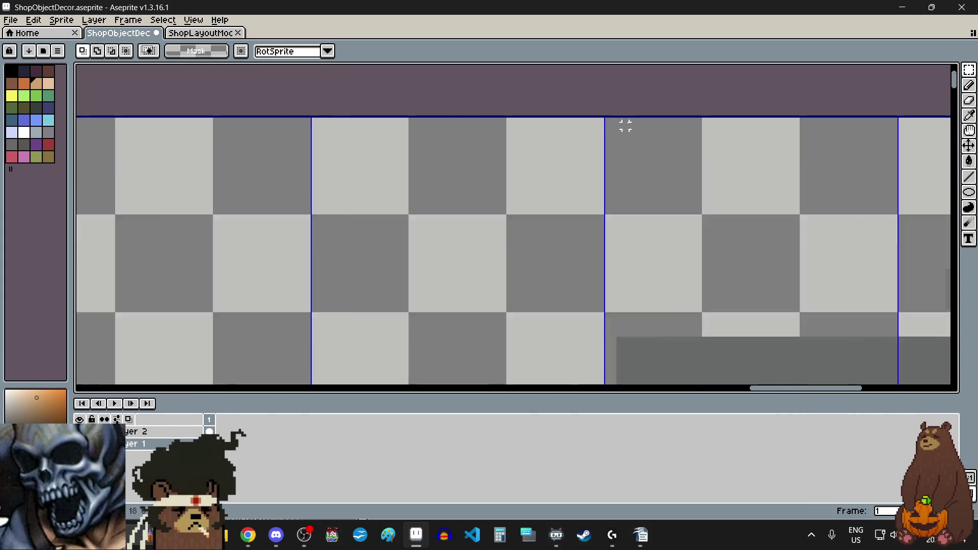
pyautogui.scroll(1, 580, 113)
pyautogui.scroll(-4, 581, 109)
pyautogui.scroll(2, 583, 112)
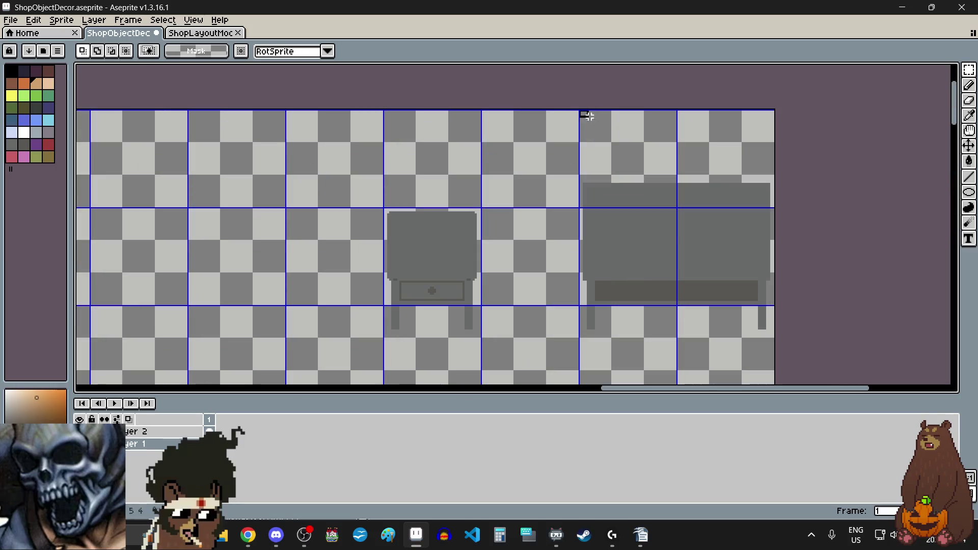
pyautogui.moveTo(586, 114)
pyautogui.mouseDown()
pyautogui.moveTo(718, 292)
pyautogui.moveTo(779, 292)
pyautogui.moveTo(793, 275)
pyautogui.moveTo(821, 284)
pyautogui.mouseUp()
pyautogui.scroll(-2, 698, 267)
pyautogui.scroll(3, 718, 292)
pyautogui.scroll(2, 778, 292)
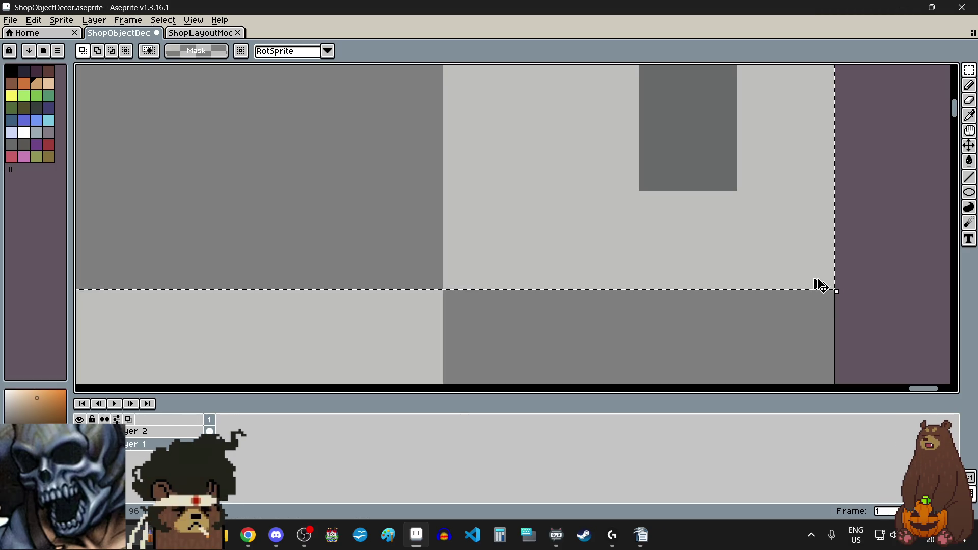
pyautogui.scroll(-5, 803, 279)
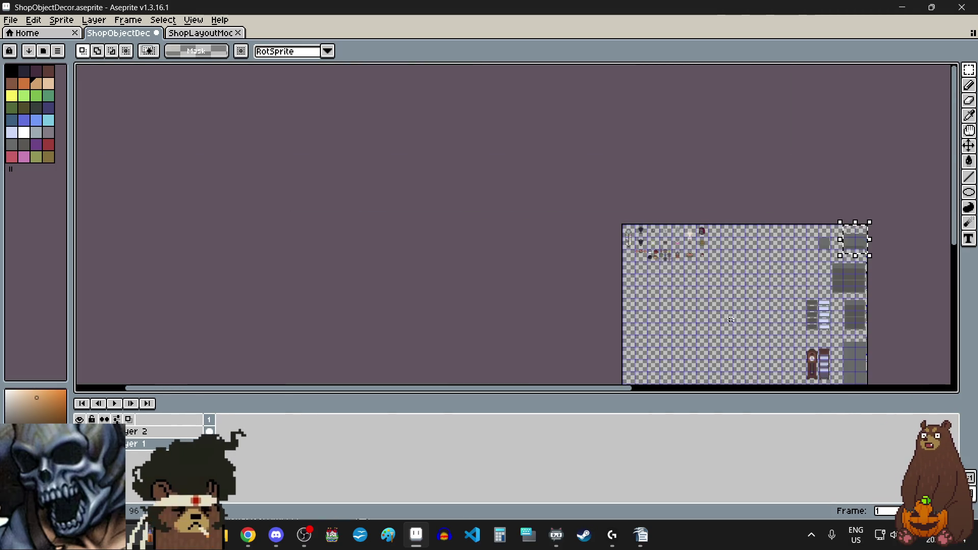
pyautogui.scroll(2, 765, 252)
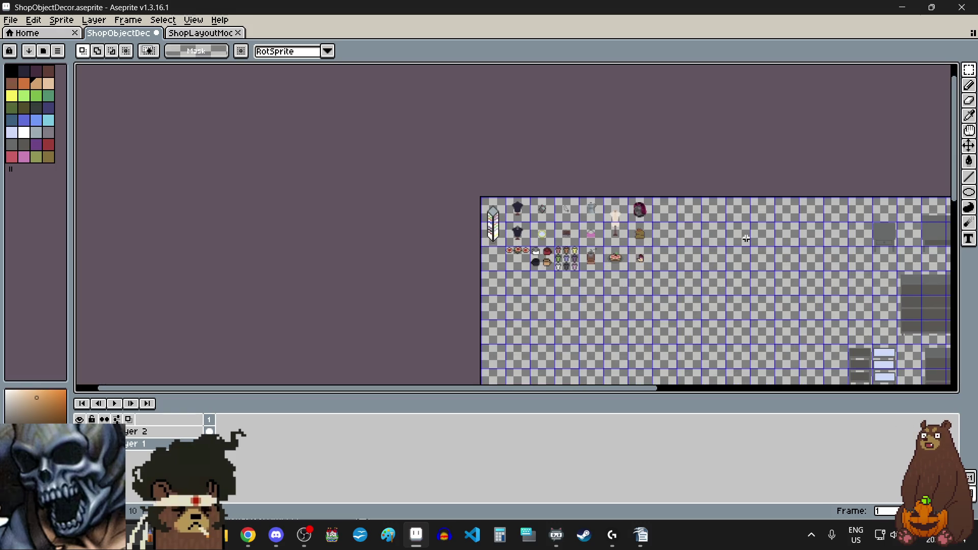
pyautogui.scroll(1, 746, 238)
# Paste the grey table into the empty cells right of the items and commit it.
pyautogui.hotkey('ctrl', 'v')
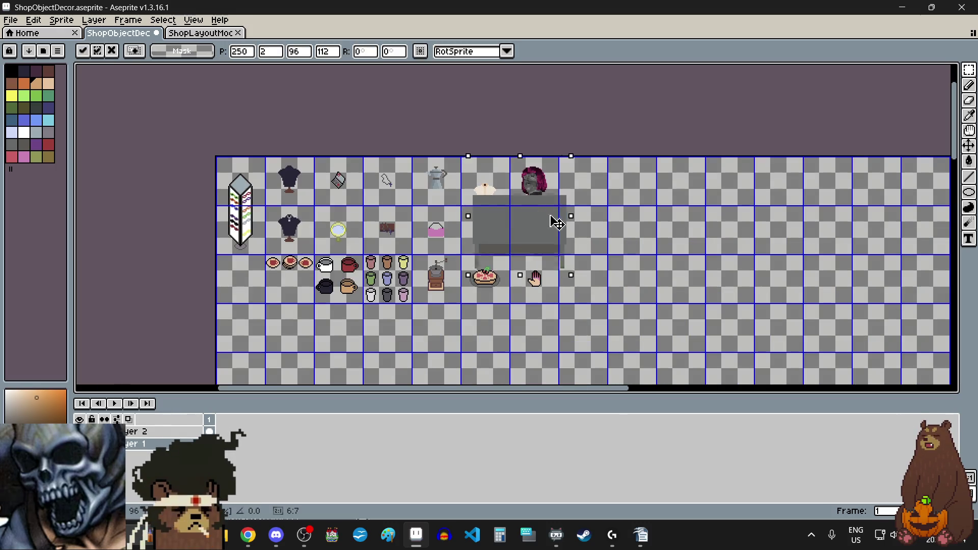
pyautogui.moveTo(556, 223)
pyautogui.mouseDown()
pyautogui.moveTo(740, 234)
pyautogui.moveTo(727, 243)
pyautogui.moveTo(732, 273)
pyautogui.mouseUp()
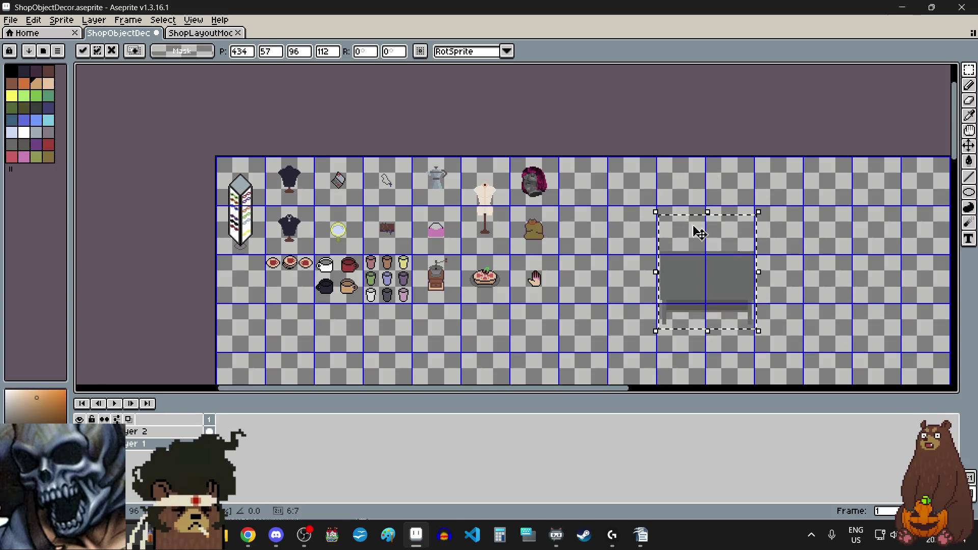
pyautogui.scroll(7, 699, 234)
pyautogui.moveTo(648, 255)
pyautogui.mouseDown()
pyautogui.moveTo(620, 266)
pyautogui.moveTo(618, 233)
pyautogui.mouseUp()
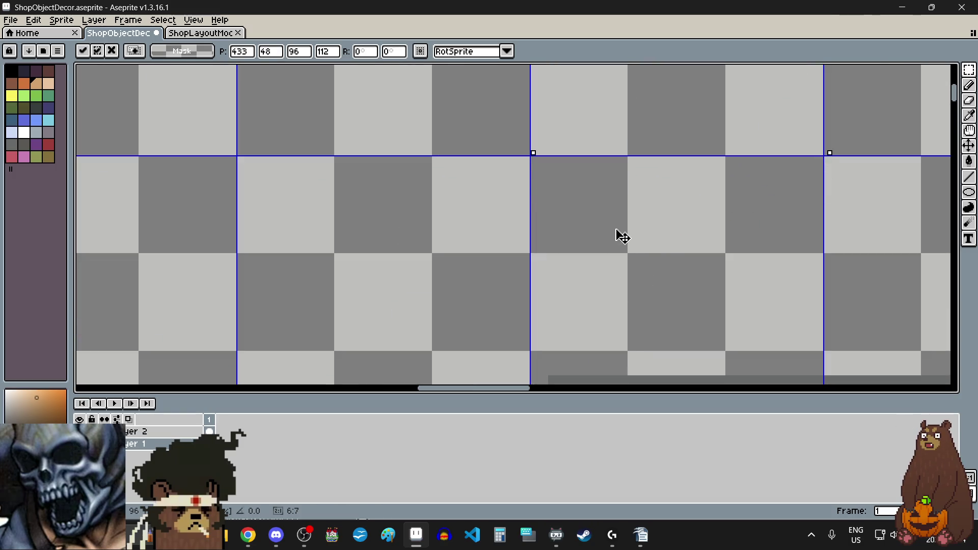
pyautogui.click(495, 249)
pyautogui.scroll(-8, 498, 249)
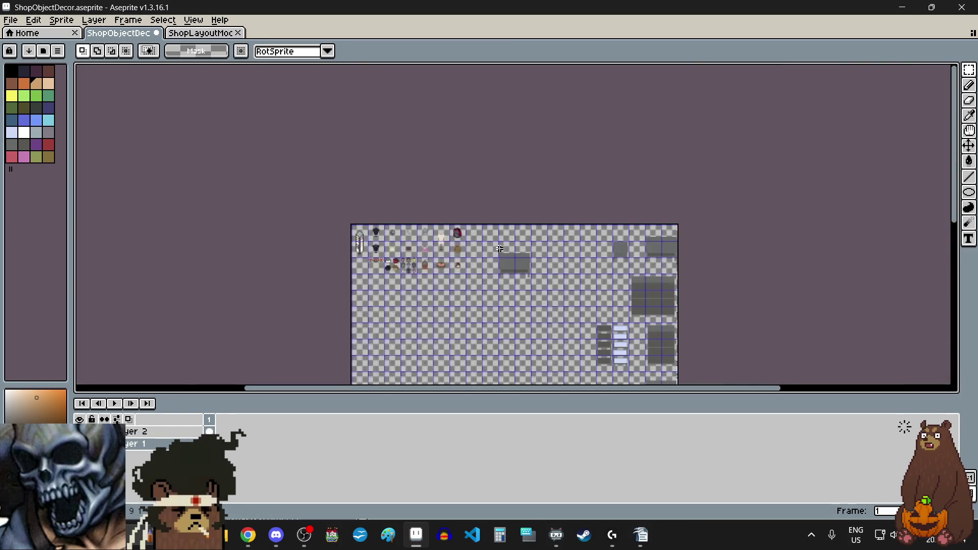
# Select the pie and drop a copy on the grey table's top, just below the grinder.
pyautogui.scroll(5, 499, 249)
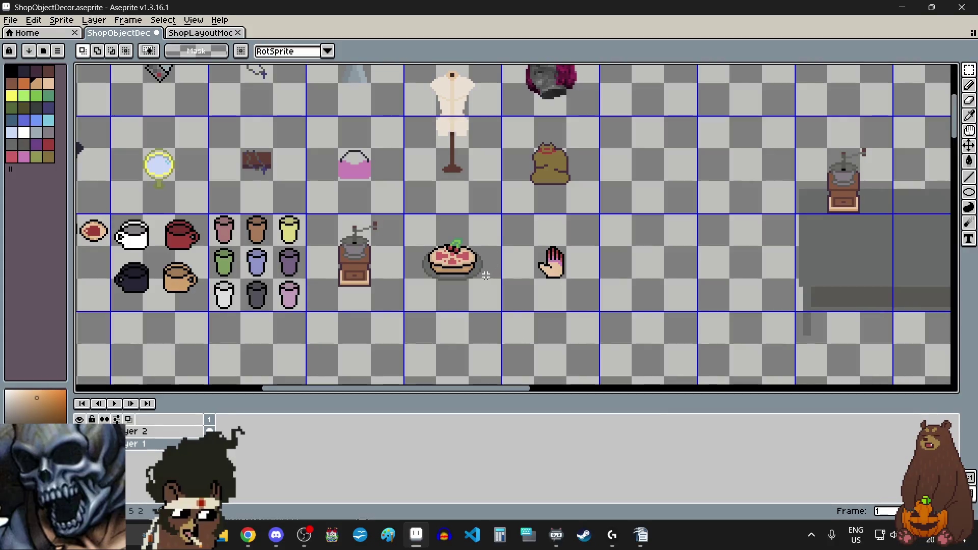
pyautogui.moveTo(411, 231); pyautogui.dragTo(499, 295)
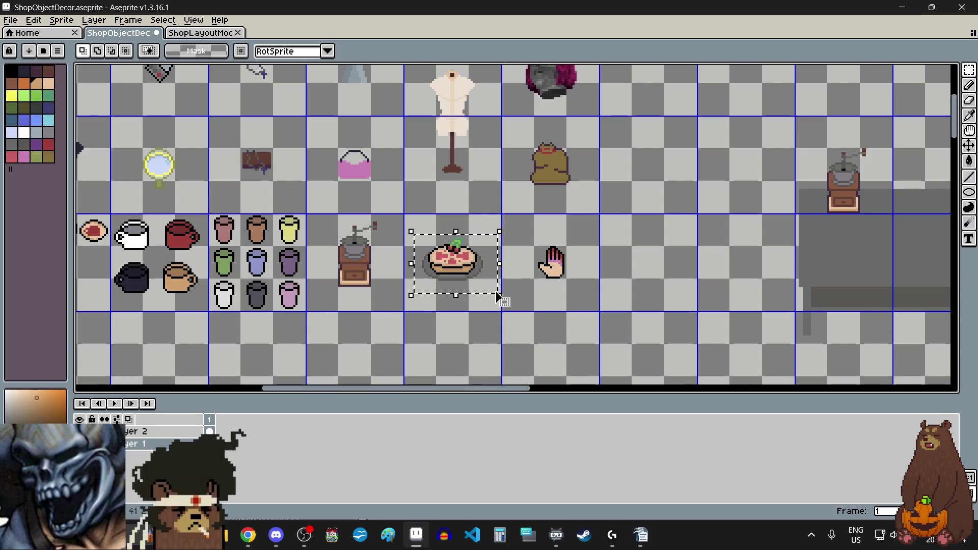
pyautogui.click(490, 293)
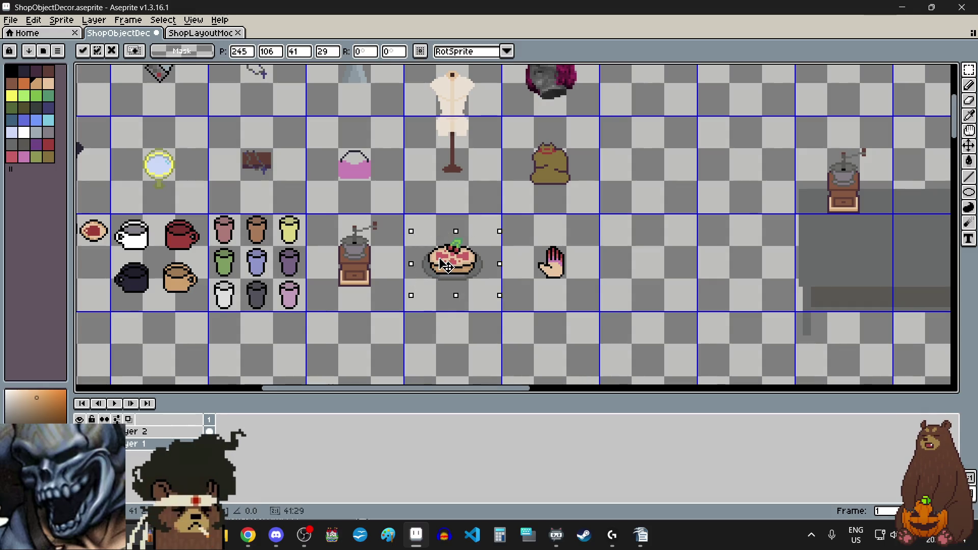
pyautogui.scroll(-5, 493, 294)
pyautogui.moveTo(492, 294)
pyautogui.mouseDown()
pyautogui.moveTo(564, 259)
pyautogui.moveTo(499, 256)
pyautogui.mouseUp()
pyautogui.scroll(6, 563, 260)
pyautogui.scroll(2, 519, 259)
pyautogui.scroll(-2, 499, 255)
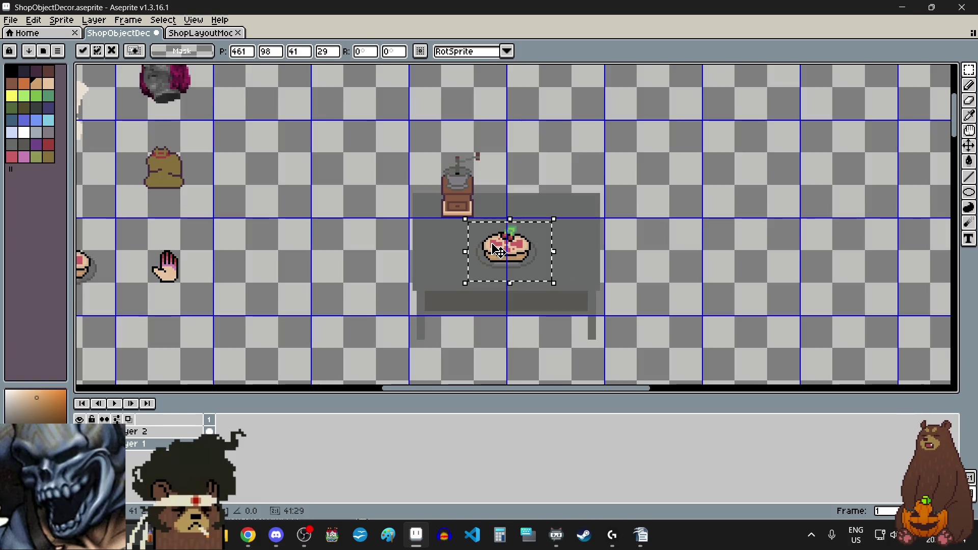
pyautogui.scroll(1, 501, 251)
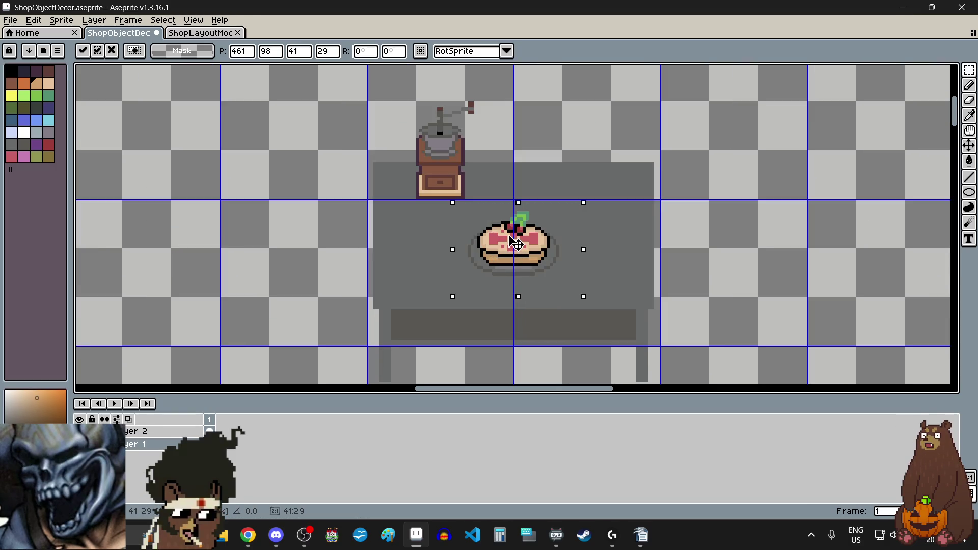
pyautogui.moveTo(515, 244); pyautogui.dragTo(515, 253)
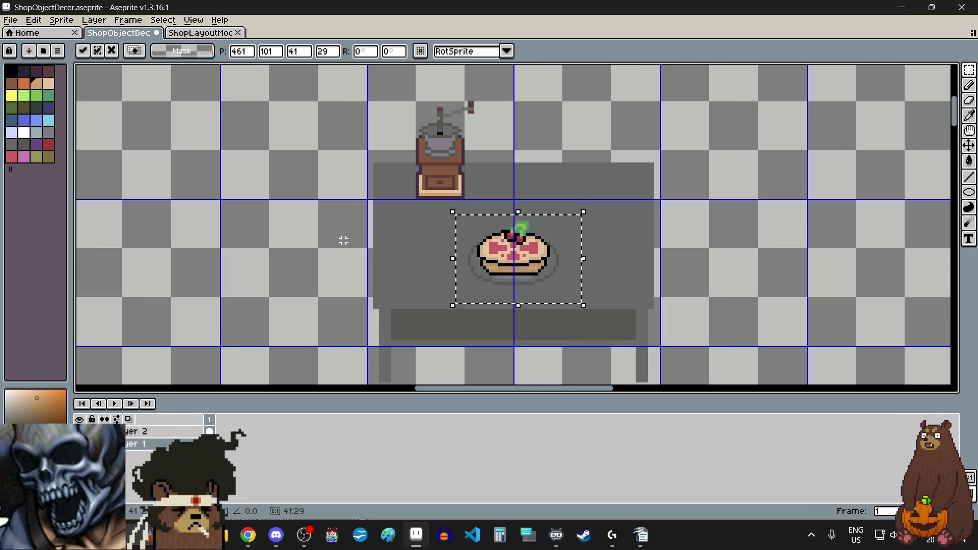
pyautogui.click(323, 242)
pyautogui.scroll(-4, 323, 242)
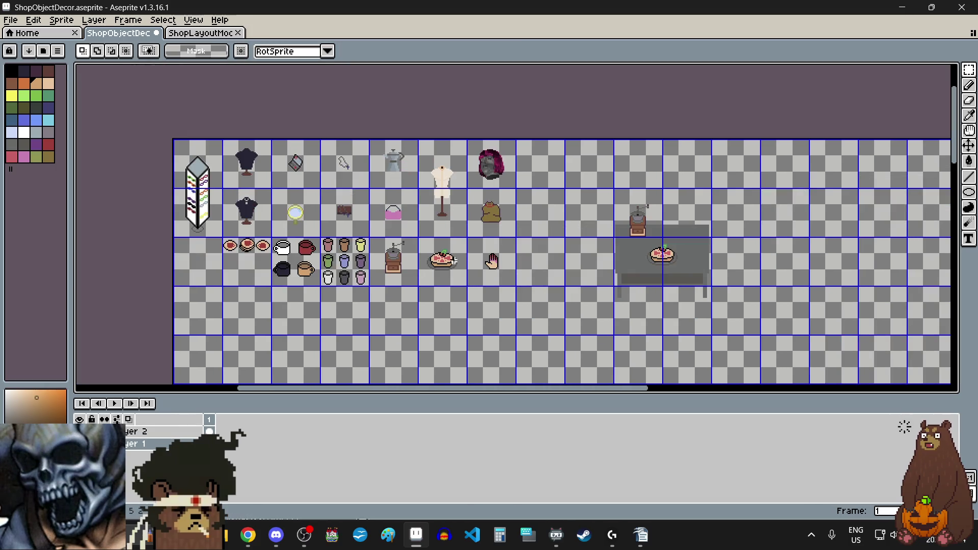
# Copy the red mug onto the table right of the pie and commit it.
pyautogui.scroll(2, 249, 266)
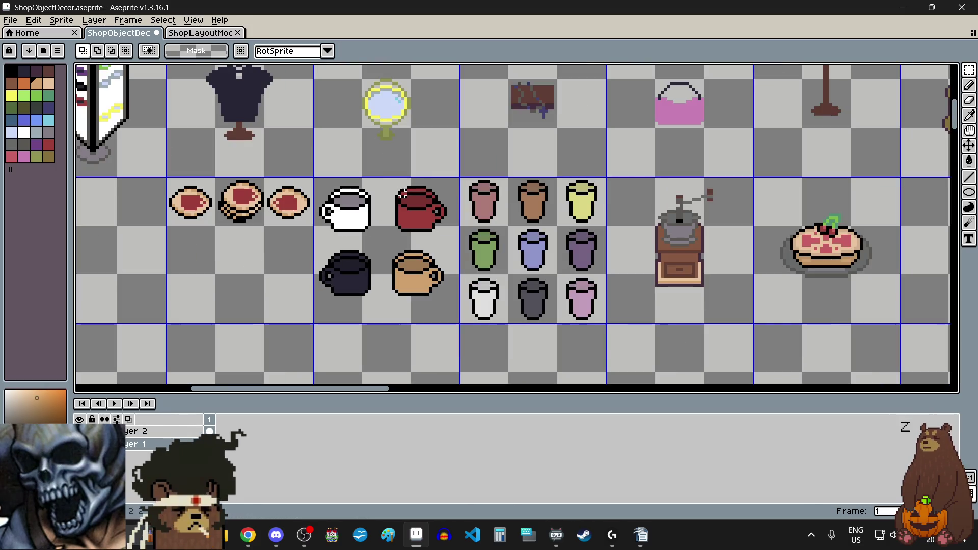
pyautogui.moveTo(385, 182)
pyautogui.mouseDown()
pyautogui.moveTo(438, 236)
pyautogui.moveTo(458, 240)
pyautogui.mouseUp()
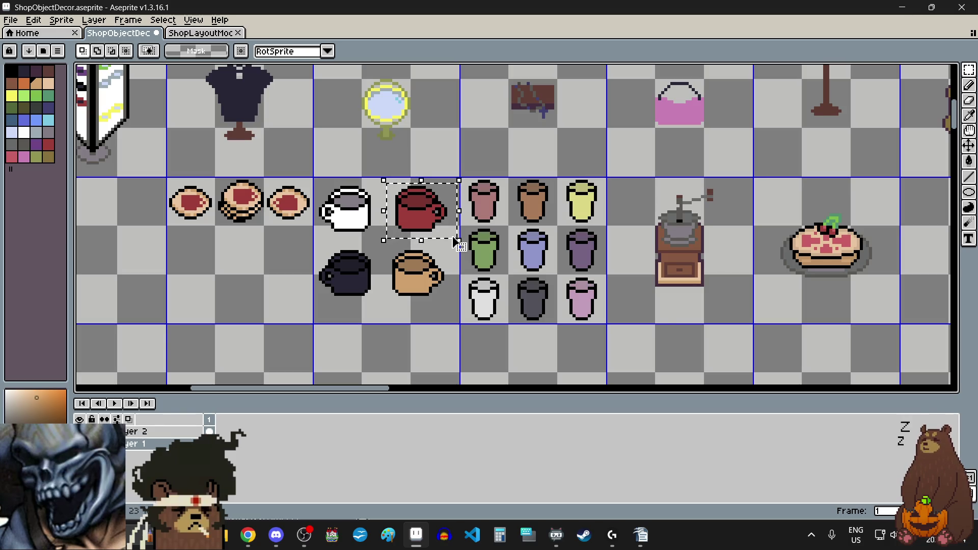
pyautogui.scroll(-3, 459, 239)
pyautogui.scroll(1, 509, 220)
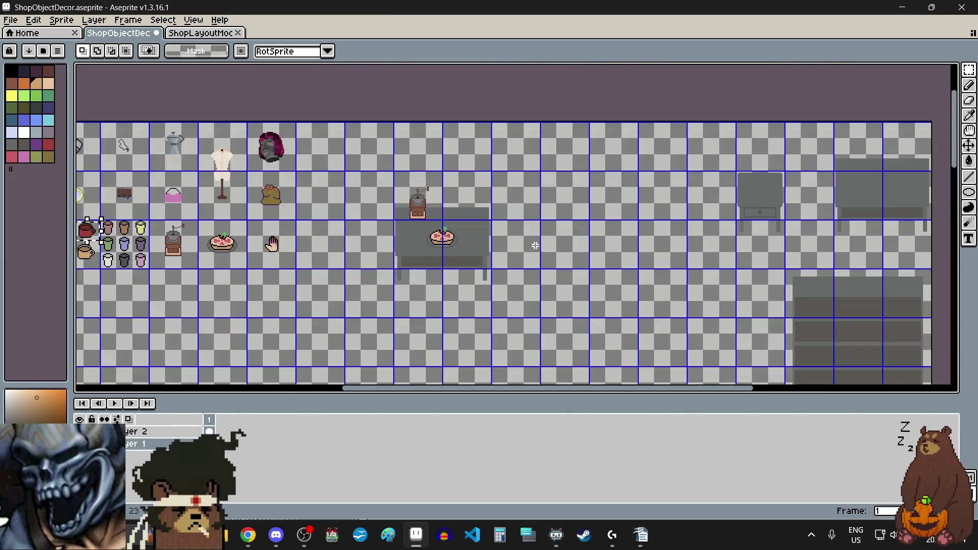
pyautogui.scroll(1, 483, 237)
pyautogui.hotkey('ctrl', 'v')
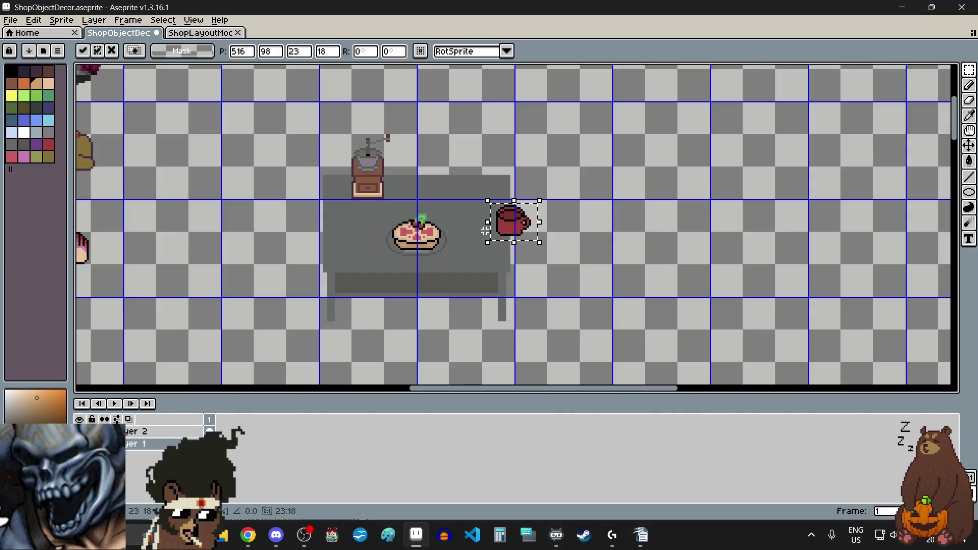
pyautogui.scroll(1, 486, 226)
pyautogui.moveTo(533, 238)
pyautogui.mouseDown()
pyautogui.moveTo(489, 242)
pyautogui.moveTo(480, 253)
pyautogui.moveTo(504, 263)
pyautogui.mouseUp()
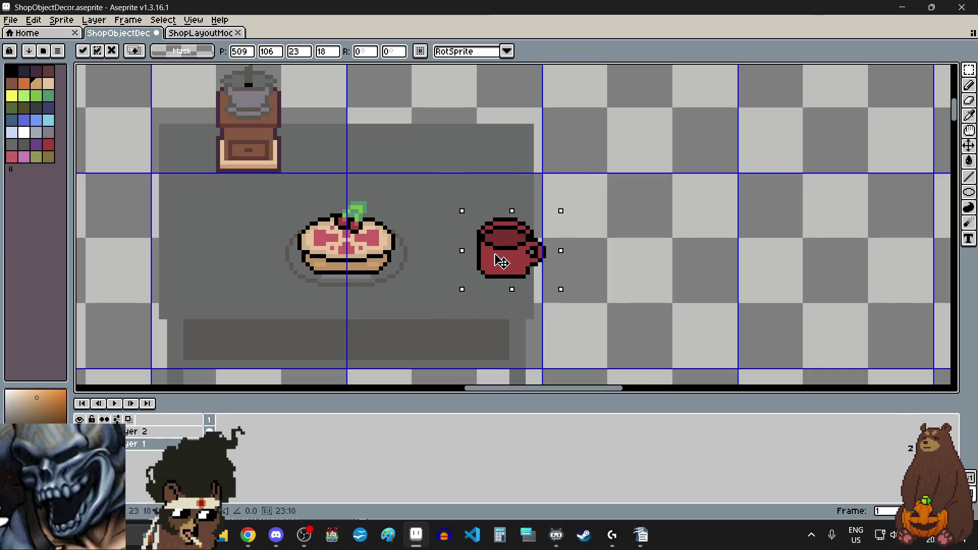
pyautogui.press('Return')
pyautogui.hotkey('ctrl', 'd')
pyautogui.scroll(-3, 621, 260)
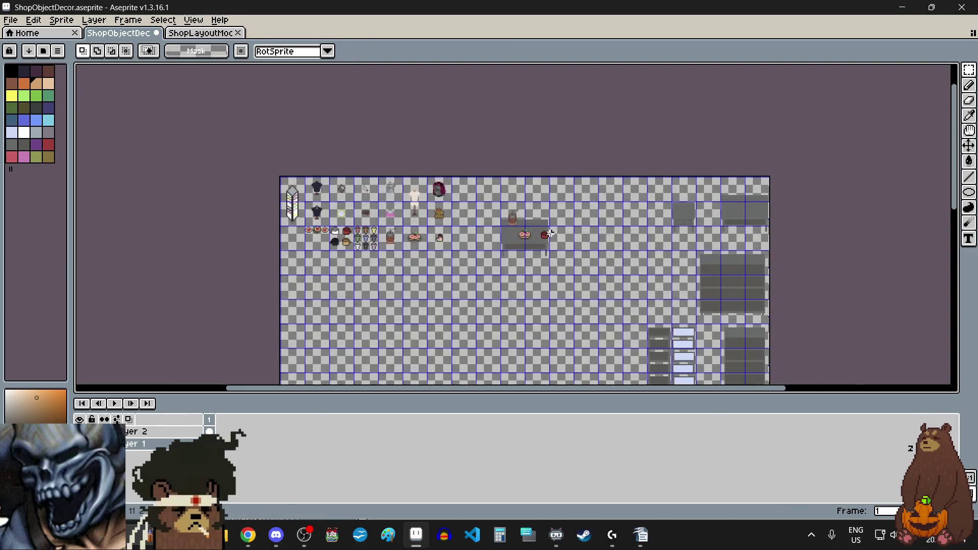
pyautogui.scroll(3, 452, 239)
# Copy the white mug onto the table in front of the red mug and deselect.
pyautogui.hscroll(-5, 294, 227)
pyautogui.scroll(2, 294, 228)
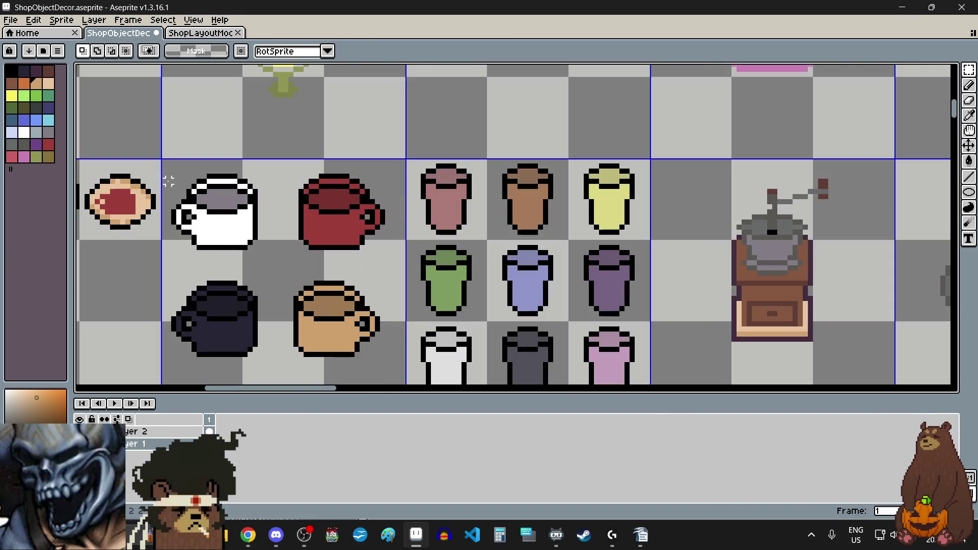
pyautogui.moveTo(163, 173); pyautogui.dragTo(275, 252)
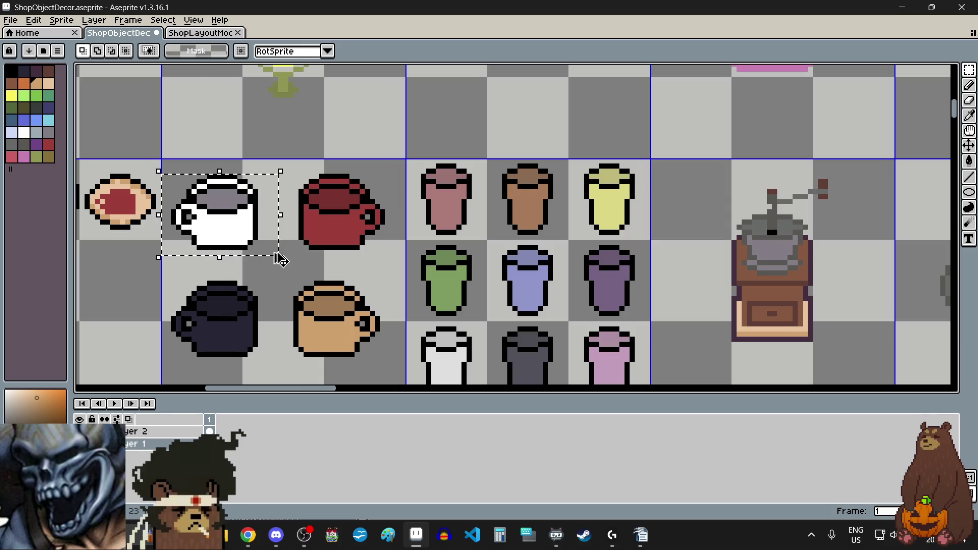
pyautogui.scroll(-5, 280, 260)
pyautogui.scroll(3, 640, 279)
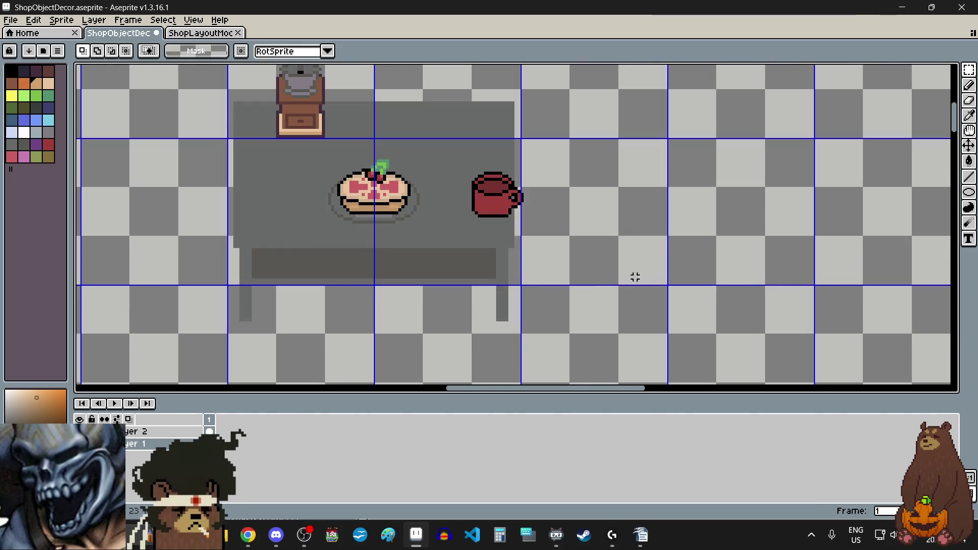
pyautogui.hotkey('ctrl', 'v')
pyautogui.scroll(1, 484, 194)
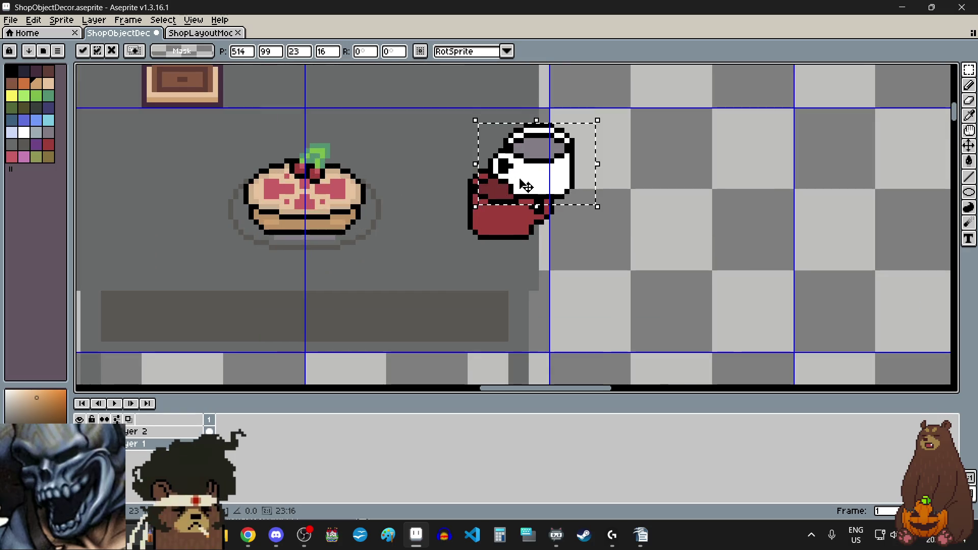
pyautogui.moveTo(530, 185); pyautogui.dragTo(448, 251)
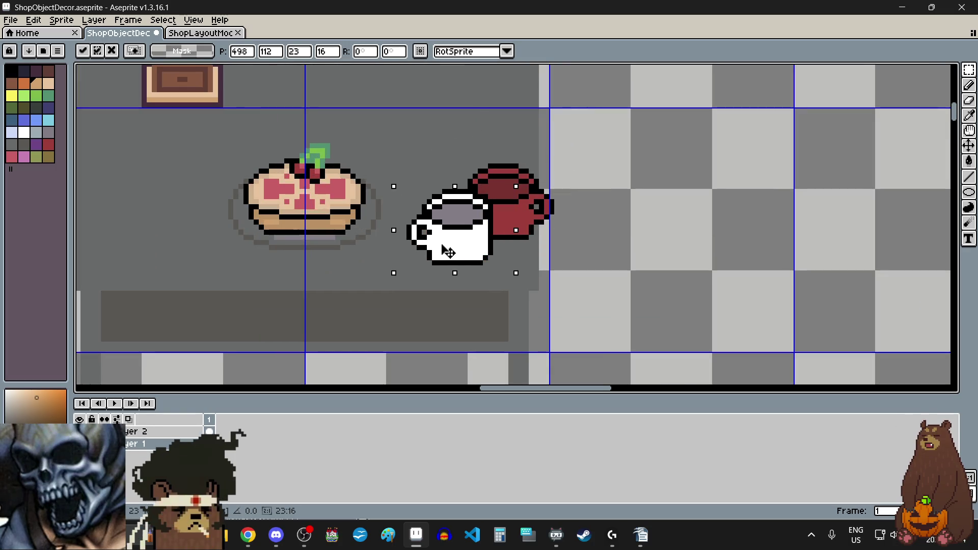
pyautogui.press('Return')
pyautogui.hotkey('ctrl', 'd')
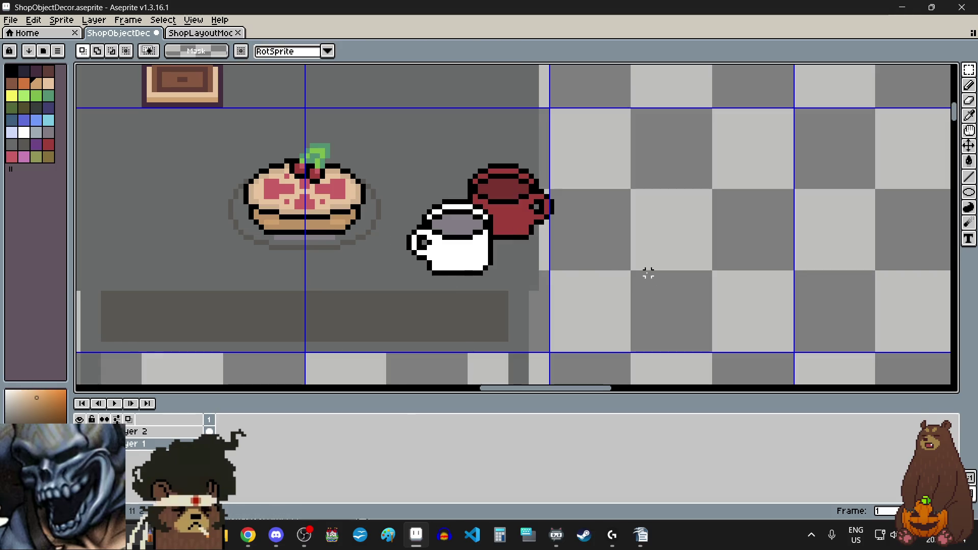
pyautogui.scroll(-2, 596, 254)
pyautogui.scroll(-3, 596, 254)
pyautogui.scroll(4, 593, 253)
pyautogui.hscroll(-2, 593, 254)
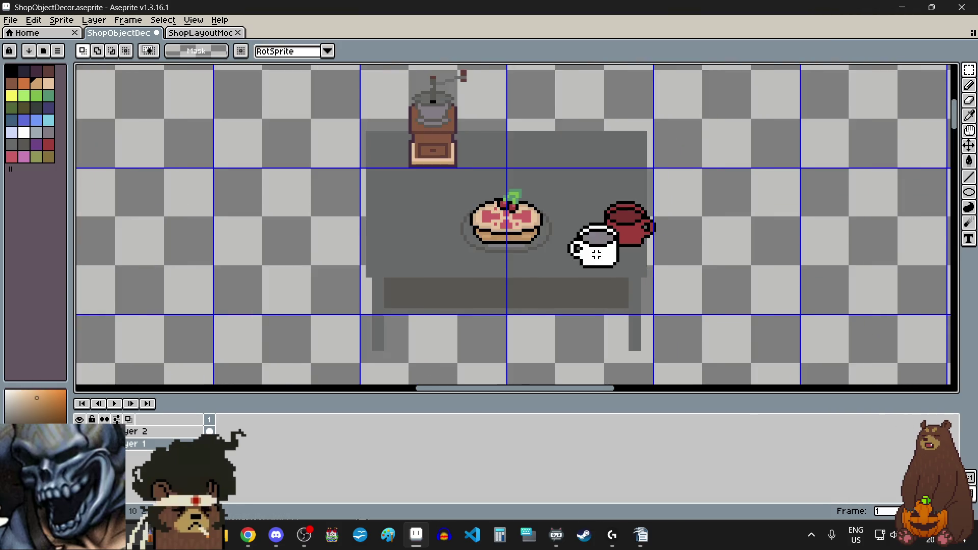
pyautogui.scroll(-1, 596, 253)
pyautogui.hscroll(-2, 382, 265)
pyautogui.scroll(-2, 382, 266)
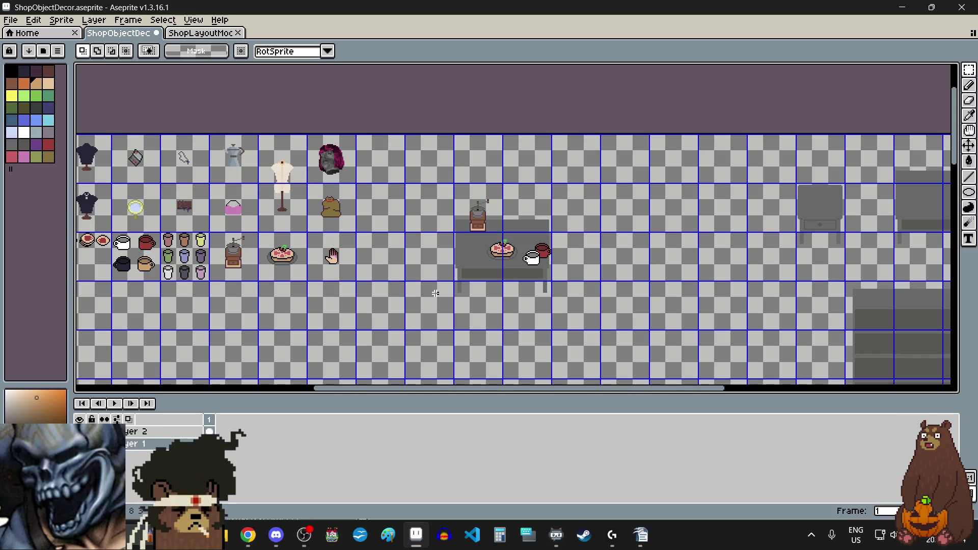
pyautogui.hscroll(-3, 450, 304)
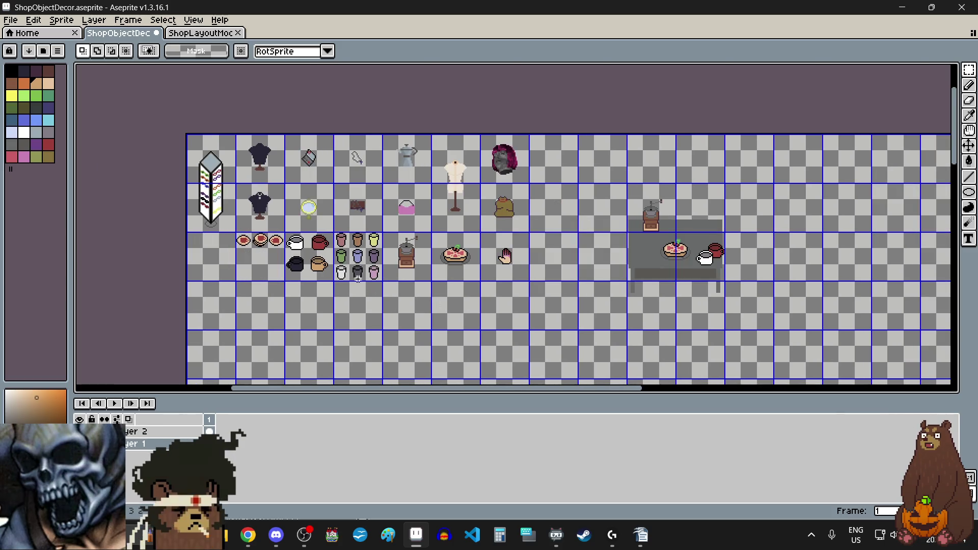
pyautogui.scroll(2, 357, 279)
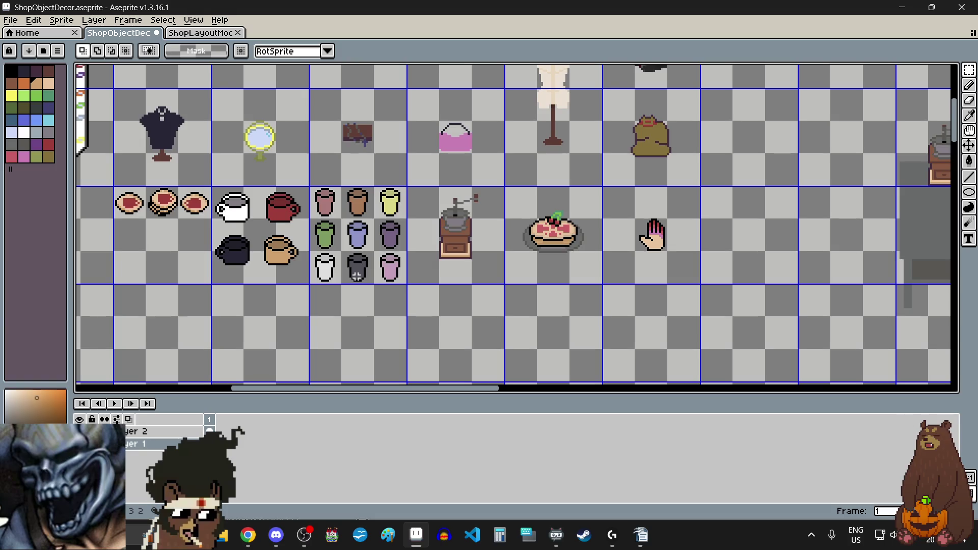
pyautogui.hscroll(-3, 293, 263)
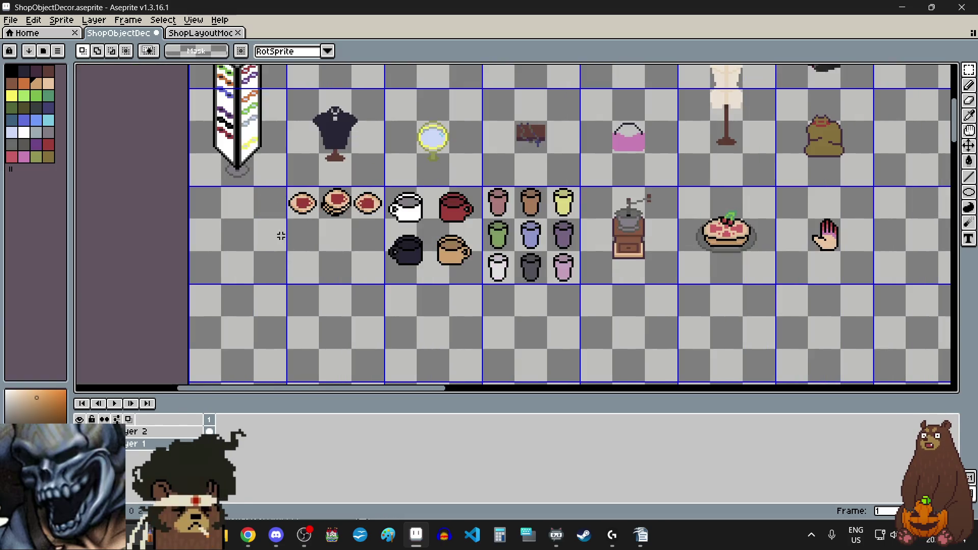
# Copy the middle cookie stack onto the table beside the pie and commit it.
pyautogui.scroll(2, 288, 194)
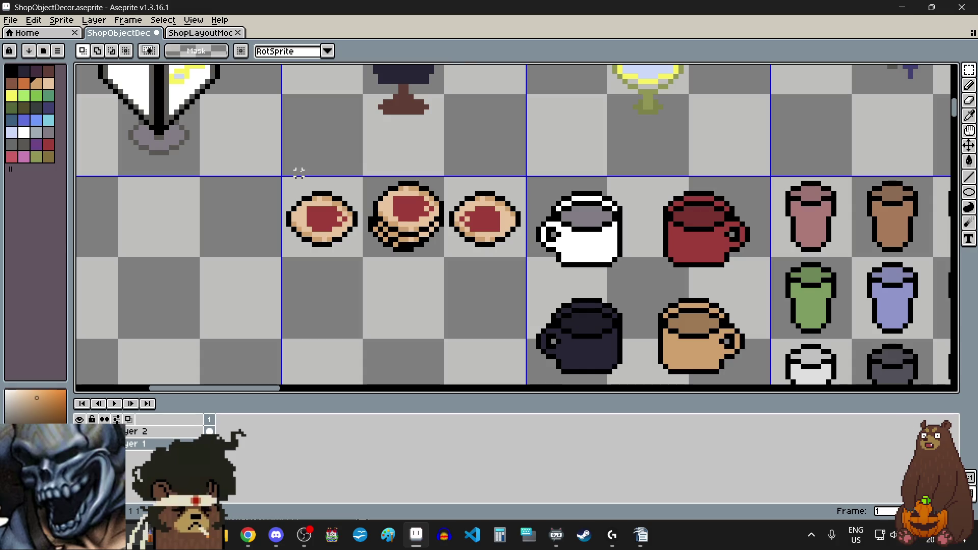
pyautogui.scroll(3, 442, 180)
pyautogui.moveTo(260, 168)
pyautogui.mouseDown()
pyautogui.moveTo(579, 262)
pyautogui.moveTo(438, 339)
pyautogui.moveTo(446, 352)
pyautogui.mouseUp()
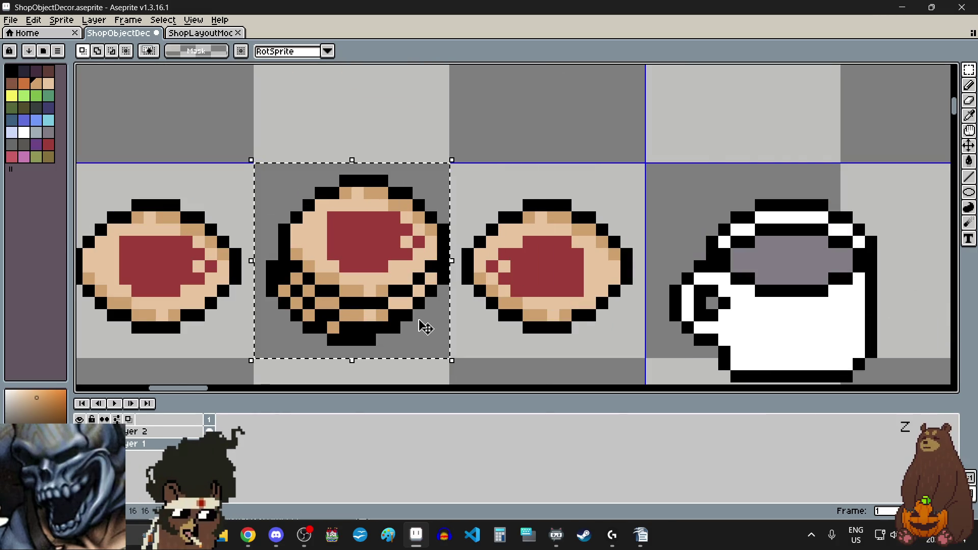
pyautogui.scroll(-4, 399, 305)
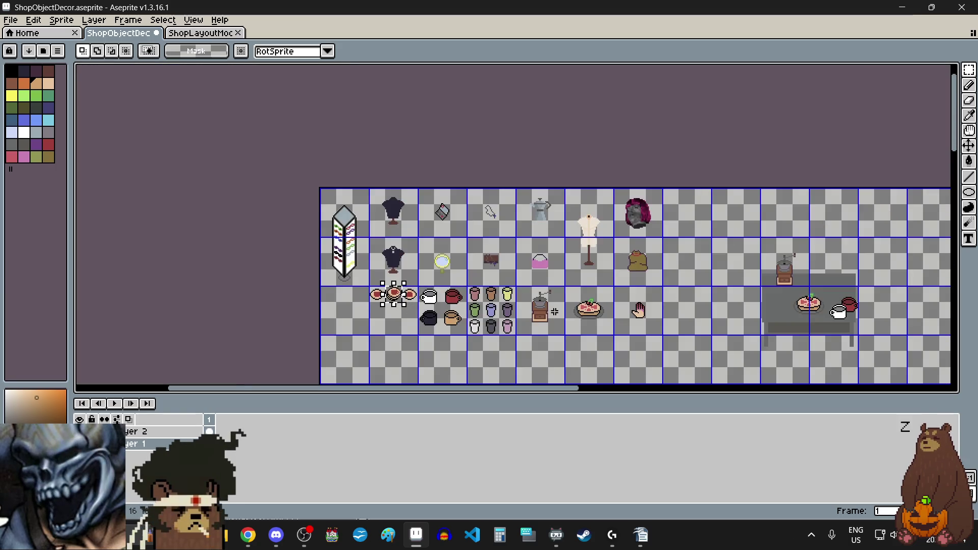
pyautogui.scroll(4, 688, 318)
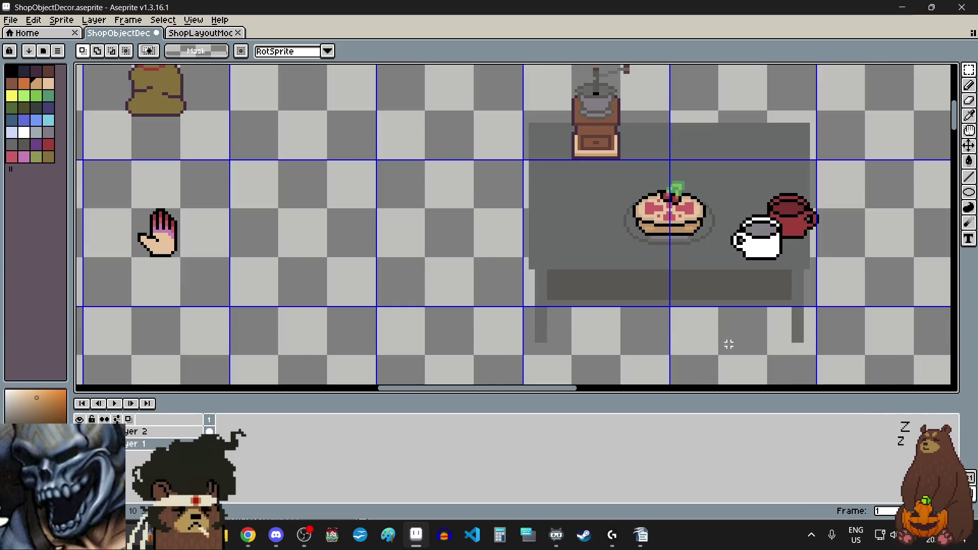
pyautogui.hotkey('ctrl', 'v')
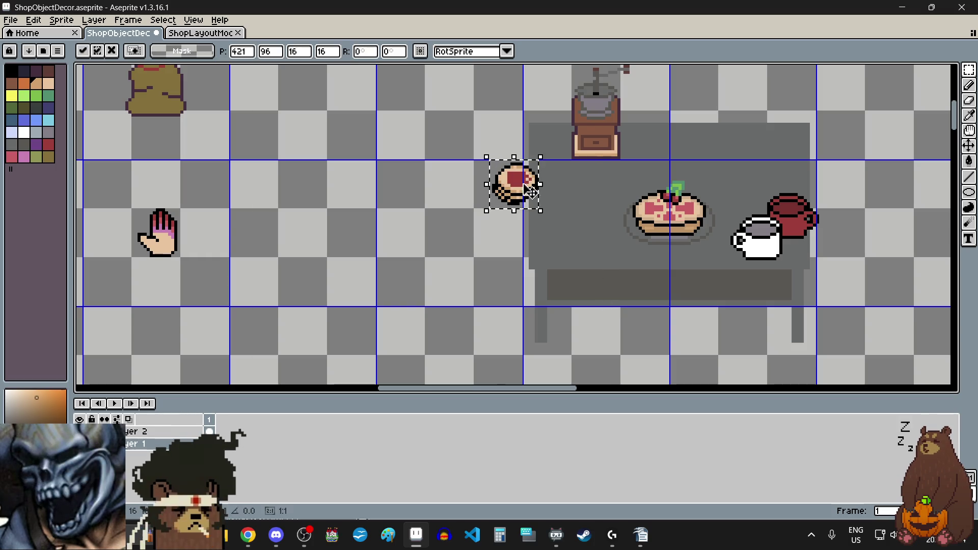
pyautogui.moveTo(533, 191); pyautogui.dragTo(610, 236)
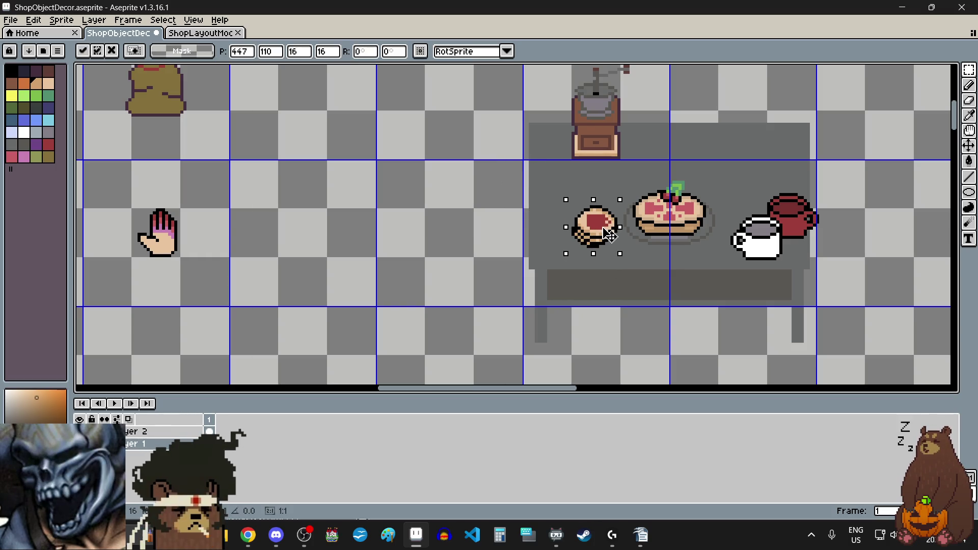
pyautogui.press('Return')
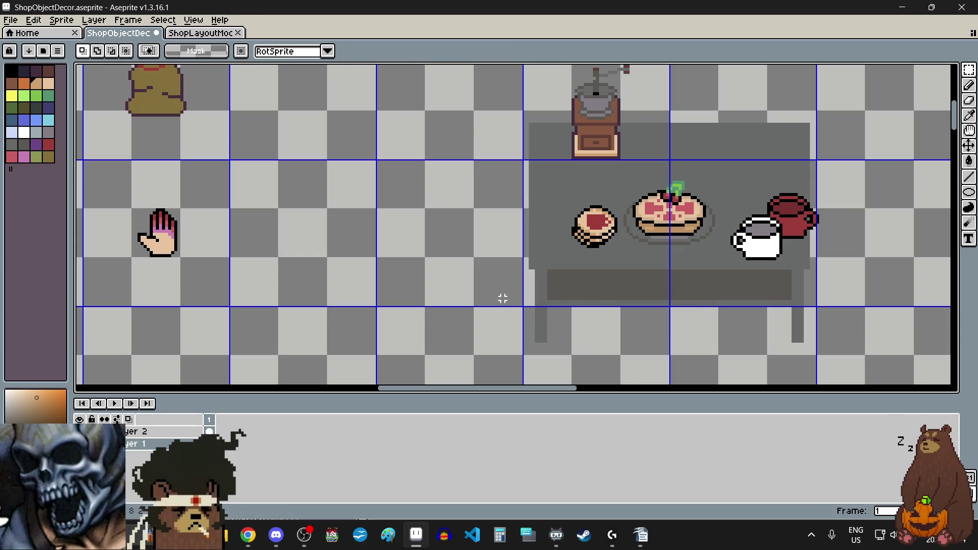
pyautogui.scroll(-4, 502, 298)
pyautogui.scroll(5, 315, 293)
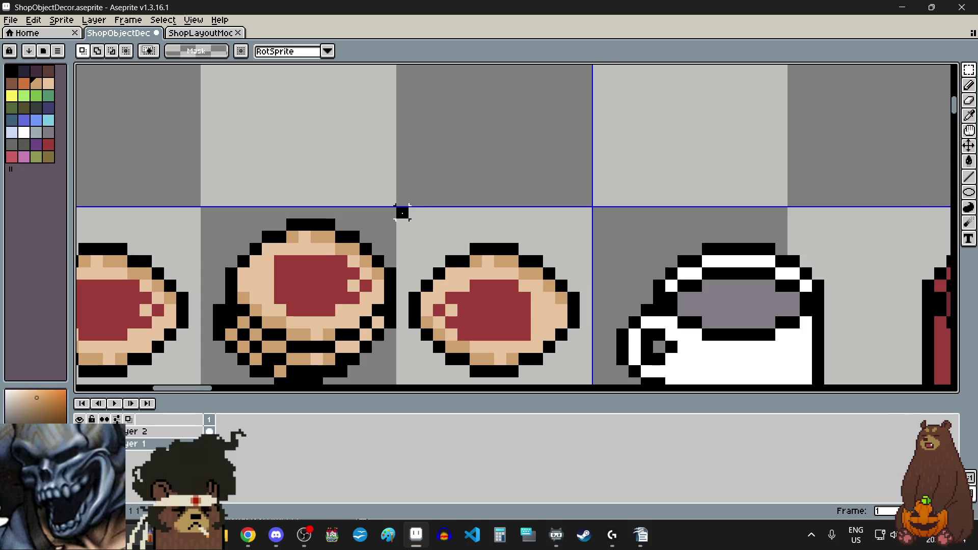
pyautogui.scroll(-2, 402, 212)
# Select the single jam cookie in the item grid and paste a copy.
pyautogui.moveTo(402, 212); pyautogui.dragTo(469, 275)
pyautogui.scroll(3, 469, 275)
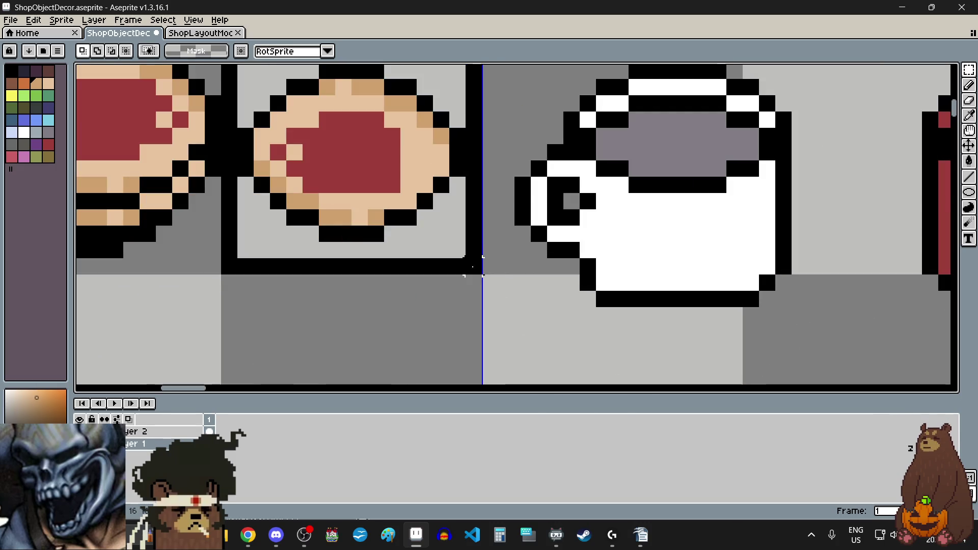
pyautogui.scroll(-5, 469, 268)
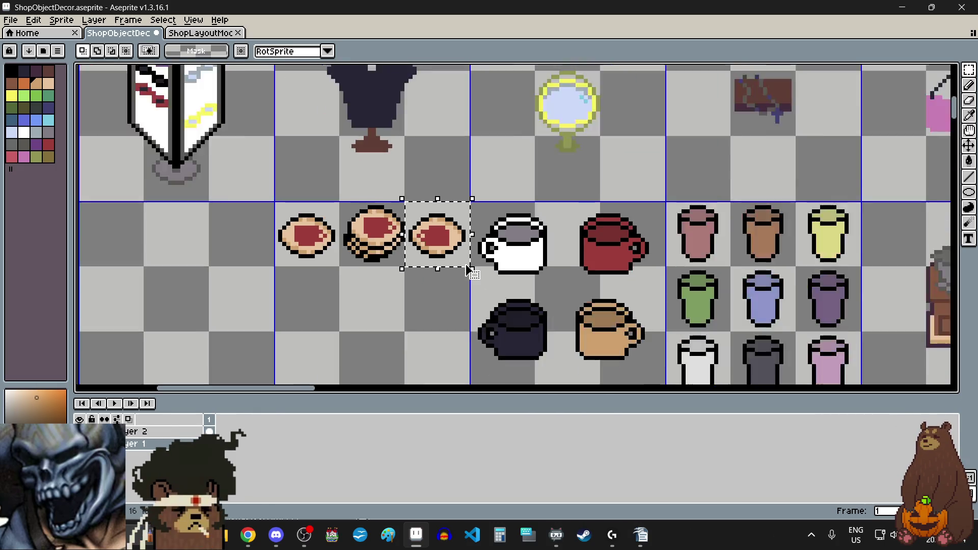
pyautogui.scroll(-2, 558, 300)
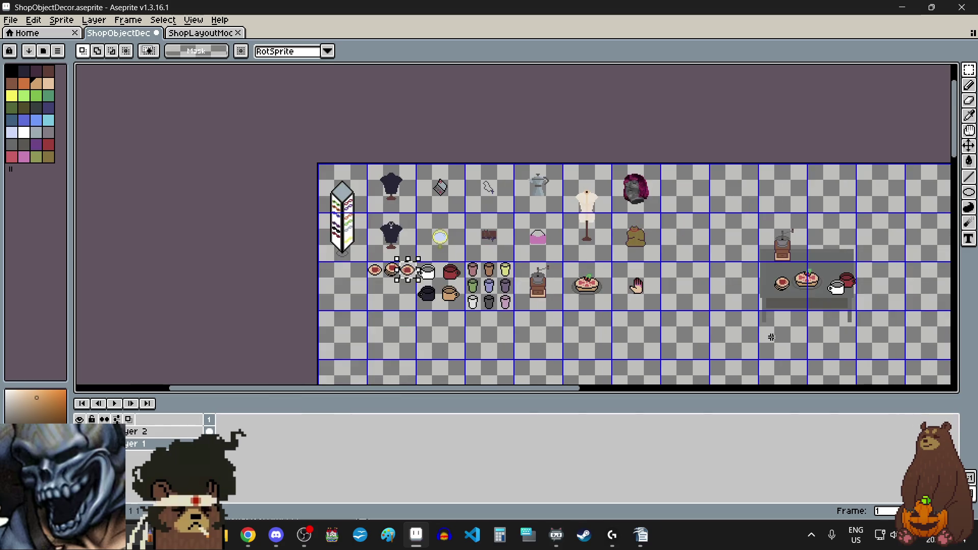
pyautogui.scroll(3, 771, 337)
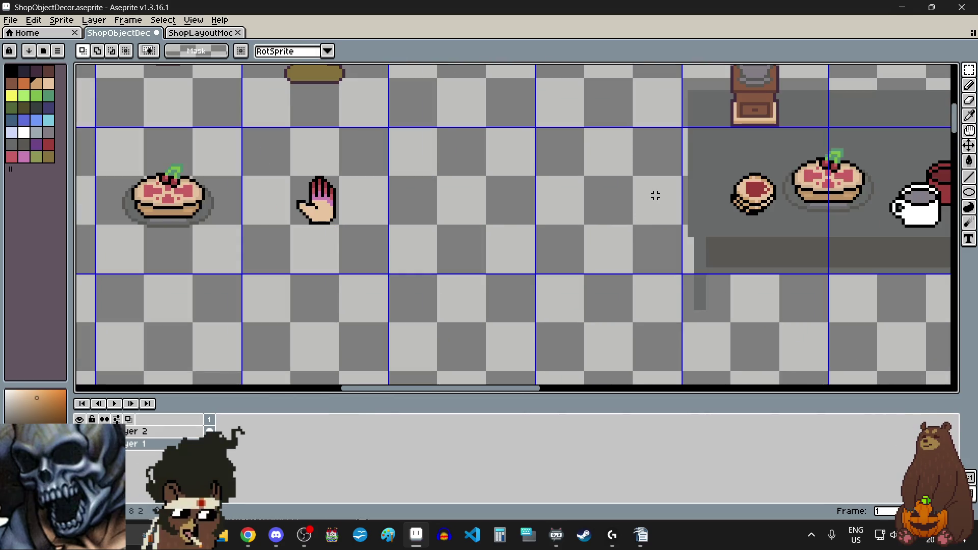
pyautogui.hotkey('ctrl', 'v')
# Drop the pasted jam cookie onto the table, left of the cookie stack.
pyautogui.moveTo(513, 153)
pyautogui.mouseDown()
pyautogui.moveTo(730, 172)
pyautogui.moveTo(699, 255)
pyautogui.mouseUp()
pyautogui.scroll(2, 730, 166)
pyautogui.click(605, 249)
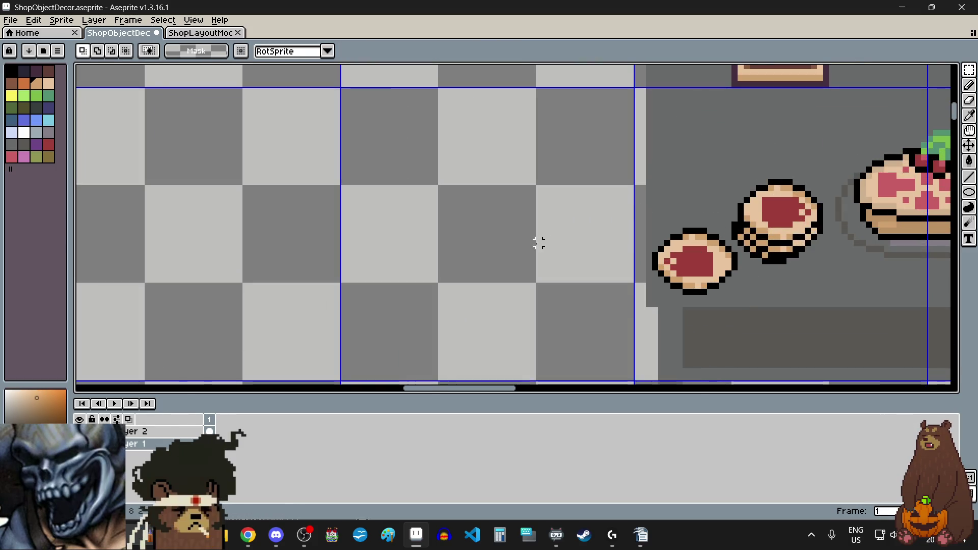
pyautogui.scroll(-4, 539, 242)
pyautogui.hscroll(-3, 508, 290)
pyautogui.scroll(2, 330, 254)
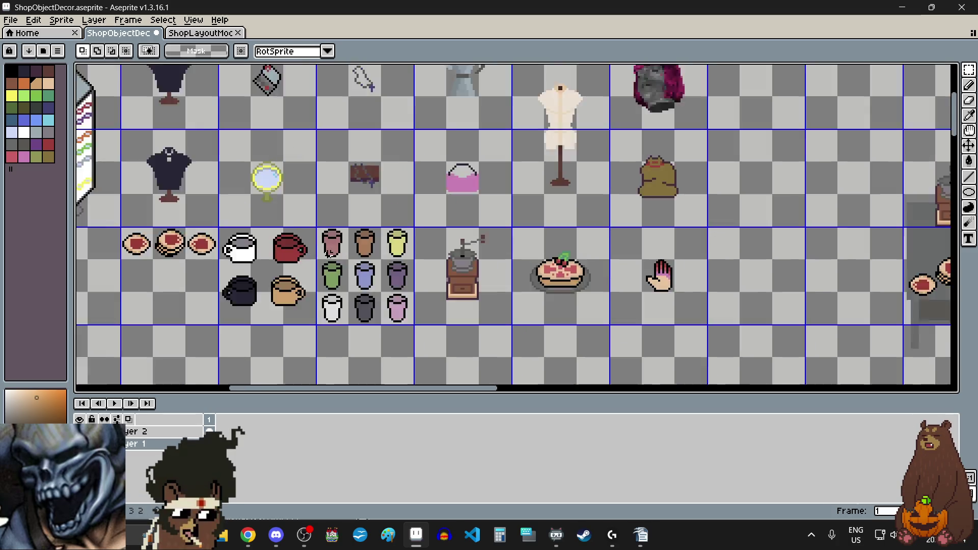
pyautogui.scroll(-2, 360, 297)
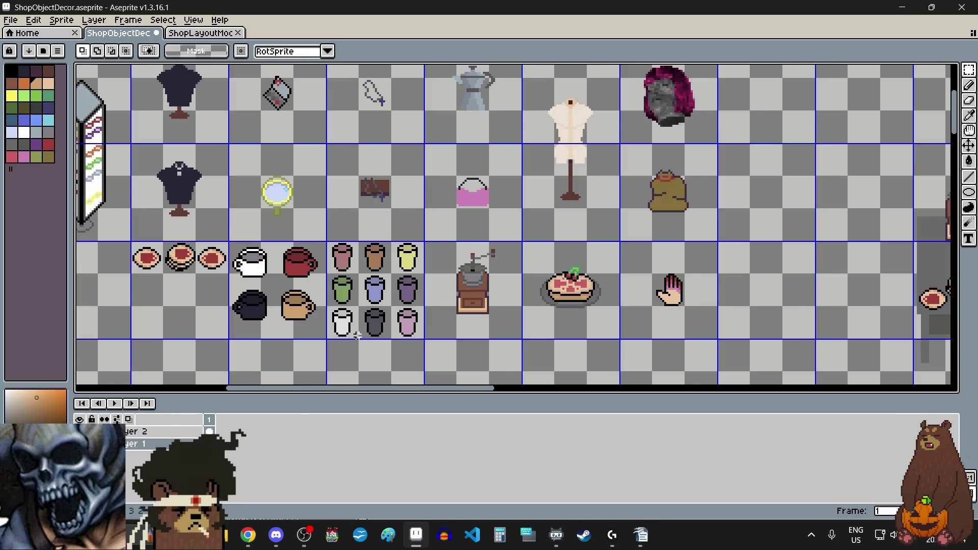
pyautogui.scroll(2, 358, 336)
pyautogui.scroll(1, 367, 248)
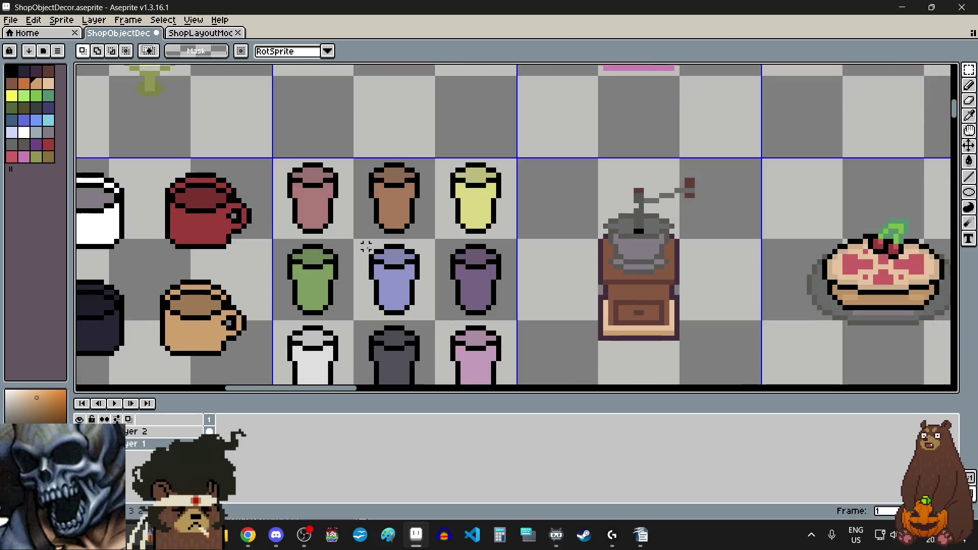
pyautogui.scroll(1, 361, 247)
# Copy the blue cup from the item grid and set it at the table's left end.
pyautogui.moveTo(354, 234)
pyautogui.mouseDown()
pyautogui.moveTo(440, 310)
pyautogui.moveTo(457, 350)
pyautogui.mouseUp()
pyautogui.scroll(2, 457, 350)
pyautogui.scroll(-3, 455, 321)
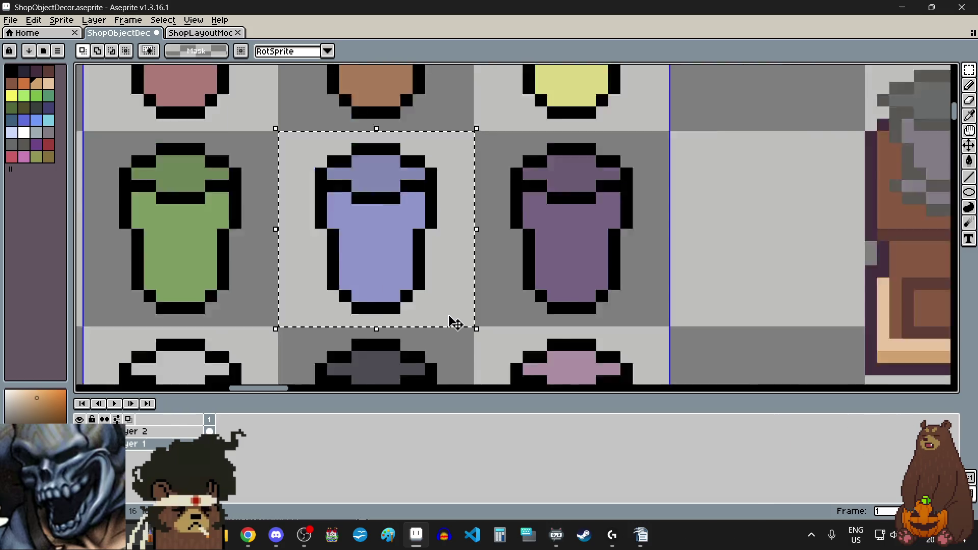
pyautogui.scroll(-5, 404, 296)
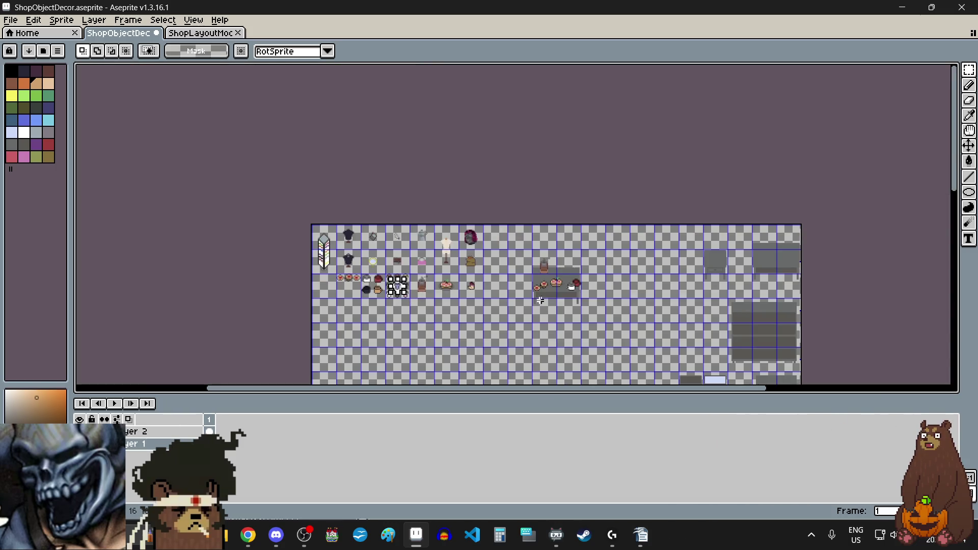
pyautogui.scroll(4, 566, 295)
pyautogui.scroll(3, 567, 302)
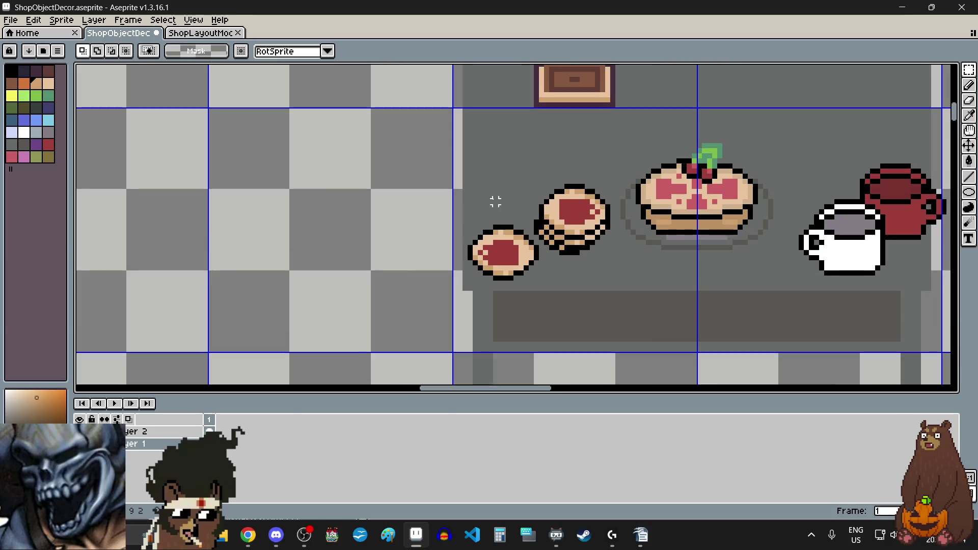
pyautogui.hotkey('ctrl', 'v')
pyautogui.scroll(1, 506, 243)
pyautogui.moveTo(506, 244)
pyautogui.mouseDown()
pyautogui.moveTo(528, 255)
pyautogui.moveTo(497, 247)
pyautogui.moveTo(522, 249)
pyautogui.moveTo(511, 250)
pyautogui.mouseUp()
pyautogui.scroll(-1, 394, 234)
pyautogui.hotkey('ctrl', 'd')
pyautogui.scroll(-4, 394, 234)
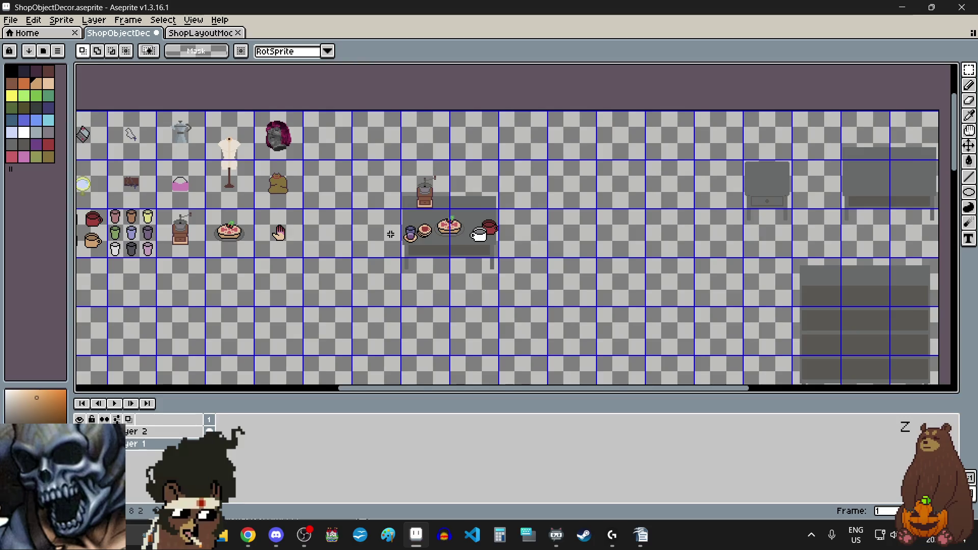
pyautogui.scroll(3, 448, 246)
pyautogui.hscroll(-6, 451, 249)
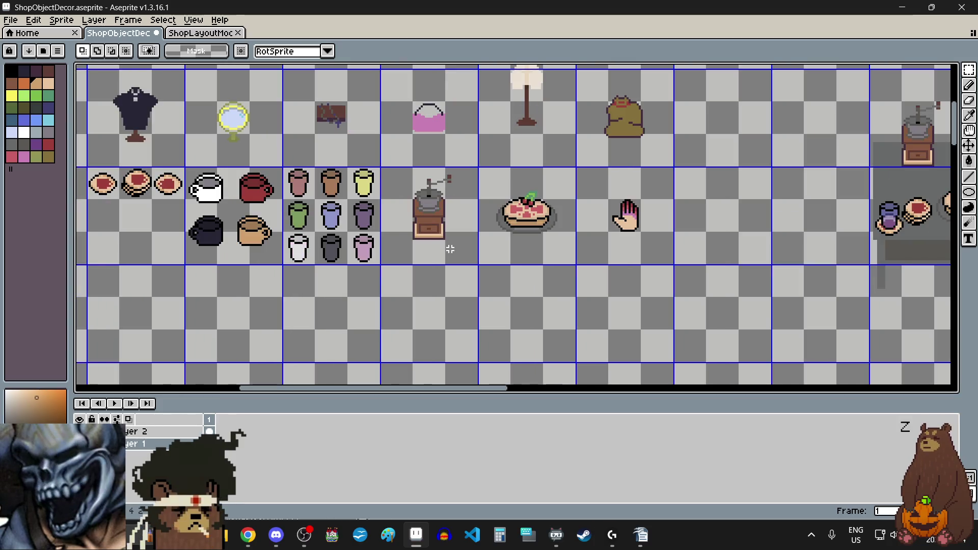
pyautogui.scroll(2, 310, 184)
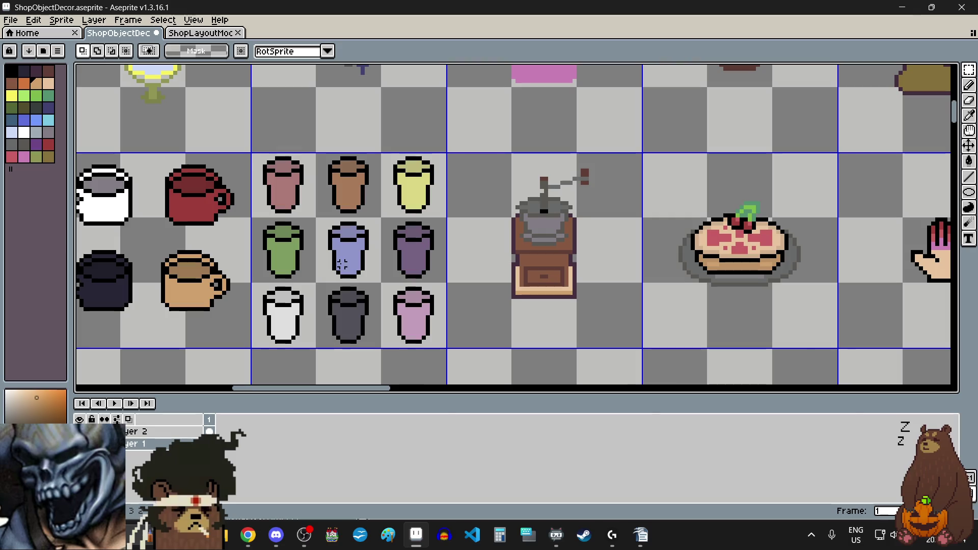
pyautogui.scroll(1, 379, 289)
pyautogui.scroll(3, 367, 264)
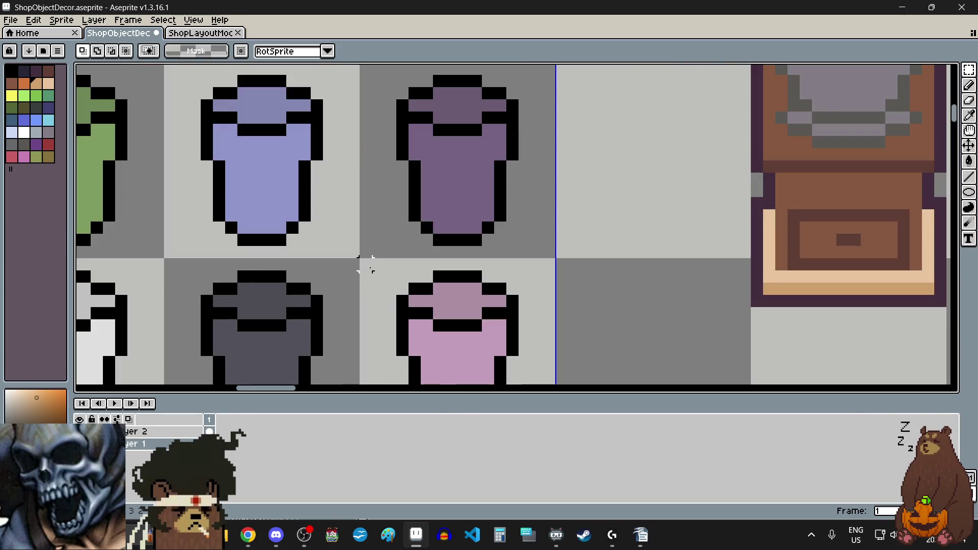
pyautogui.scroll(-3, 367, 265)
pyautogui.scroll(2, 356, 182)
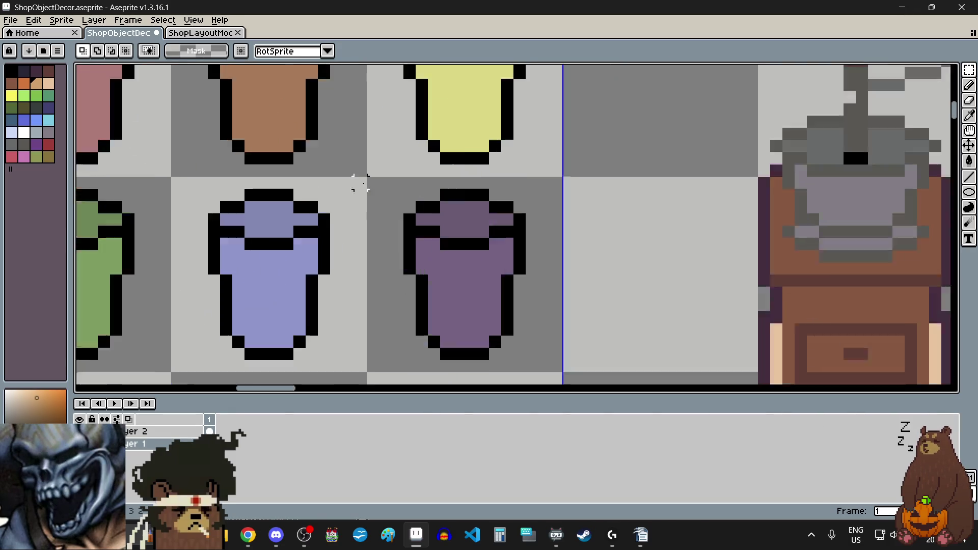
pyautogui.scroll(1, 376, 186)
pyautogui.scroll(-3, 389, 196)
pyautogui.scroll(4, 446, 247)
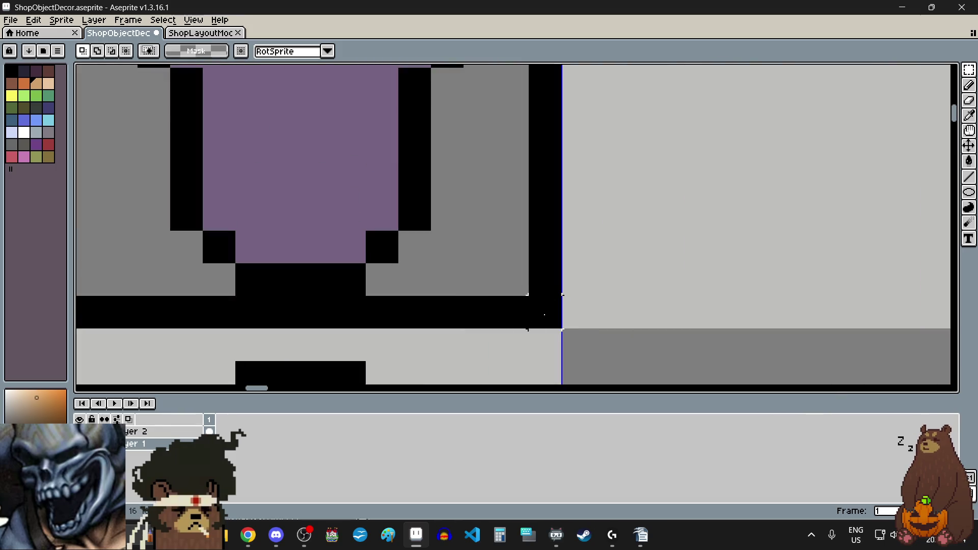
# Select the whole canvas, then switch over to the web browser.
pyautogui.hotkey('ctrl', 'a')
pyautogui.scroll(-5, 461, 306)
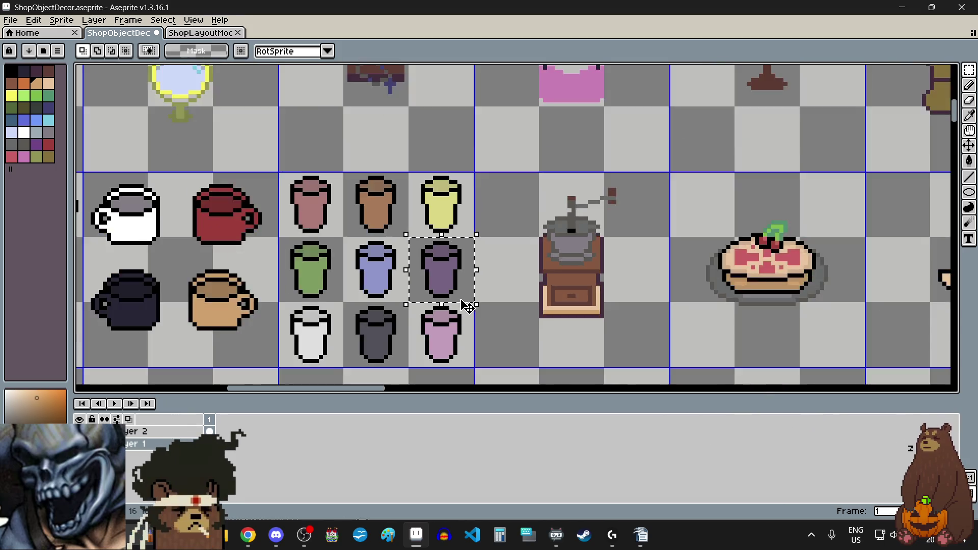
pyautogui.scroll(4, 759, 300)
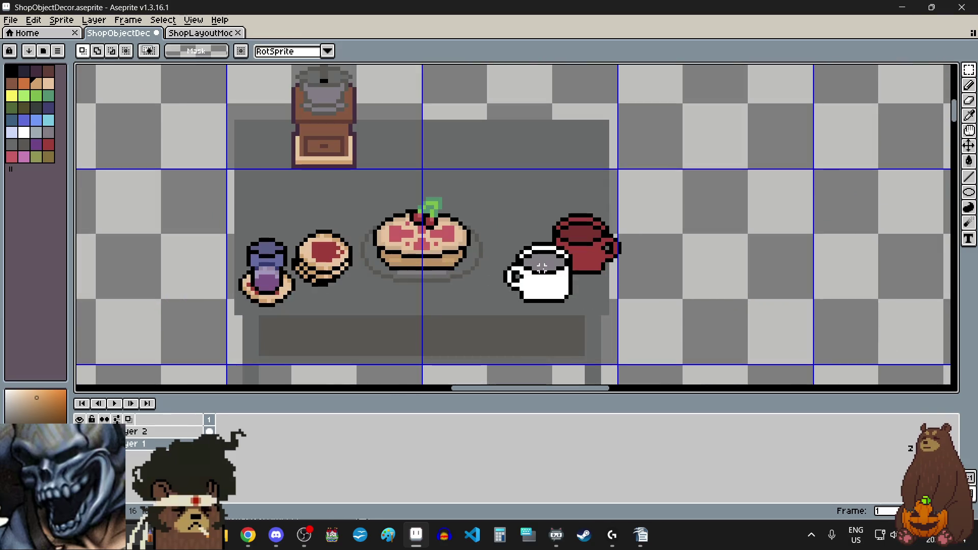
pyautogui.scroll(-1, 271, 243)
pyautogui.scroll(2, 303, 212)
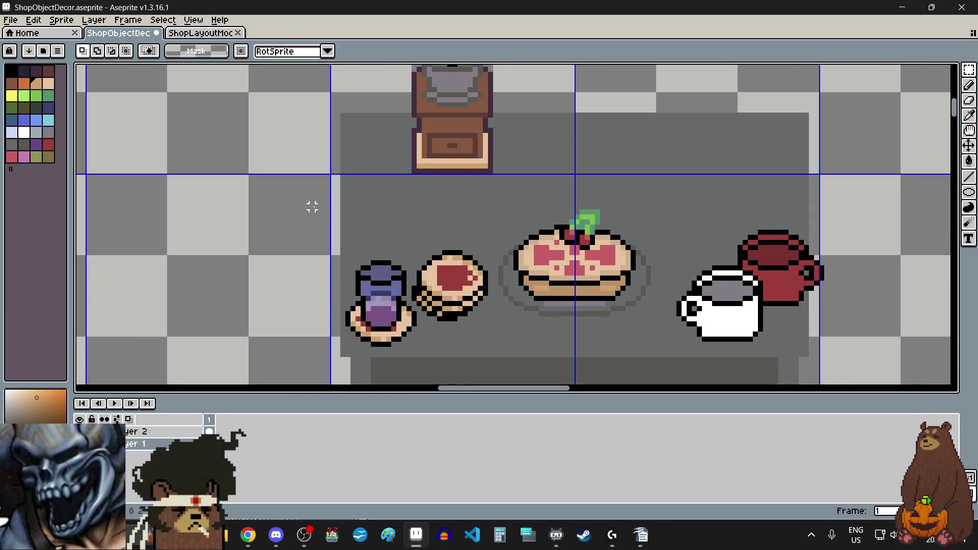
pyautogui.click(248, 535)
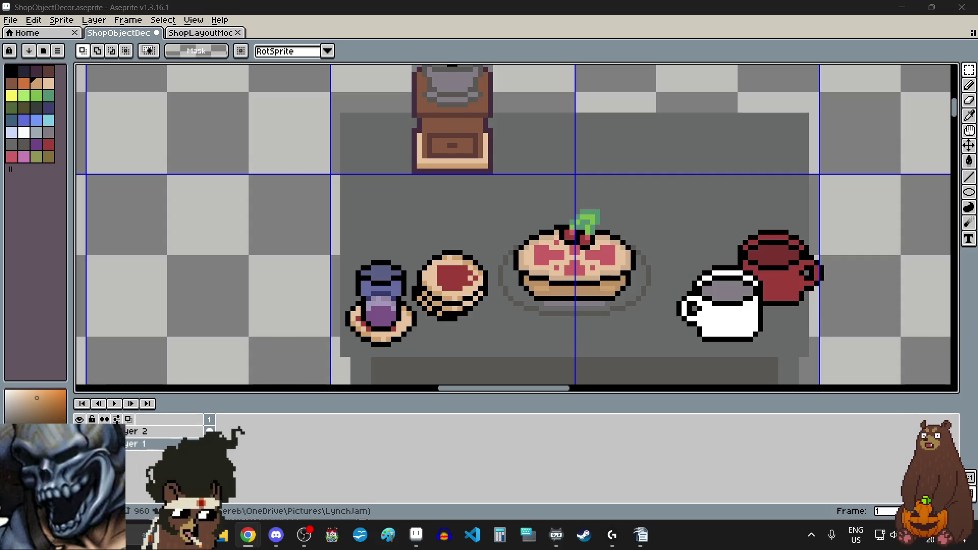
pyautogui.scroll(-4, 301, 229)
pyautogui.scroll(3, 266, 211)
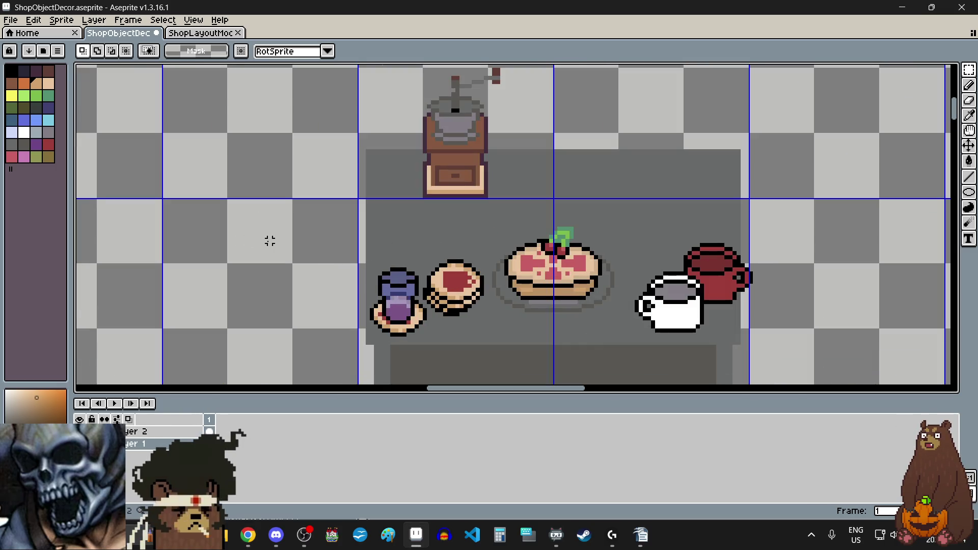
# Paste a copy of the purple jar and drop it above the original jar.
pyautogui.hotkey('ctrl', 'v')
pyautogui.moveTo(522, 291)
pyautogui.mouseDown()
pyautogui.moveTo(401, 200)
pyautogui.moveTo(399, 237)
pyautogui.mouseUp()
pyautogui.scroll(2, 394, 230)
pyautogui.scroll(-2, 392, 238)
pyautogui.scroll(1, 312, 244)
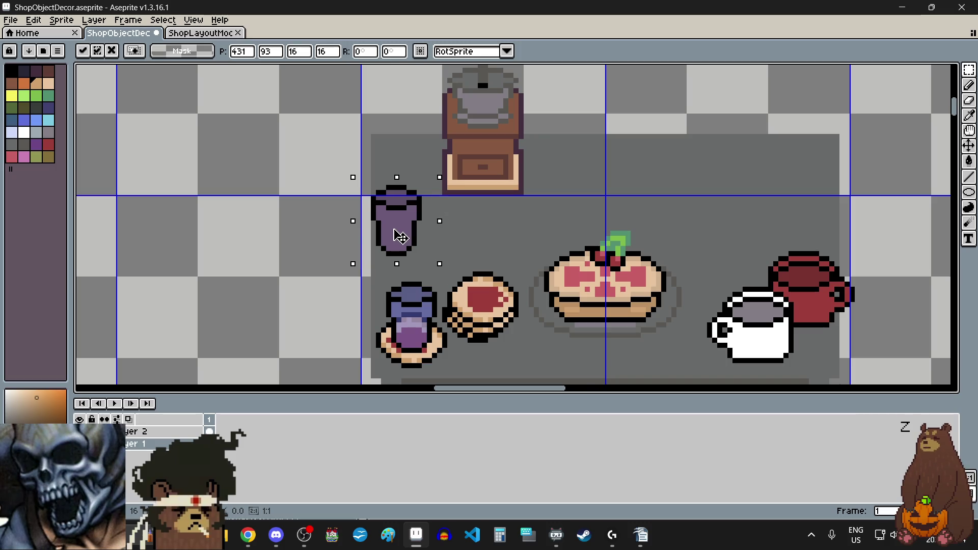
pyautogui.press('Return')
pyautogui.scroll(-5, 323, 240)
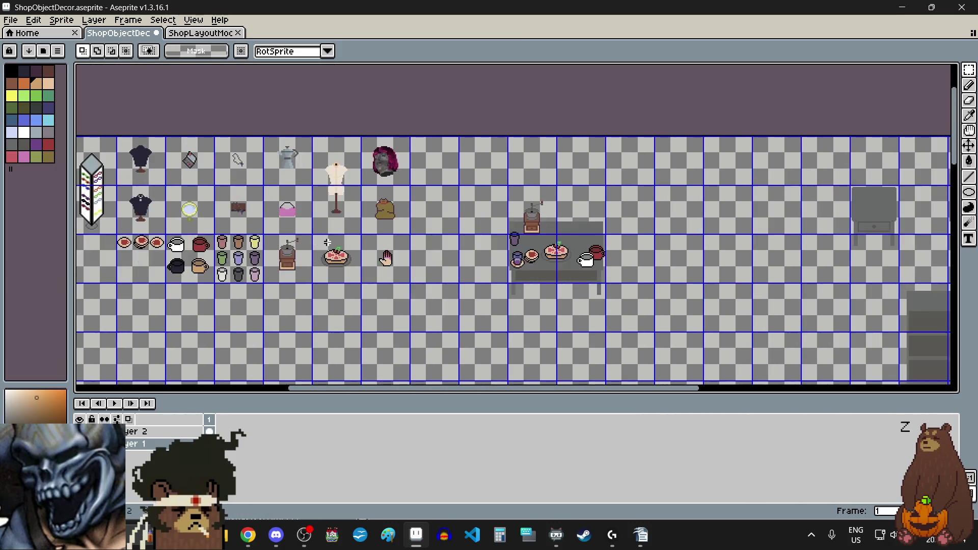
pyautogui.scroll(3, 269, 253)
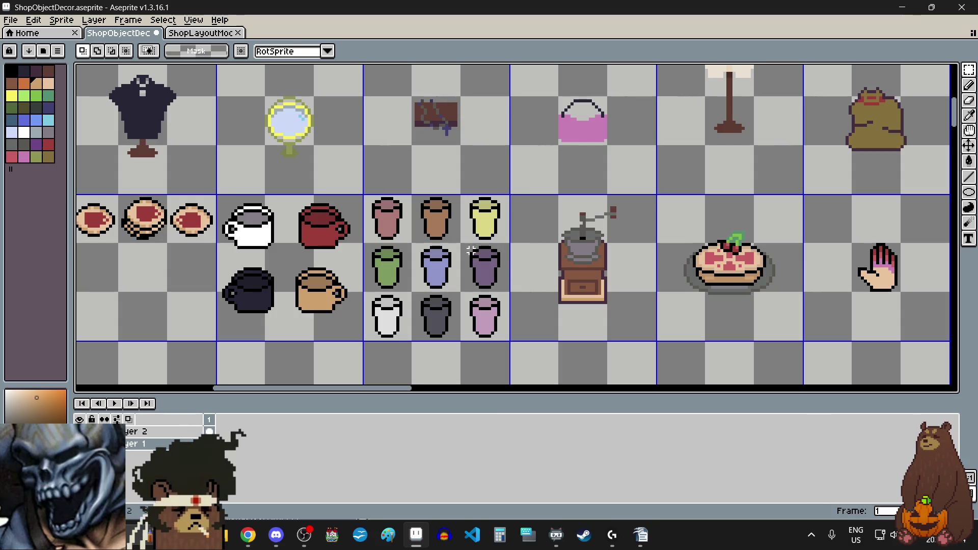
# Undo the accidental outline strokes.
pyautogui.scroll(4, 471, 250)
pyautogui.scroll(-3, 445, 251)
pyautogui.scroll(5, 445, 247)
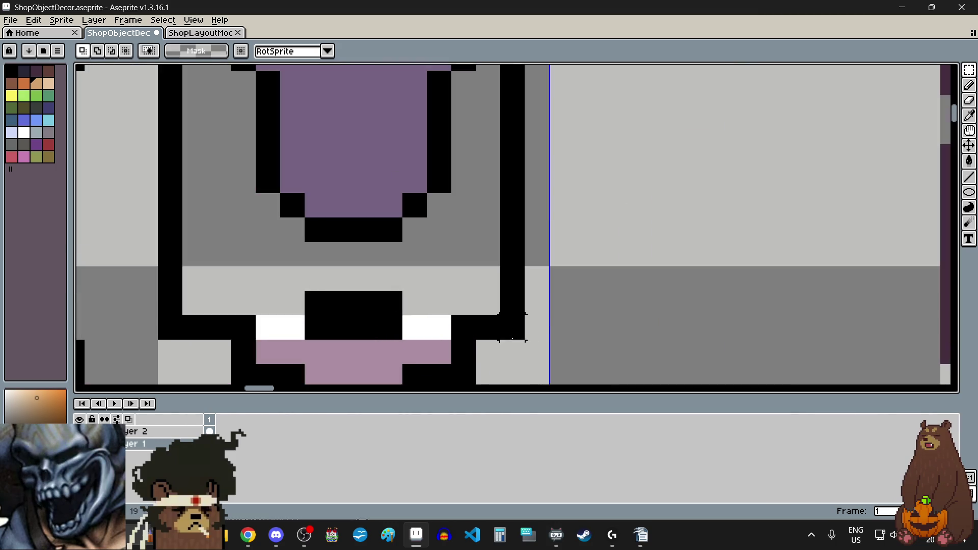
pyautogui.hotkey('ctrl', 'z')
pyautogui.hotkey('ctrl', 'z')
pyautogui.scroll(-8, 535, 260)
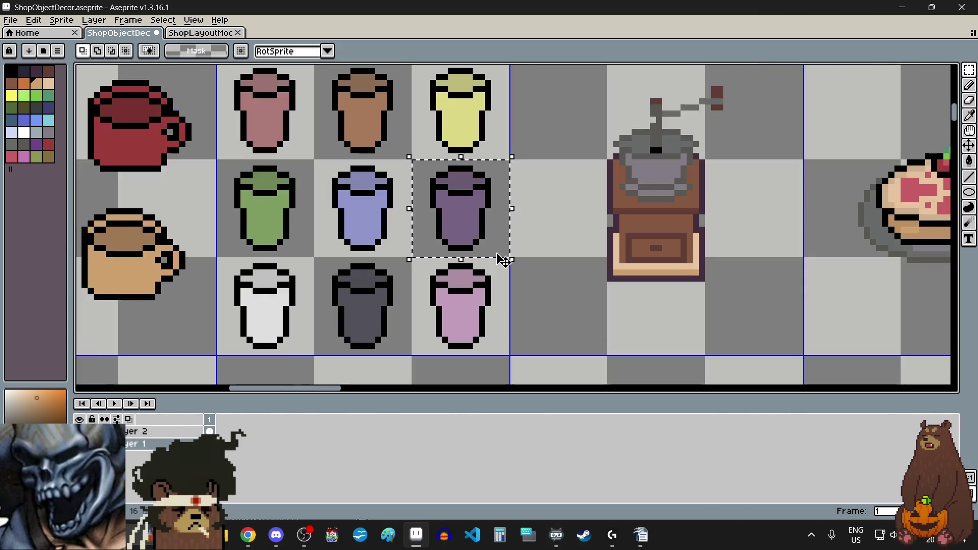
pyautogui.scroll(5, 539, 255)
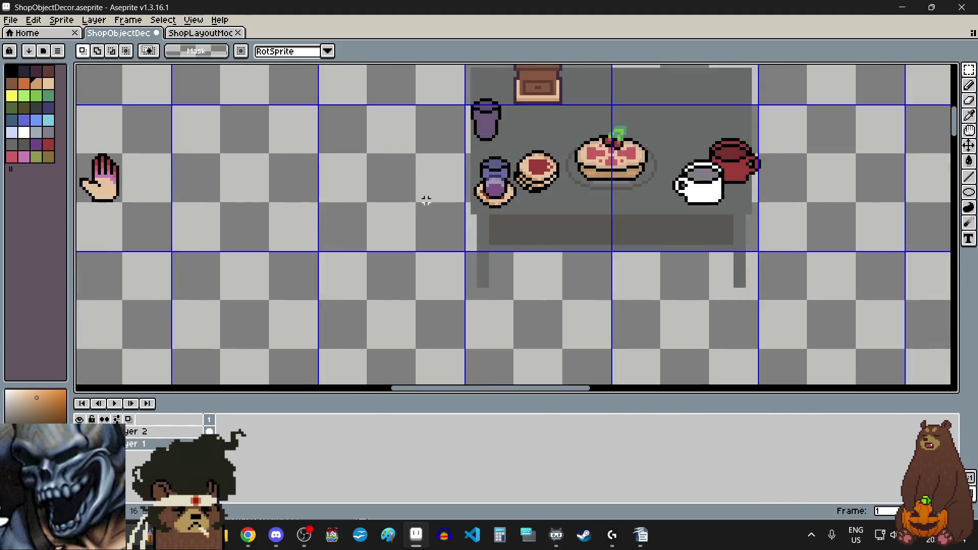
pyautogui.scroll(2, 419, 145)
# Move a cup copy up beside the purple cup, then undo that placement.
pyautogui.hotkey('ctrl', 'z')
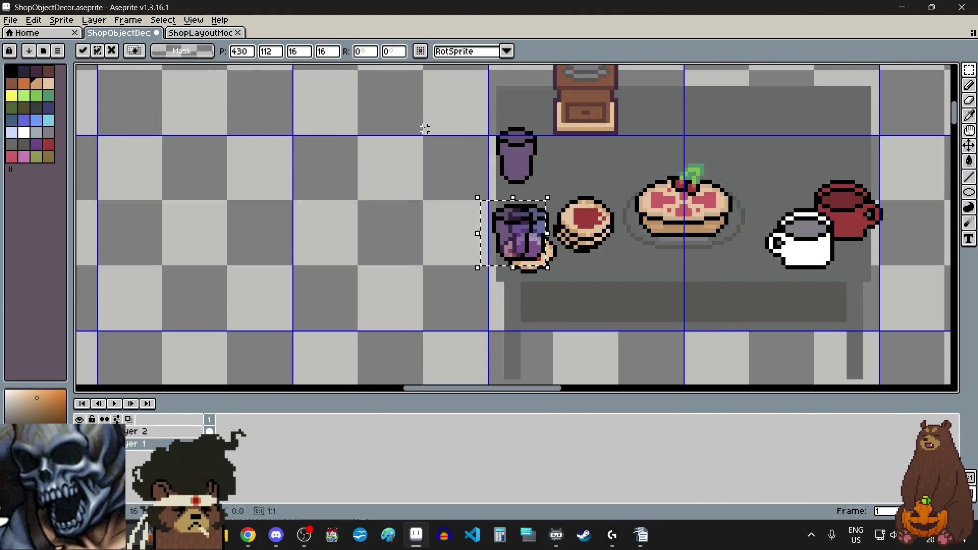
pyautogui.scroll(1, 423, 126)
pyautogui.moveTo(560, 285)
pyautogui.mouseDown()
pyautogui.moveTo(596, 186)
pyautogui.moveTo(586, 178)
pyautogui.mouseUp()
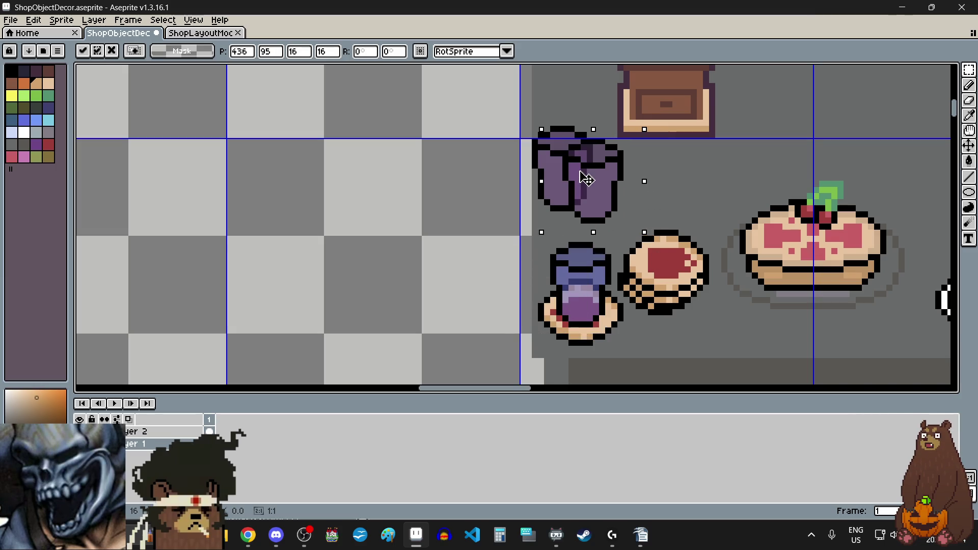
pyautogui.click(449, 203)
pyautogui.hotkey('ctrl', 'z')
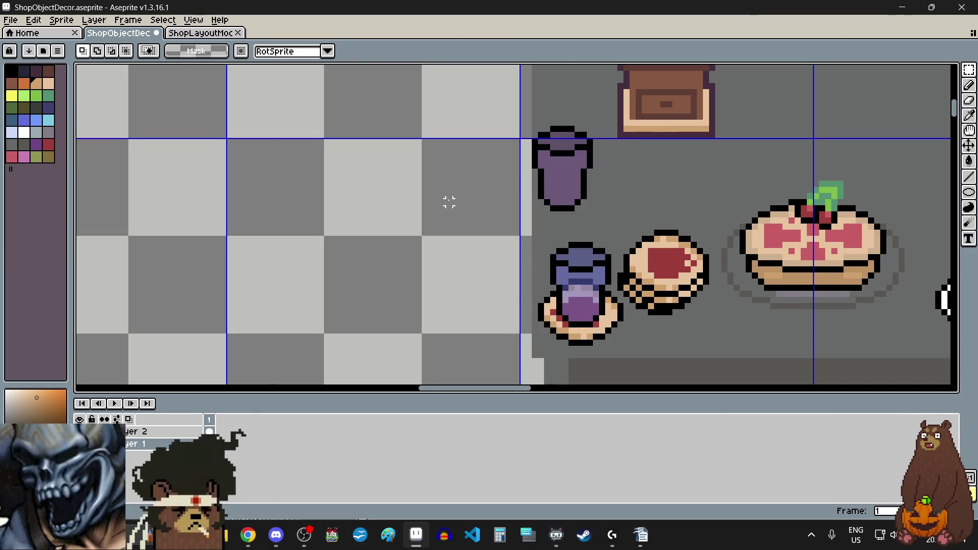
pyautogui.scroll(-3, 481, 241)
pyautogui.hscroll(-3, 481, 240)
pyautogui.hscroll(-4, 482, 239)
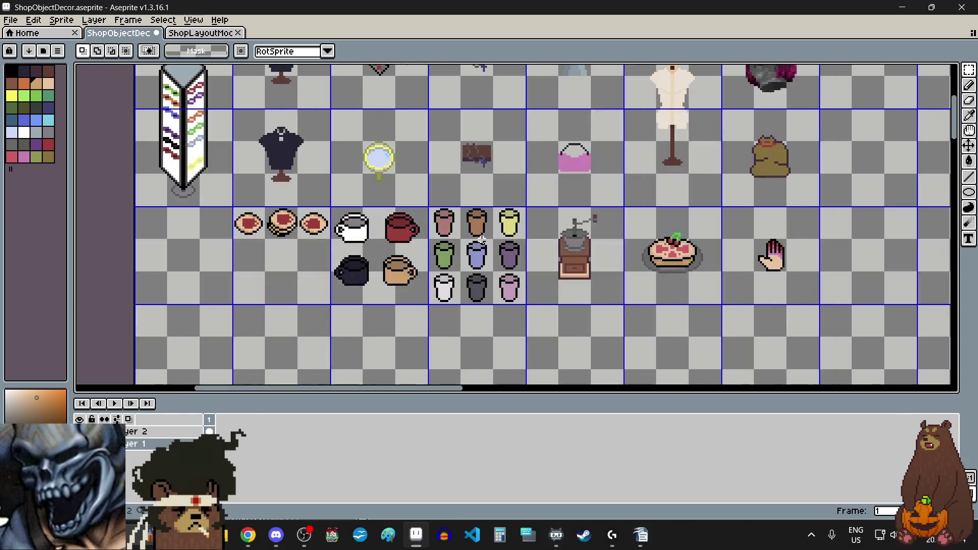
pyautogui.scroll(5, 476, 251)
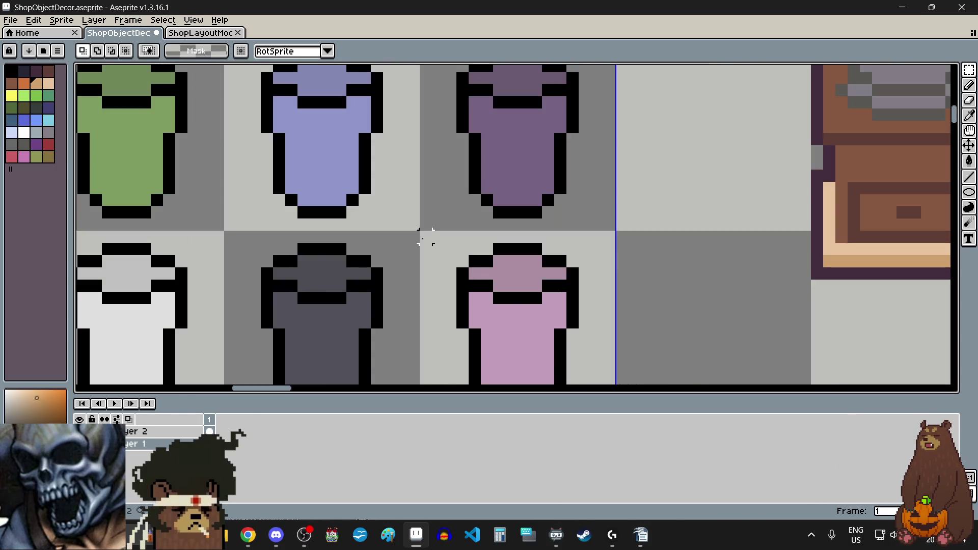
pyautogui.scroll(-3, 425, 237)
pyautogui.scroll(3, 500, 321)
# Copy the pink cup from the item grid and drop it beside the table's purple cup.
pyautogui.moveTo(421, 232)
pyautogui.mouseDown()
pyautogui.moveTo(500, 321)
pyautogui.moveTo(520, 280)
pyautogui.mouseUp()
pyautogui.scroll(2, 519, 275)
pyautogui.scroll(-5, 520, 280)
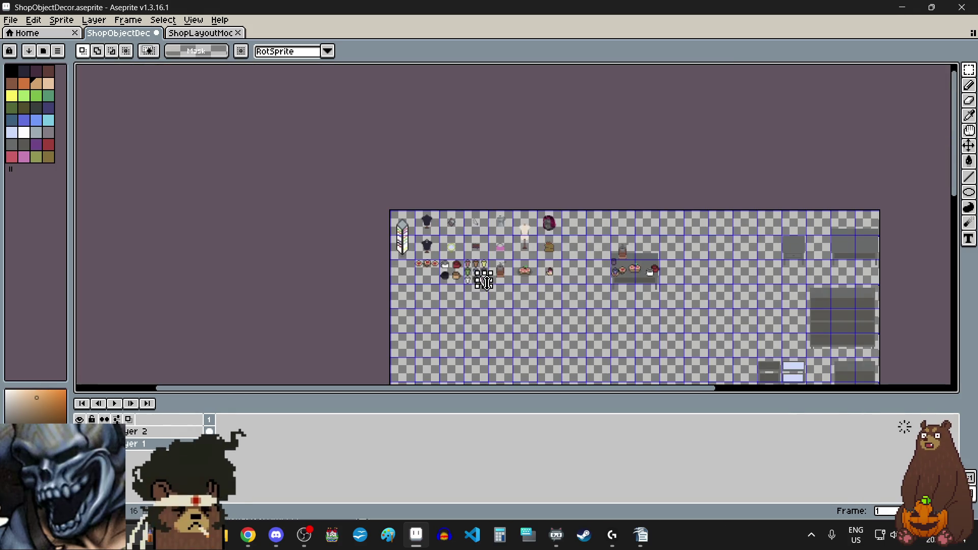
pyautogui.scroll(3, 668, 278)
pyautogui.scroll(1, 386, 213)
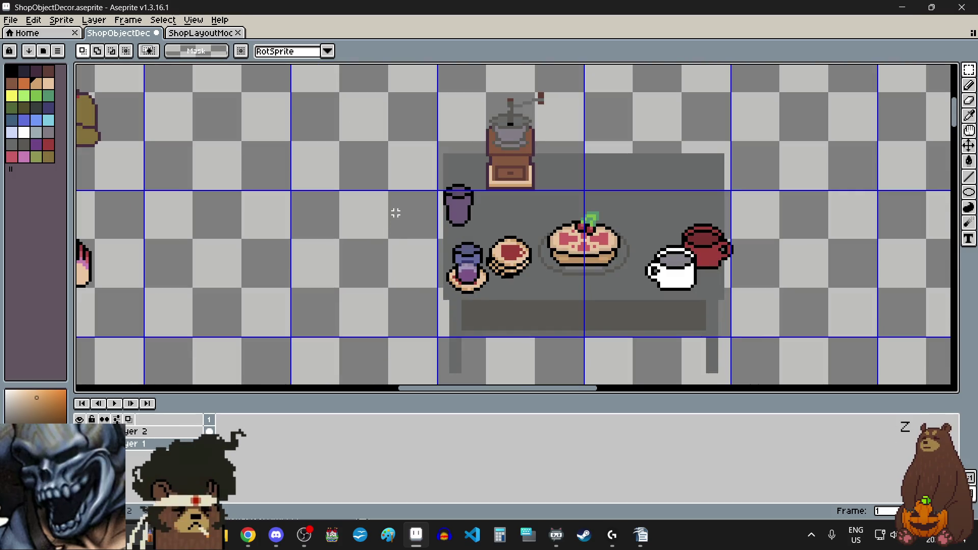
pyautogui.hotkey('ctrl', 'v')
pyautogui.scroll(2, 481, 204)
pyautogui.moveTo(512, 313)
pyautogui.mouseDown()
pyautogui.moveTo(481, 204)
pyautogui.moveTo(475, 259)
pyautogui.mouseUp()
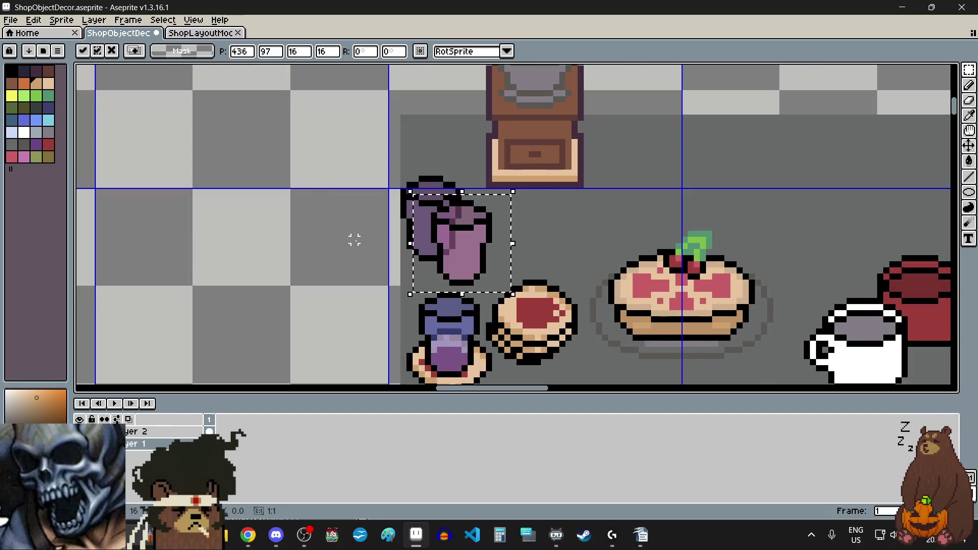
pyautogui.click(323, 231)
pyautogui.scroll(-4, 342, 245)
pyautogui.hscroll(-3, 346, 247)
pyautogui.hscroll(-5, 346, 247)
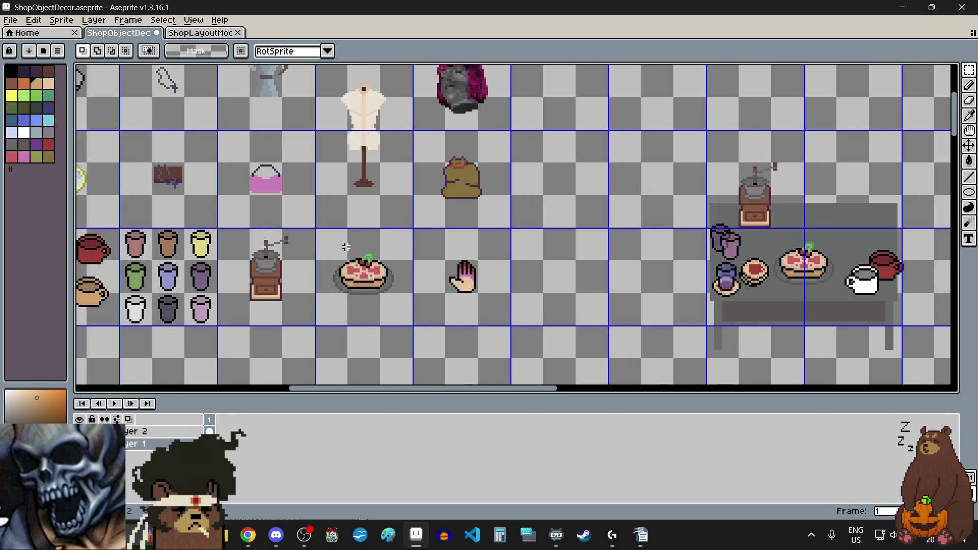
pyautogui.scroll(3, 176, 224)
pyautogui.scroll(-2, 175, 224)
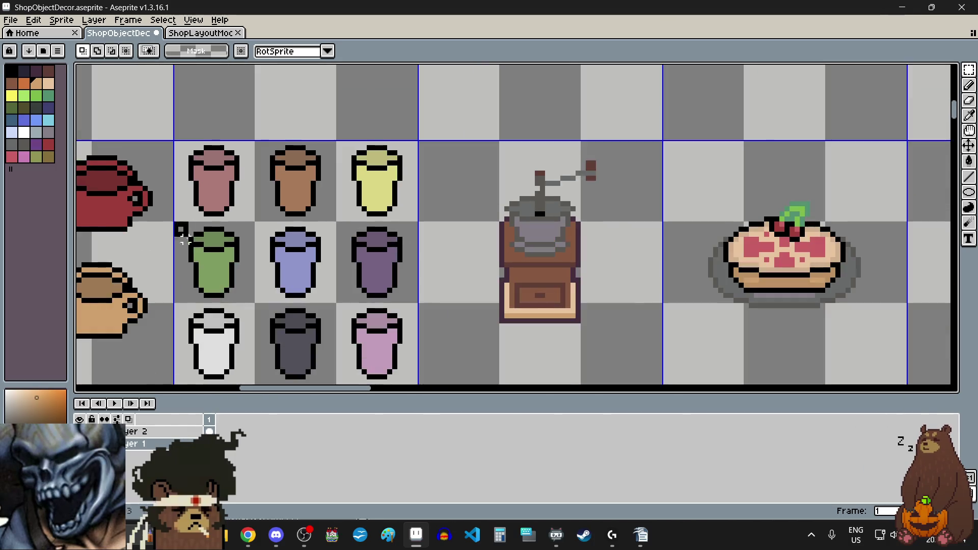
pyautogui.scroll(3, 182, 224)
# Select the green cup in the item grid.
pyautogui.moveTo(182, 224); pyautogui.dragTo(270, 305)
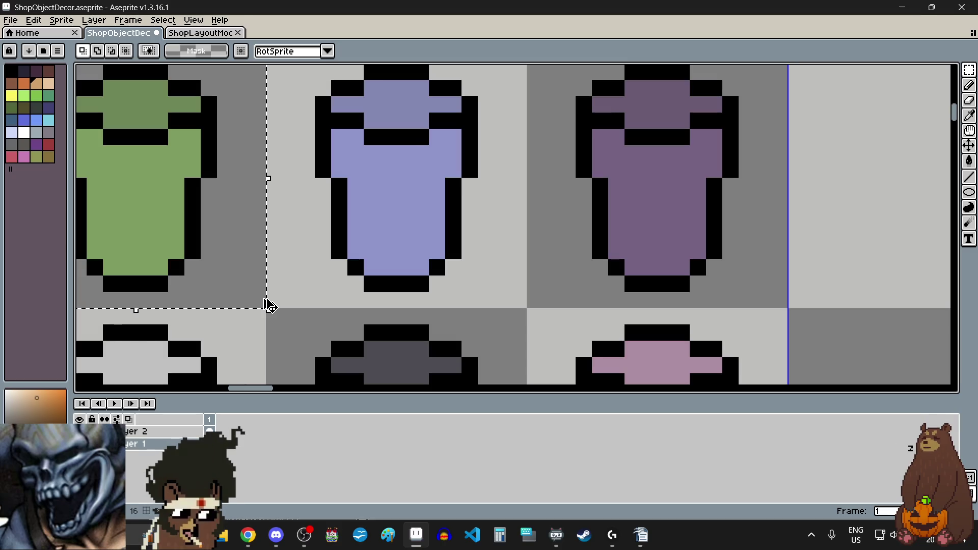
pyautogui.scroll(-5, 266, 304)
pyautogui.scroll(6, 450, 295)
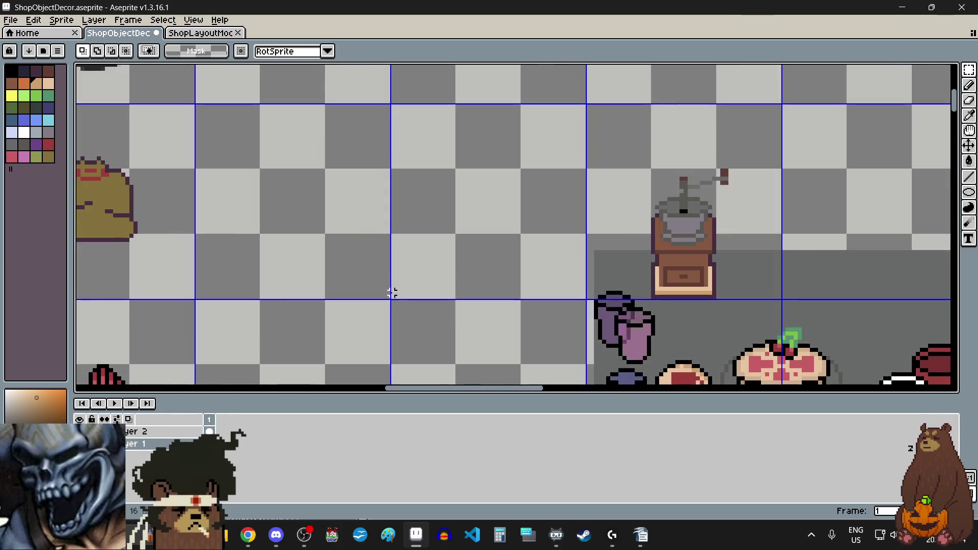
pyautogui.scroll(-1, 489, 308)
pyautogui.scroll(1, 520, 347)
pyautogui.scroll(-1, 553, 339)
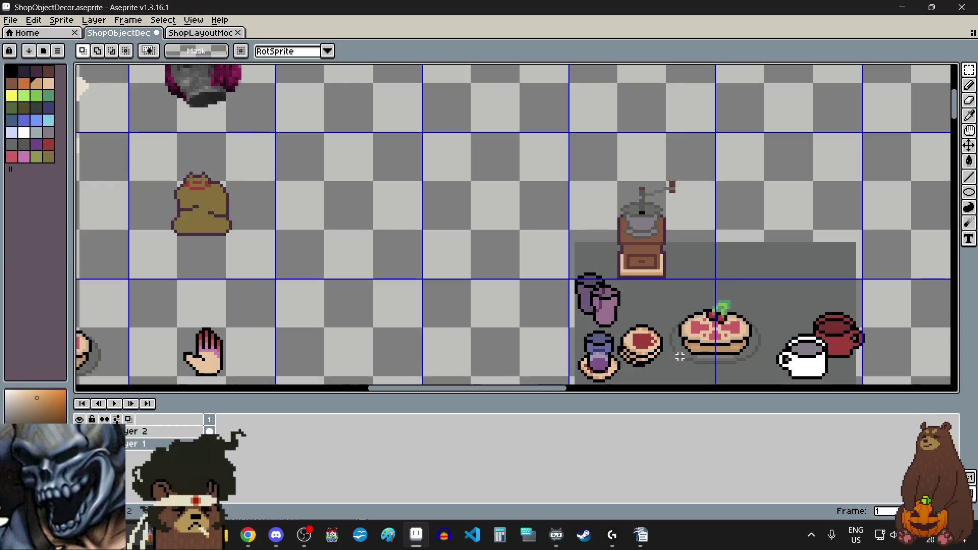
pyautogui.scroll(2, 554, 346)
# Paste the green cup and drag it next to the purple cups.
pyautogui.hotkey('ctrl', 'v')
pyautogui.moveTo(554, 354)
pyautogui.mouseDown()
pyautogui.moveTo(682, 269)
pyautogui.moveTo(584, 268)
pyautogui.moveTo(465, 247)
pyautogui.moveTo(437, 268)
pyautogui.moveTo(411, 256)
pyautogui.mouseUp()
pyautogui.scroll(-3, 465, 247)
pyautogui.scroll(1, 436, 269)
pyautogui.scroll(1, 439, 264)
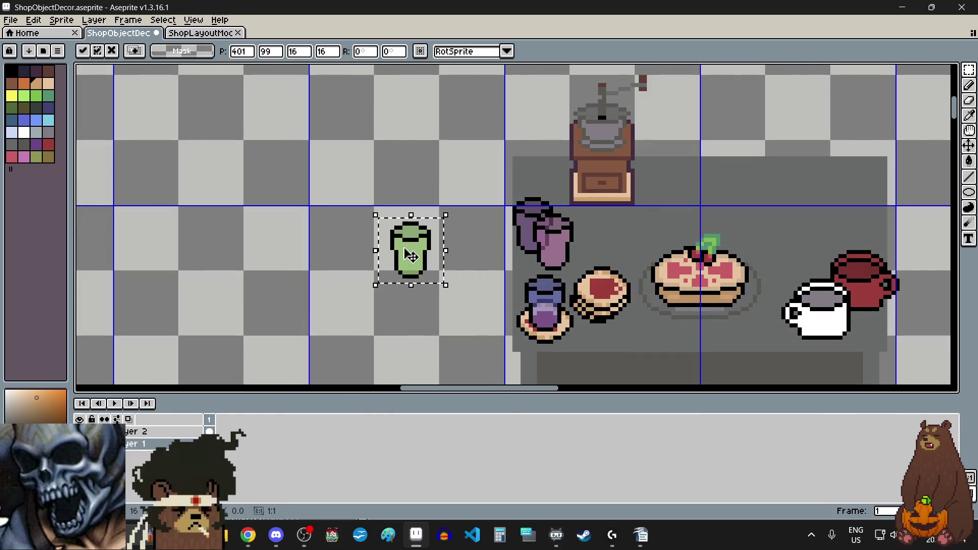
# Undo the extra cups and re-place the green cup beside the purple cup.
pyautogui.hotkey('ctrl', 'z')
pyautogui.hotkey('ctrl', 'z')
pyautogui.hotkey('ctrl', 'z')
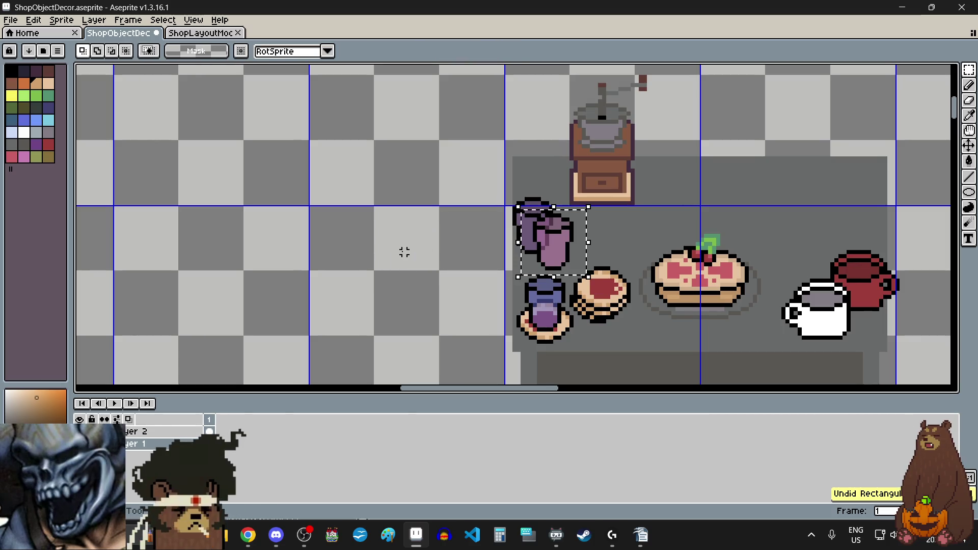
pyautogui.hotkey('ctrl', 'v')
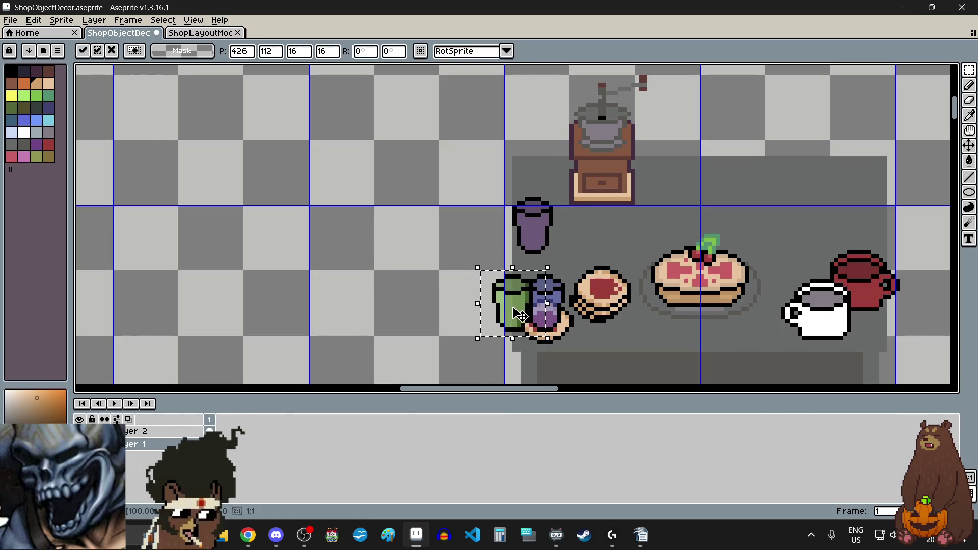
pyautogui.moveTo(515, 298)
pyautogui.mouseDown()
pyautogui.moveTo(580, 243)
pyautogui.moveTo(570, 248)
pyautogui.mouseUp()
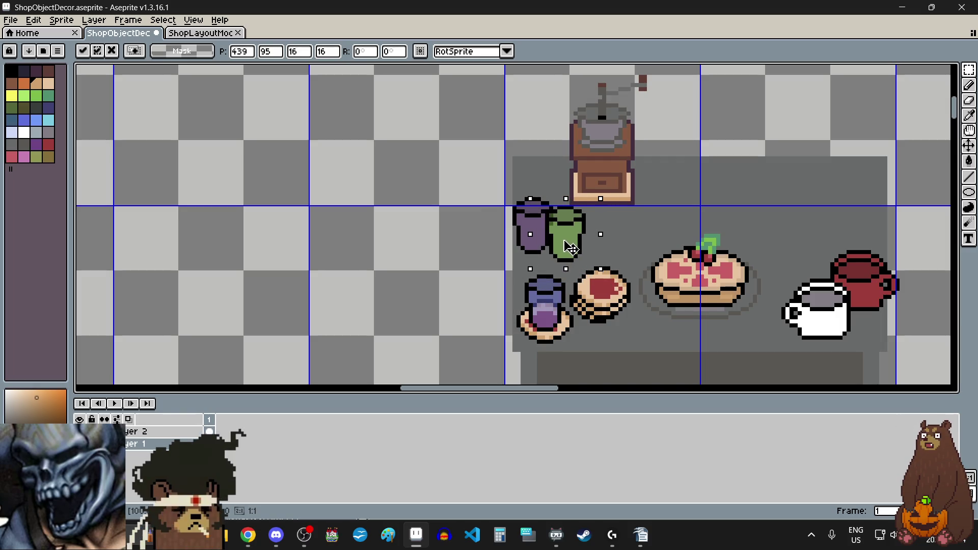
pyautogui.press('Return')
pyautogui.scroll(-2, 453, 245)
pyautogui.hscroll(-5, 453, 247)
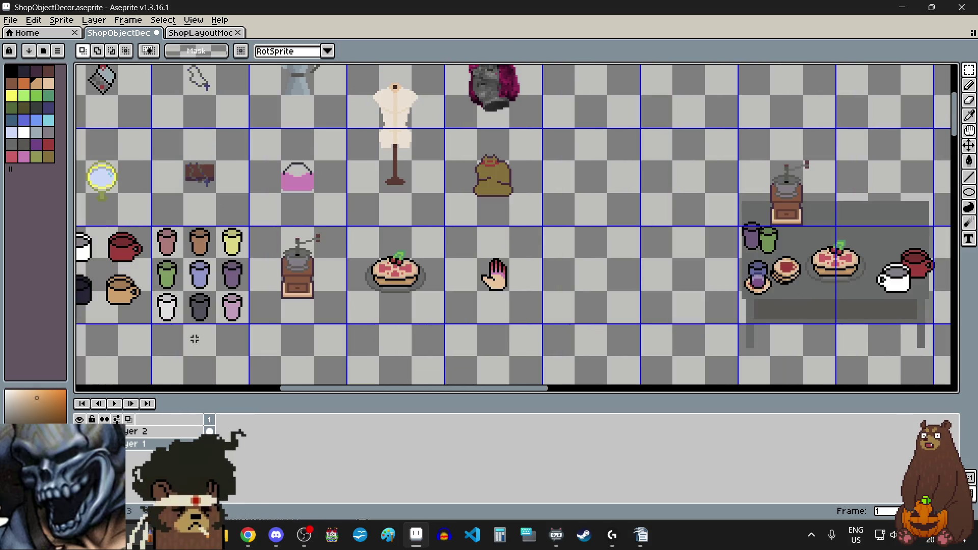
pyautogui.scroll(5, 196, 316)
pyautogui.scroll(-3, 227, 243)
# Paste a copy of the pink cup from the item grid onto the table.
pyautogui.moveTo(227, 243); pyautogui.dragTo(290, 312)
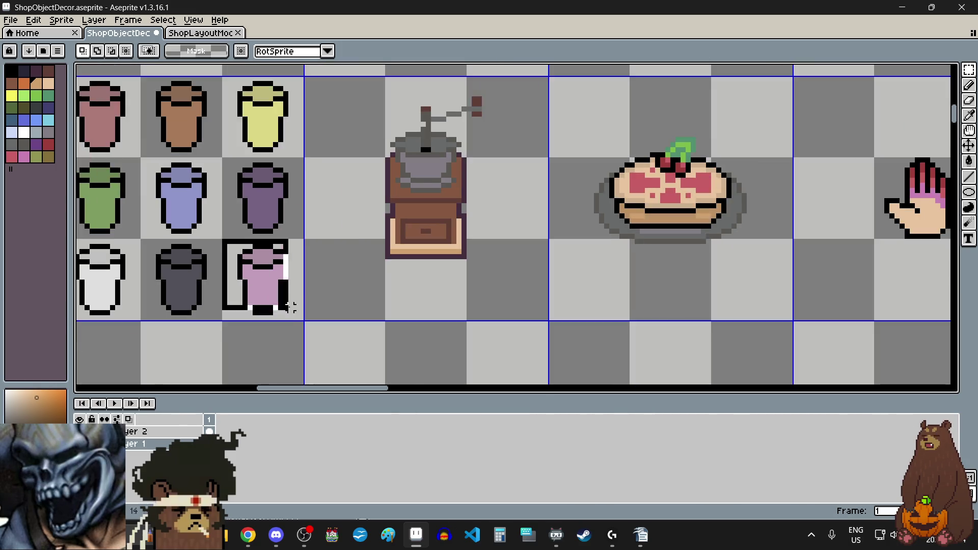
pyautogui.scroll(5, 293, 312)
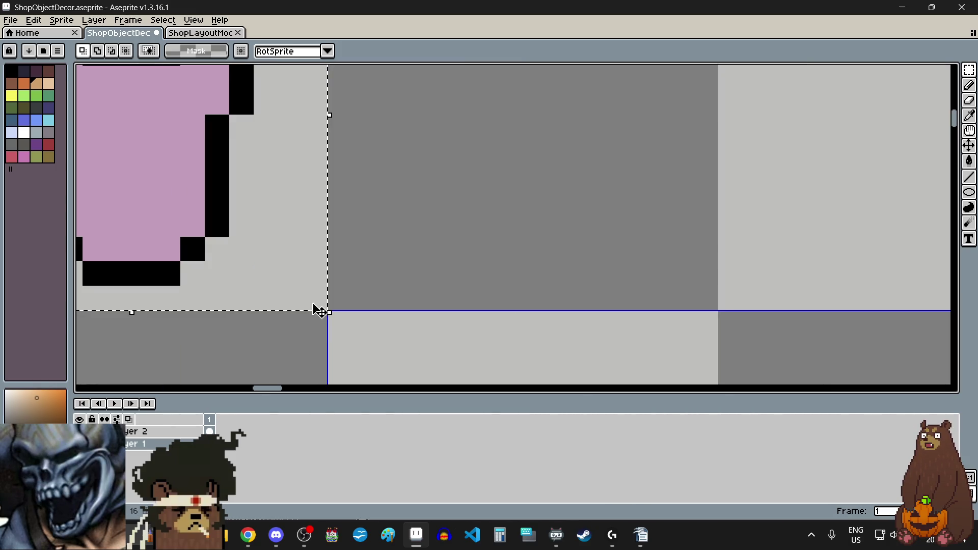
pyautogui.scroll(-5, 320, 311)
pyautogui.hscroll(3, 509, 275)
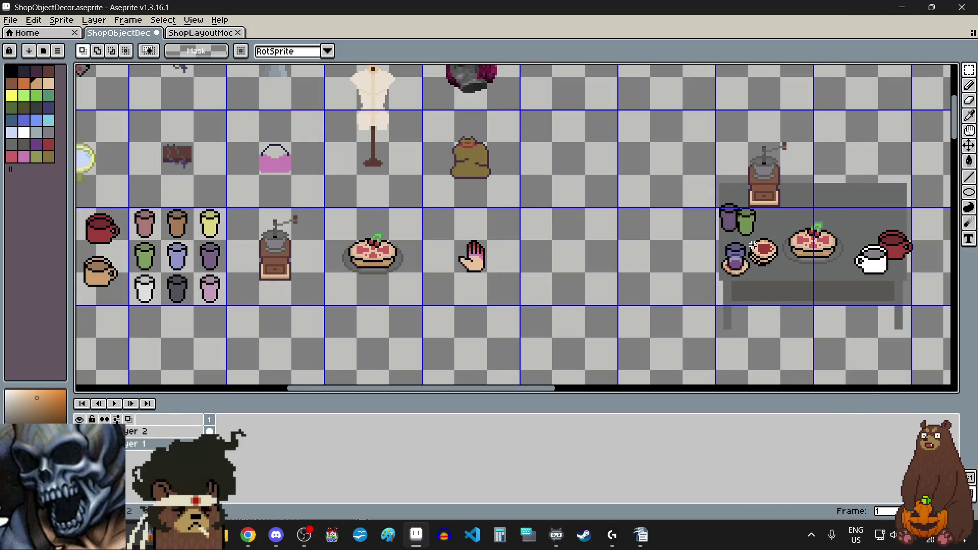
pyautogui.scroll(2, 753, 245)
pyautogui.hotkey('ctrl', 'v')
pyautogui.moveTo(517, 338)
pyautogui.mouseDown()
pyautogui.moveTo(723, 218)
pyautogui.moveTo(672, 214)
pyautogui.moveTo(766, 192)
pyautogui.moveTo(731, 212)
pyautogui.moveTo(574, 224)
pyautogui.moveTo(691, 223)
pyautogui.mouseUp()
# Nudge the pasted pink cup, drag it off the table, then discard it.
pyautogui.scroll(-1, 760, 188)
pyautogui.scroll(2, 766, 192)
pyautogui.press('Down')
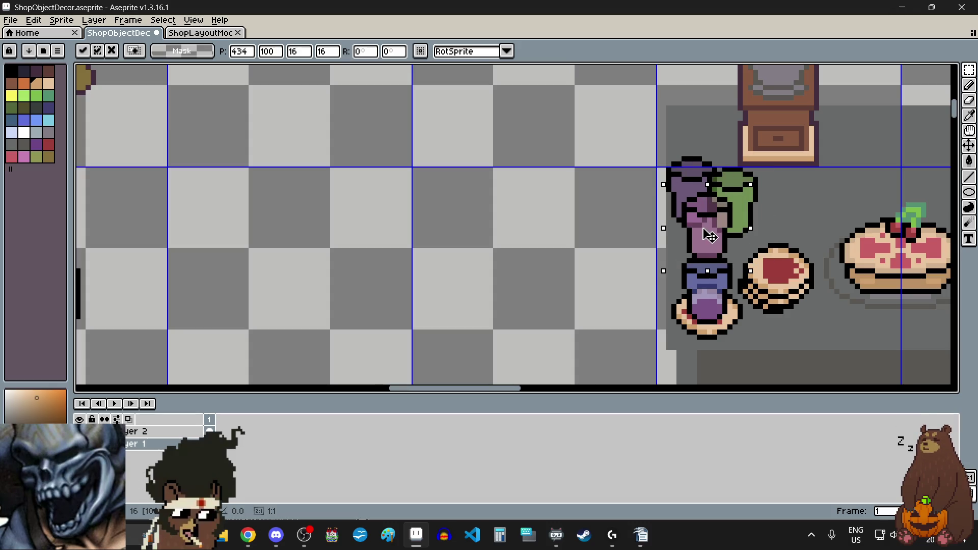
pyautogui.moveTo(709, 236); pyautogui.dragTo(481, 196)
pyautogui.press('Escape')
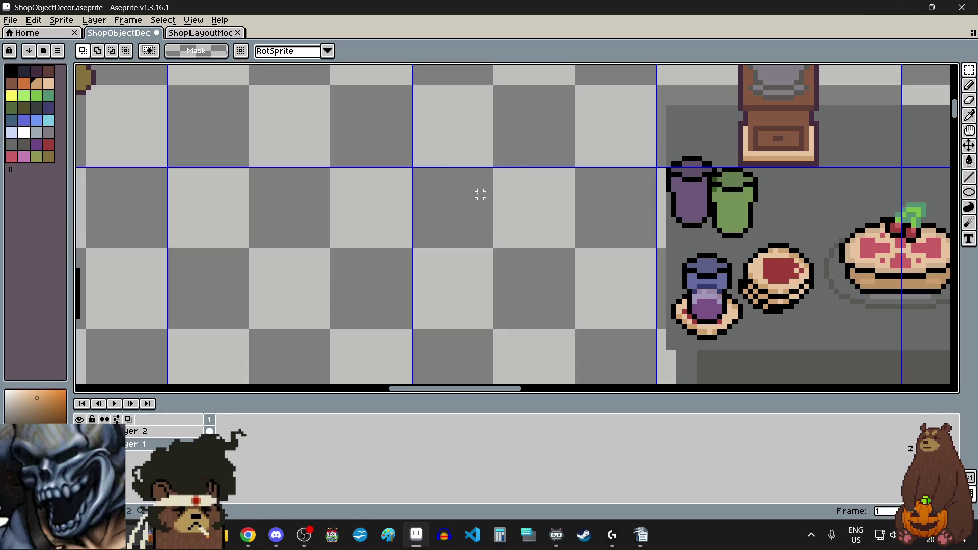
# Undo the green cup, purple cup and earlier jar placements.
pyautogui.hotkey('ctrl', 'z')
pyautogui.hotkey('ctrl', 'z')
pyautogui.hotkey('ctrl', 'z')
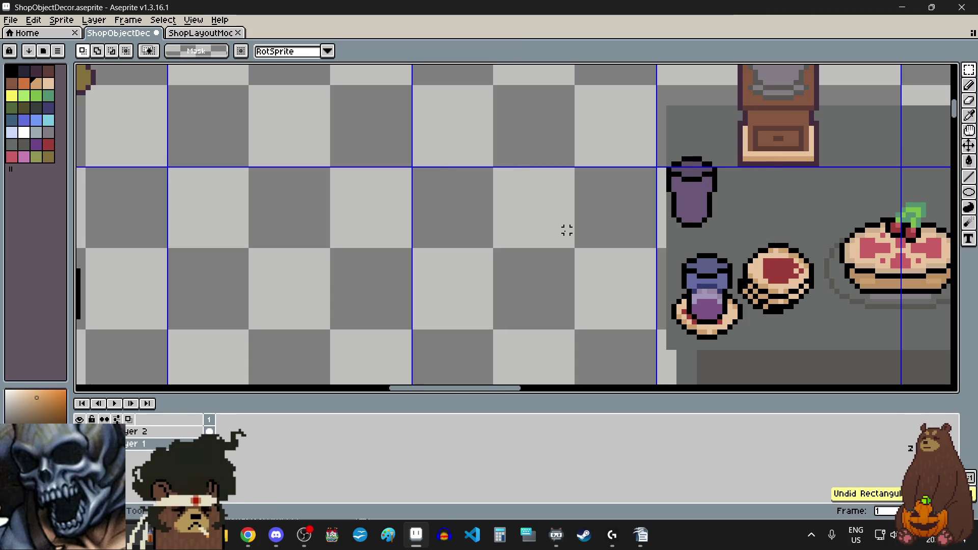
pyautogui.hotkey('ctrl', 'z')
pyautogui.hotkey('ctrl', 'z')
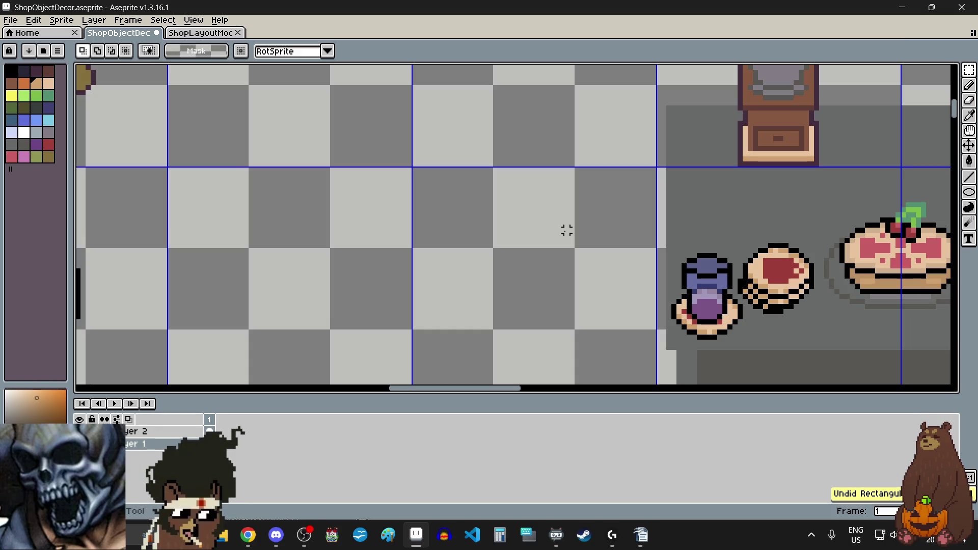
pyautogui.scroll(-4, 566, 230)
pyautogui.hotkey('ctrl', 'z')
pyautogui.hotkey('ctrl', 'z')
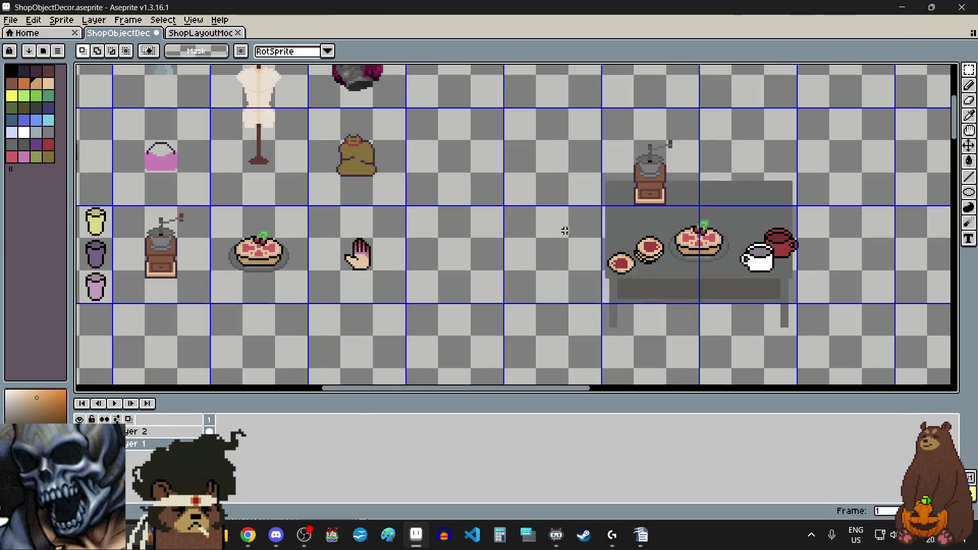
# Paste a copy of the purple jar onto the table beside the grinder.
pyautogui.hscroll(-5, 565, 231)
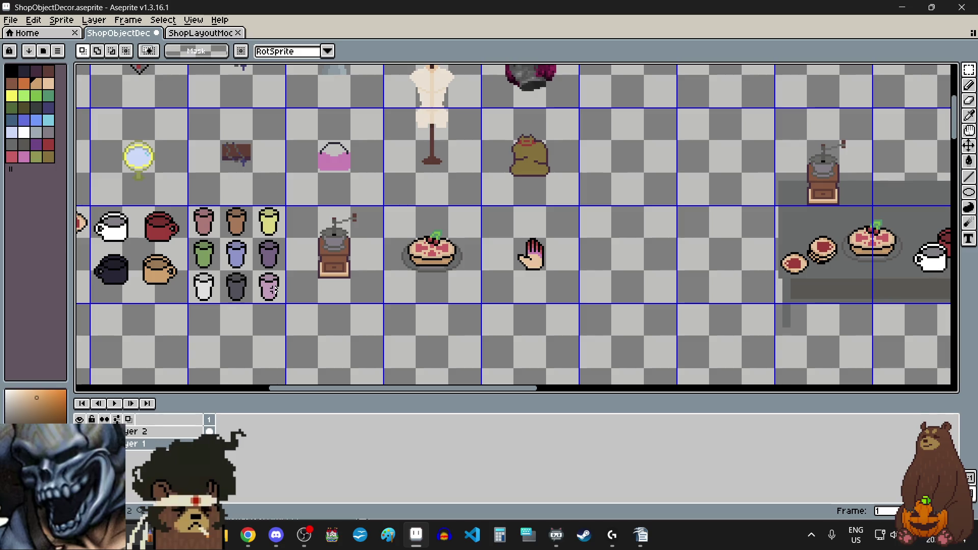
pyautogui.scroll(3, 259, 291)
pyautogui.scroll(2, 247, 126)
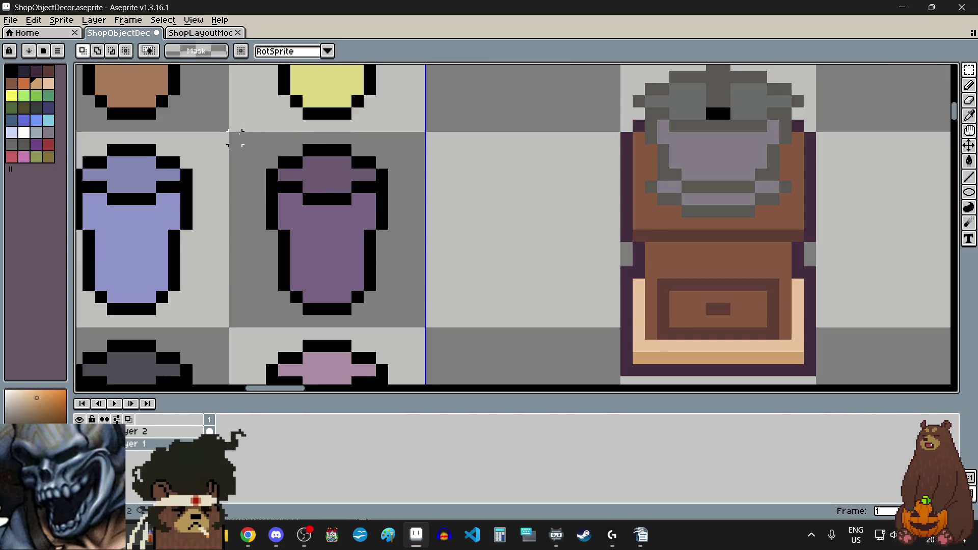
pyautogui.moveTo(230, 133)
pyautogui.mouseDown()
pyautogui.moveTo(415, 306)
pyautogui.moveTo(408, 329)
pyautogui.moveTo(417, 320)
pyautogui.mouseUp()
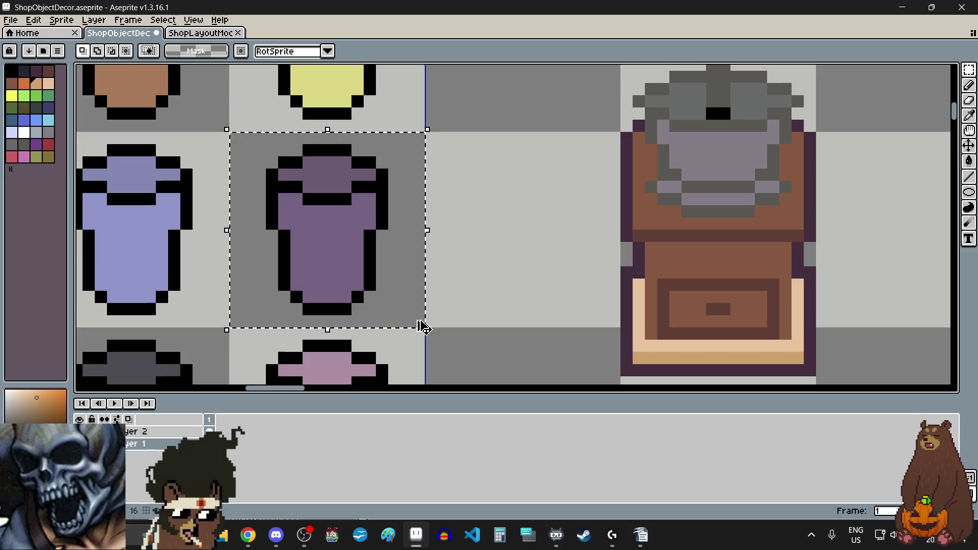
pyautogui.scroll(-5, 416, 319)
pyautogui.hscroll(3, 738, 296)
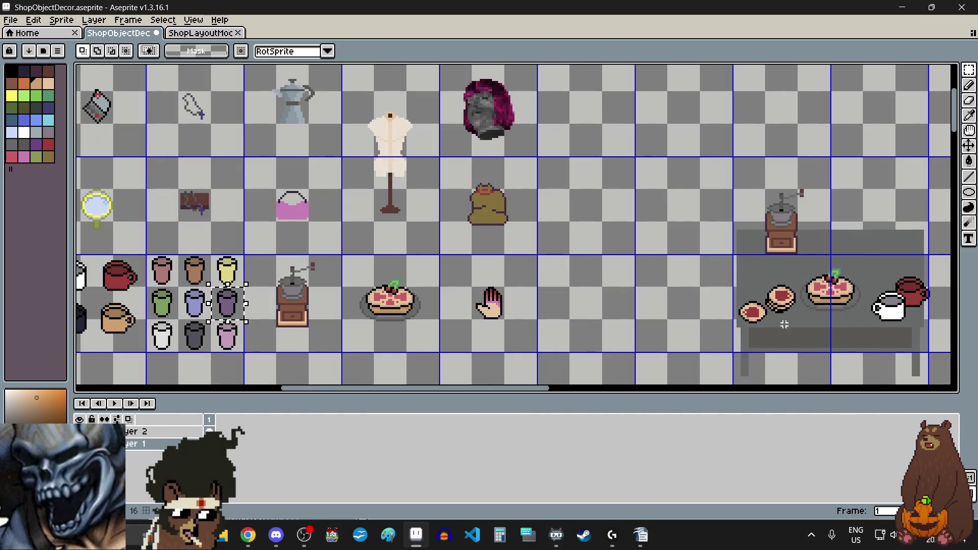
pyautogui.scroll(2, 807, 280)
pyautogui.scroll(1, 782, 269)
pyautogui.hotkey('ctrl', 'v')
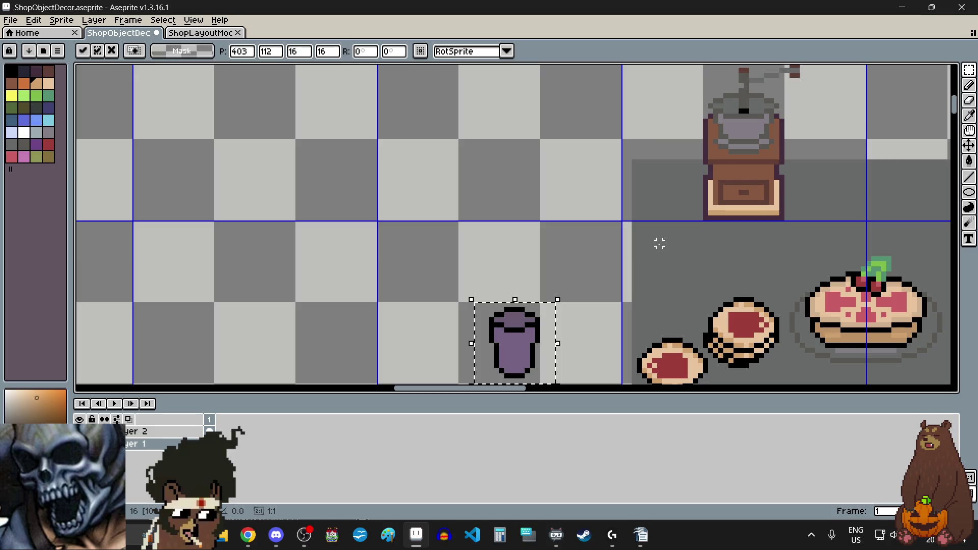
pyautogui.moveTo(515, 341)
pyautogui.mouseDown()
pyautogui.moveTo(662, 234)
pyautogui.moveTo(662, 223)
pyautogui.mouseUp()
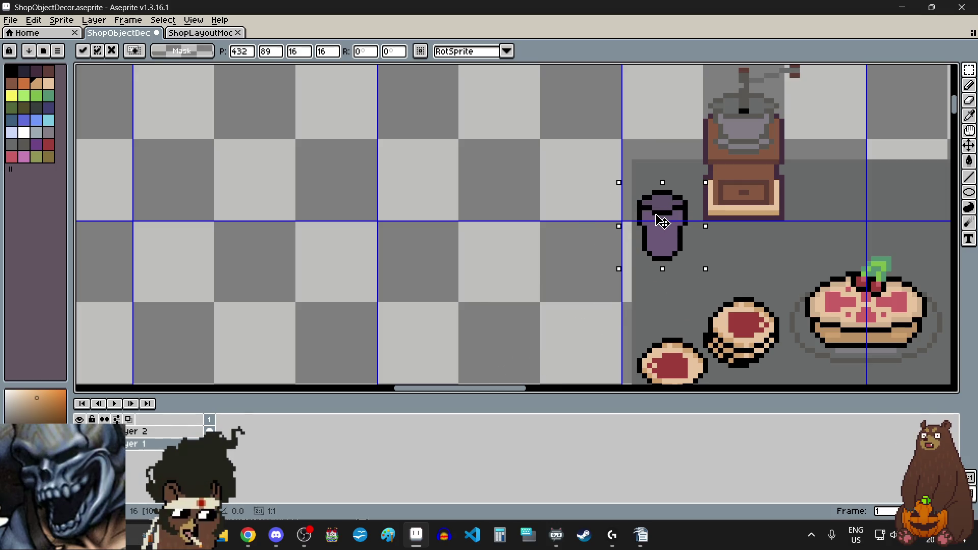
pyautogui.press('Return')
# Paste a copy of the pink jar beside the purple jar on the table.
pyautogui.scroll(-3, 518, 246)
pyautogui.hscroll(-3, 517, 246)
pyautogui.hscroll(-2, 517, 247)
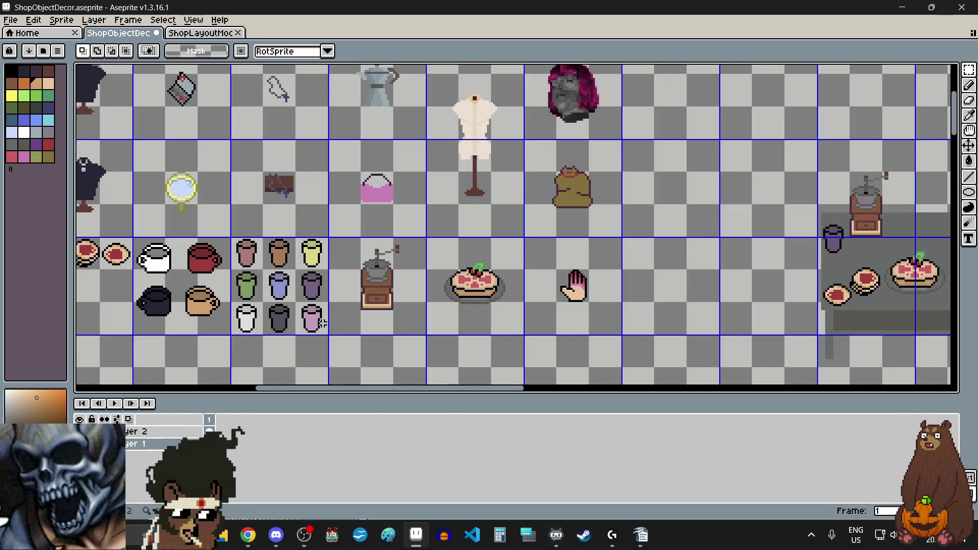
pyautogui.scroll(2, 262, 288)
pyautogui.scroll(1, 250, 263)
pyautogui.scroll(-2, 260, 262)
pyautogui.moveTo(260, 262); pyautogui.dragTo(319, 323)
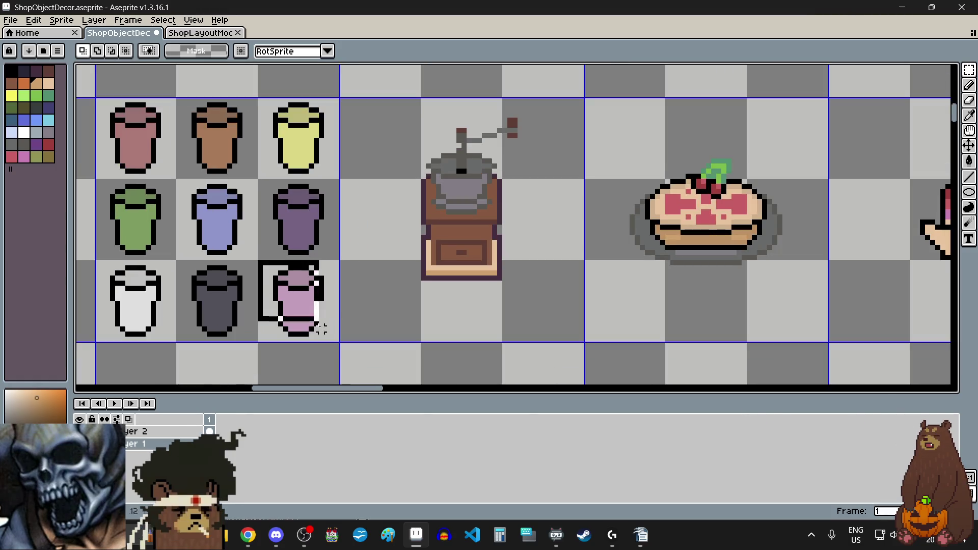
pyautogui.scroll(4, 318, 324)
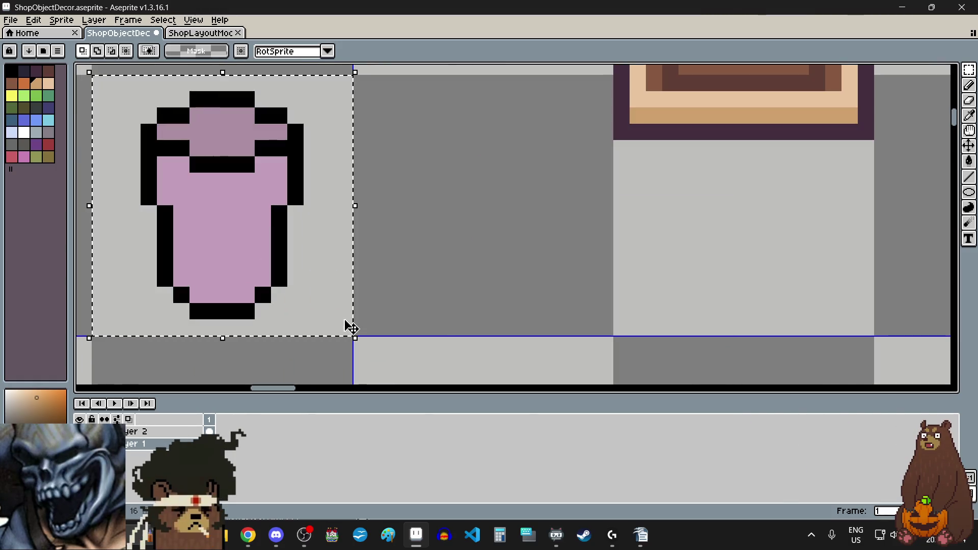
pyautogui.scroll(-4, 350, 326)
pyautogui.hscroll(-3, 350, 325)
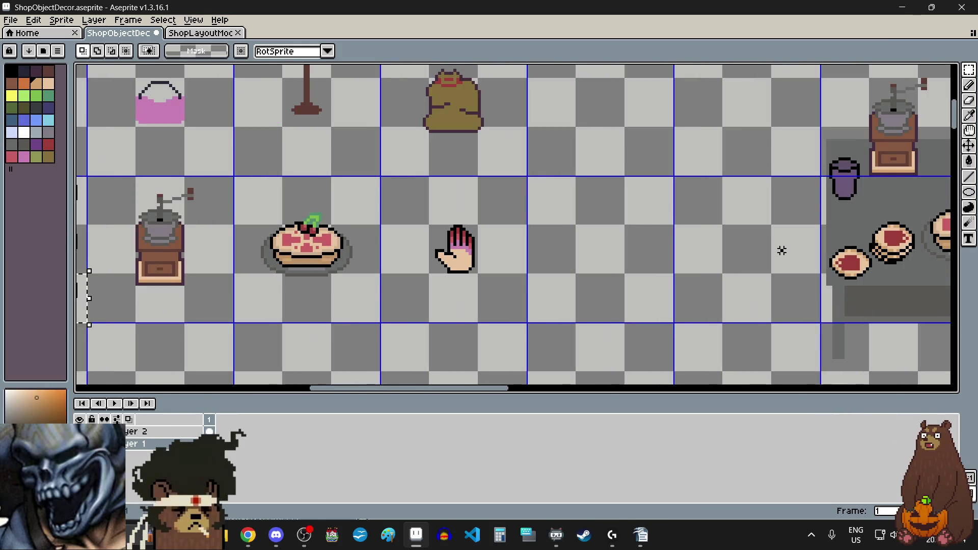
pyautogui.hscroll(4, 781, 249)
pyautogui.scroll(2, 706, 190)
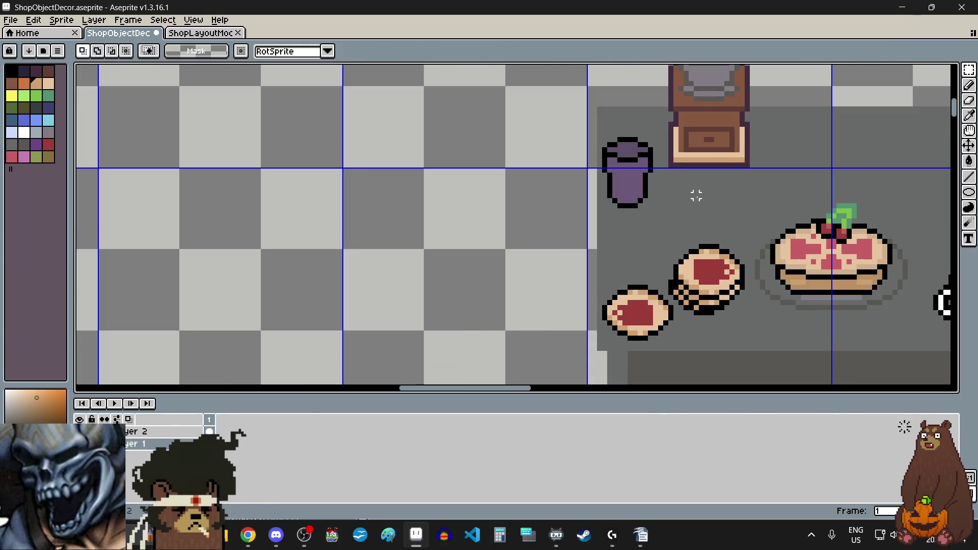
pyautogui.hotkey('ctrl', 'v')
pyautogui.moveTo(508, 357)
pyautogui.mouseDown()
pyautogui.moveTo(644, 182)
pyautogui.moveTo(650, 196)
pyautogui.mouseUp()
pyautogui.click(513, 212)
# Paste a copy of the green jar in front of the purple jars.
pyautogui.scroll(-3, 513, 212)
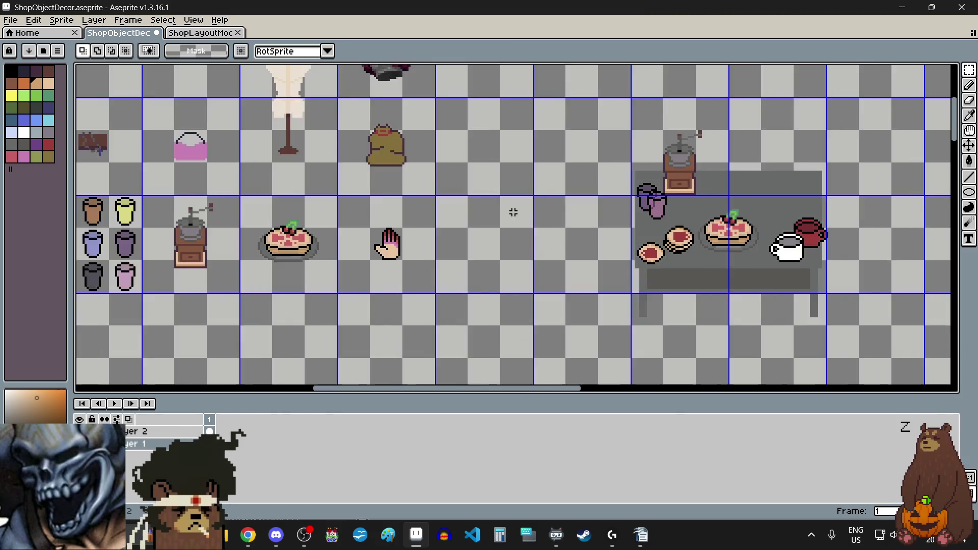
pyautogui.hscroll(-5, 514, 212)
pyautogui.scroll(5, 242, 174)
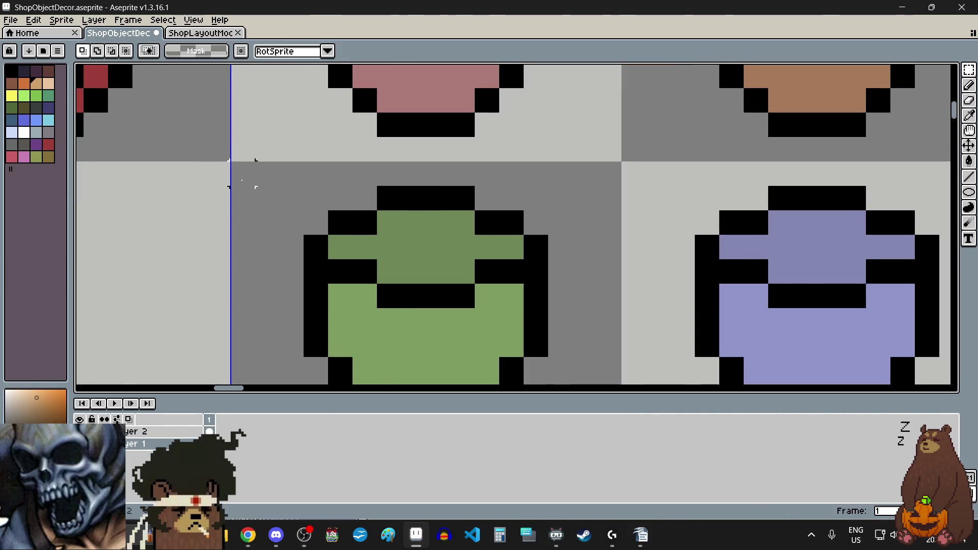
pyautogui.scroll(-3, 242, 174)
pyautogui.moveTo(234, 167); pyautogui.dragTo(327, 278)
pyautogui.scroll(4, 327, 278)
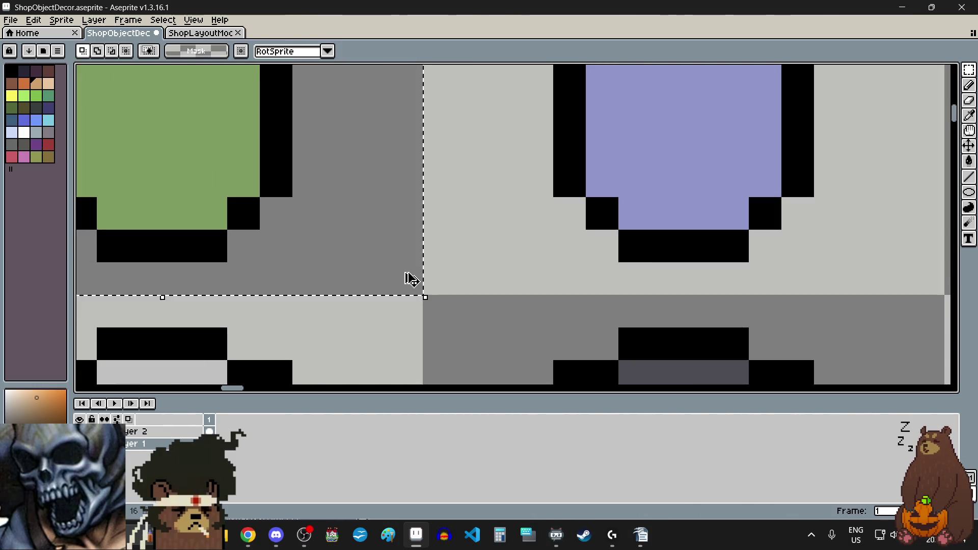
pyautogui.scroll(-6, 410, 275)
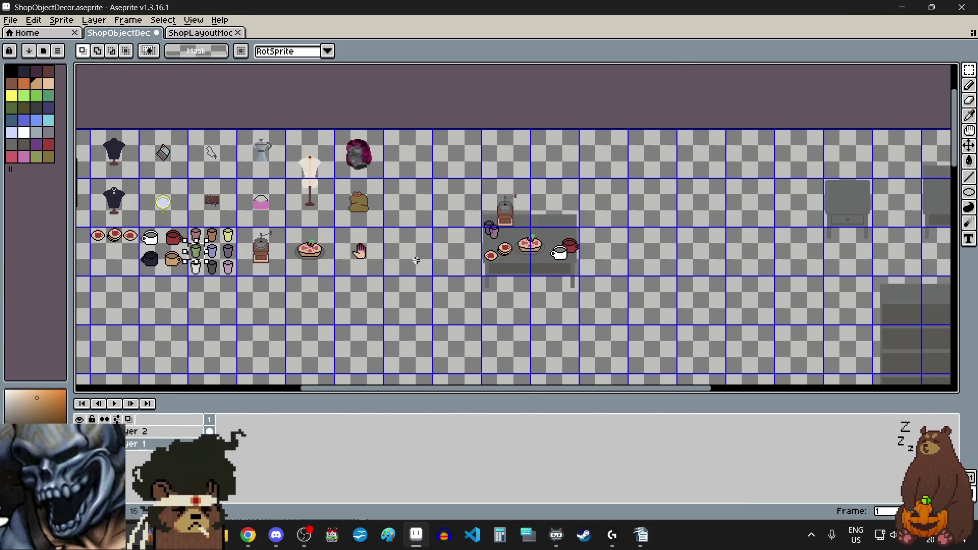
pyautogui.scroll(5, 416, 261)
pyautogui.scroll(-2, 533, 255)
pyautogui.hscroll(3, 533, 255)
pyautogui.scroll(4, 548, 238)
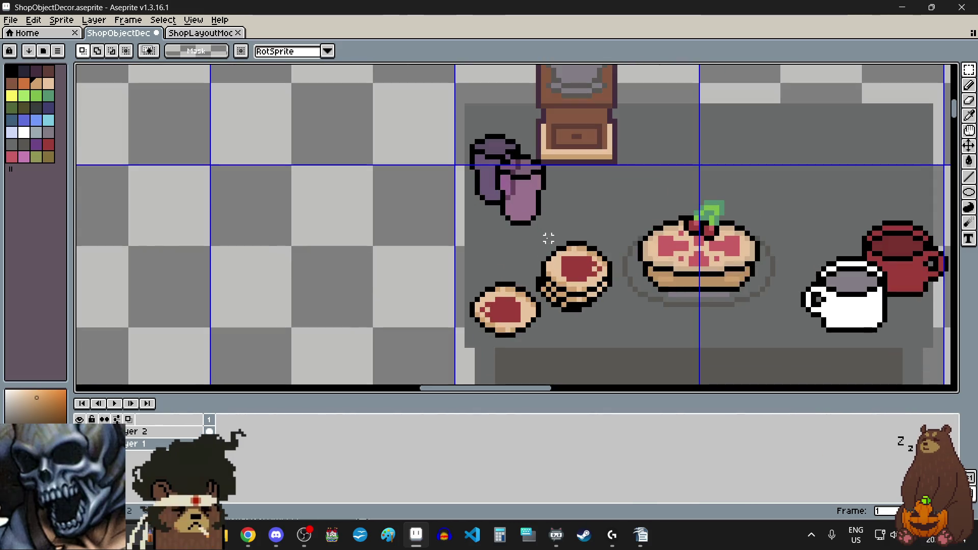
pyautogui.hotkey('ctrl', 'v')
pyautogui.moveTo(517, 279)
pyautogui.mouseDown()
pyautogui.moveTo(490, 201)
pyautogui.moveTo(501, 213)
pyautogui.mouseUp()
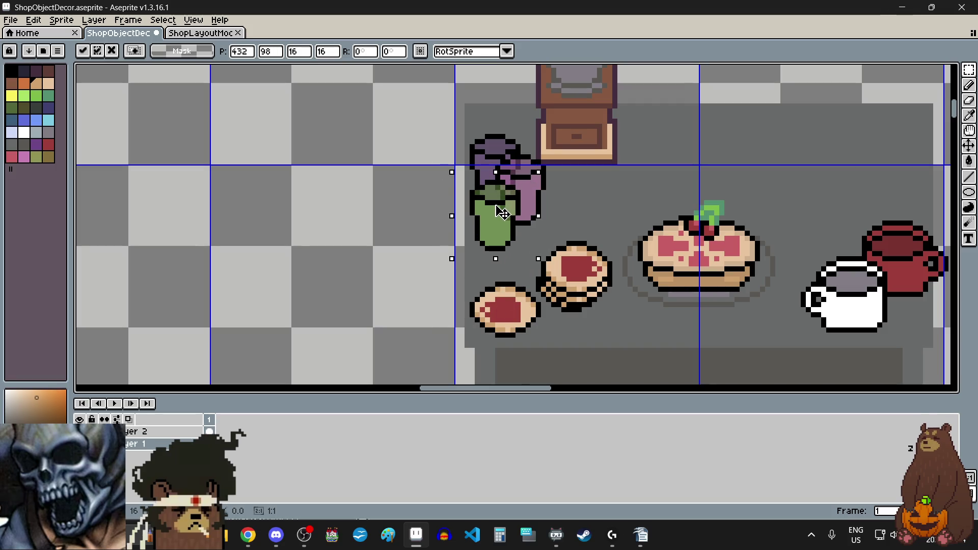
pyautogui.press('Return')
# Paste a copy of the blue jar onto the left plate on the table.
pyautogui.scroll(-3, 391, 234)
pyautogui.scroll(2, 387, 234)
pyautogui.hscroll(-3, 378, 232)
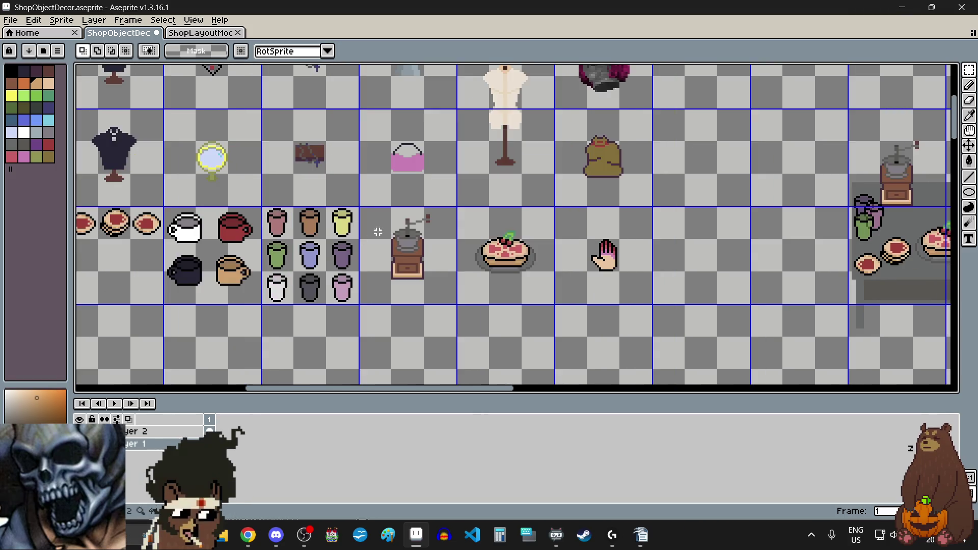
pyautogui.scroll(4, 284, 240)
pyautogui.scroll(-3, 285, 185)
pyautogui.moveTo(286, 184); pyautogui.dragTo(363, 265)
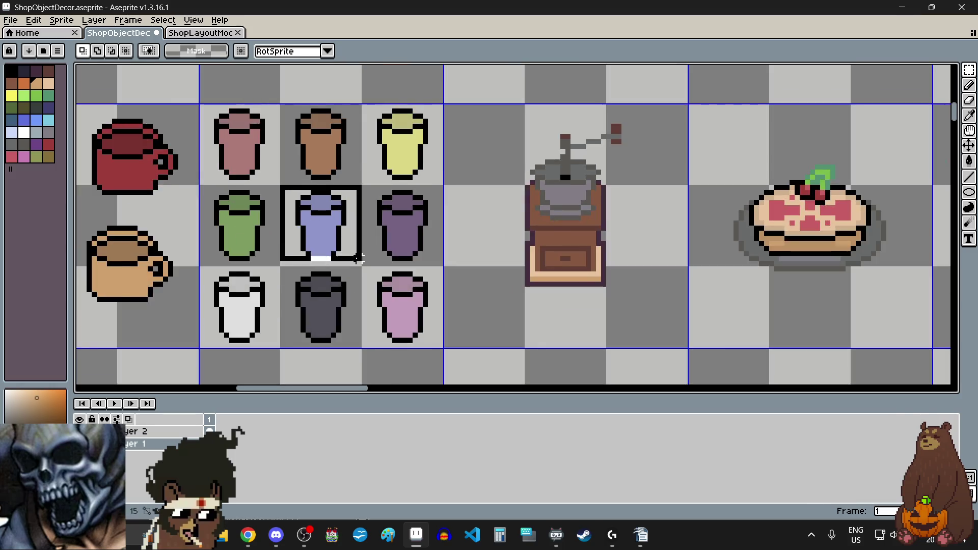
pyautogui.scroll(3, 363, 265)
pyautogui.scroll(-4, 363, 266)
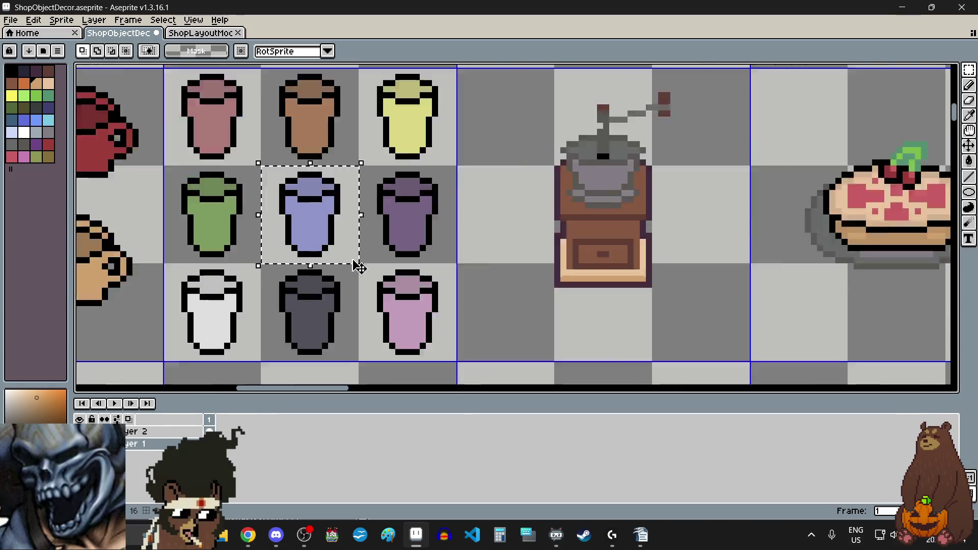
pyautogui.hscroll(3, 350, 253)
pyautogui.scroll(3, 273, 247)
pyautogui.scroll(-1, 273, 247)
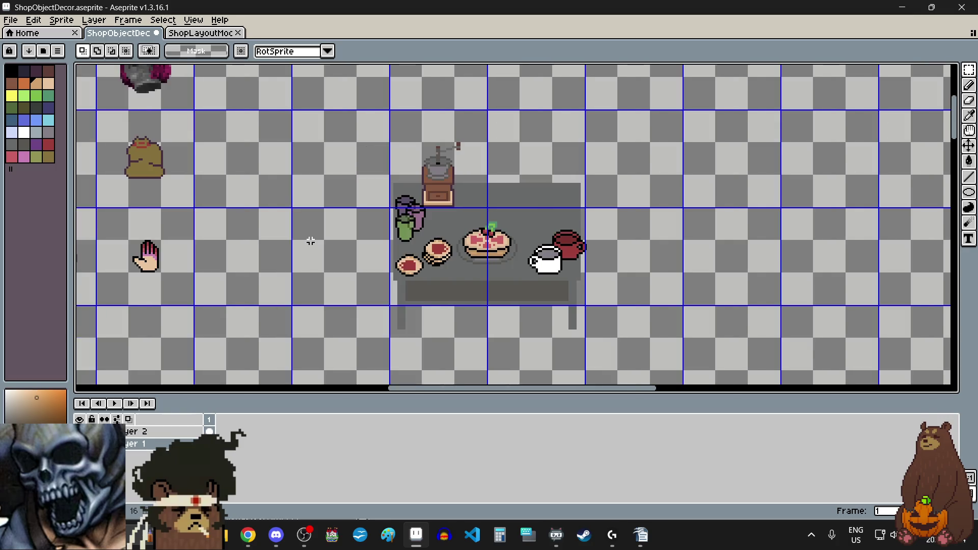
pyautogui.scroll(2, 331, 259)
pyautogui.hotkey('ctrl', 'v')
pyautogui.scroll(2, 440, 314)
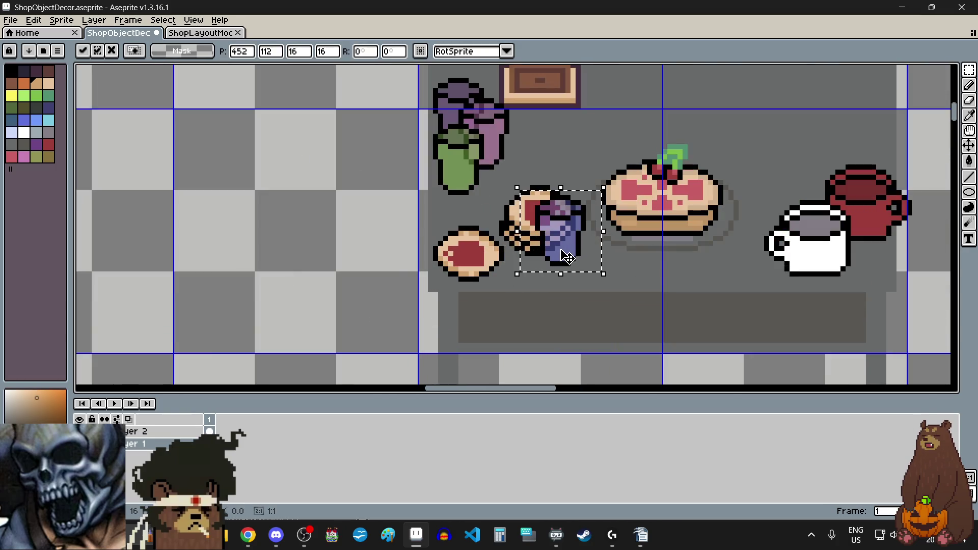
pyautogui.moveTo(560, 247); pyautogui.dragTo(471, 261)
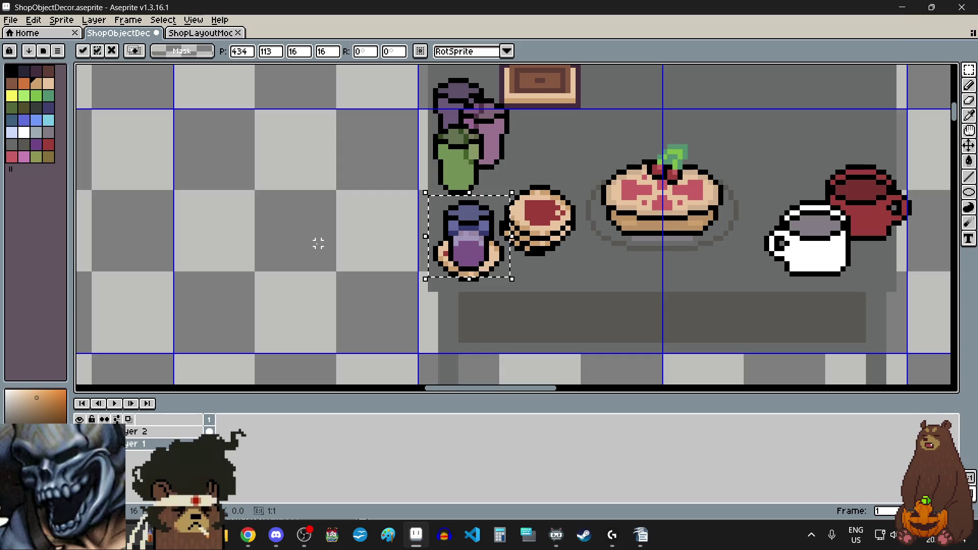
pyautogui.press('Return')
pyautogui.scroll(-5, 319, 244)
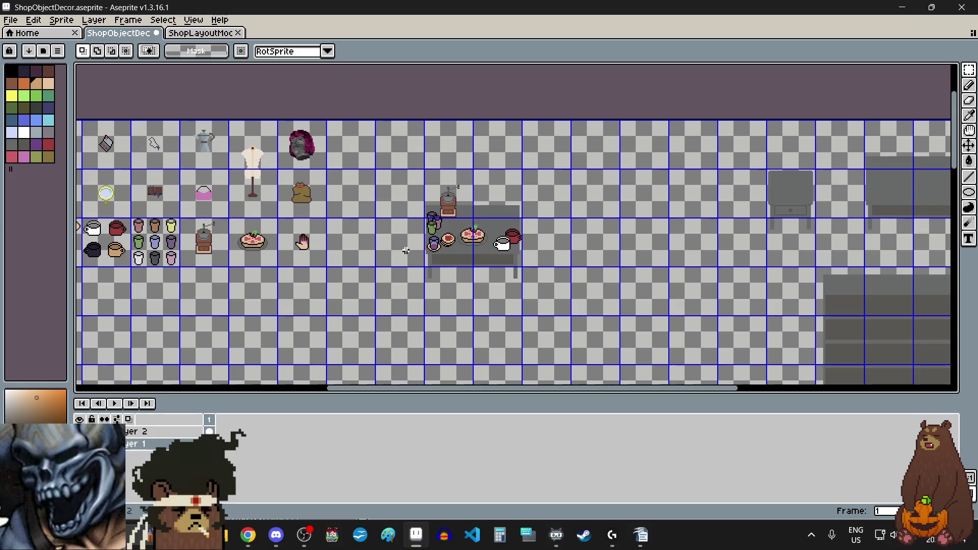
pyautogui.scroll(2, 406, 251)
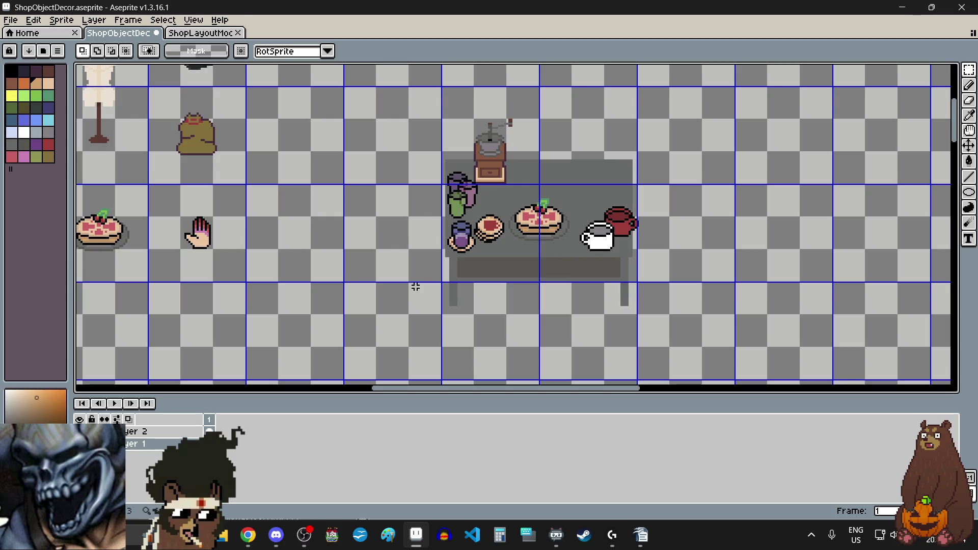
pyautogui.hscroll(-4, 395, 230)
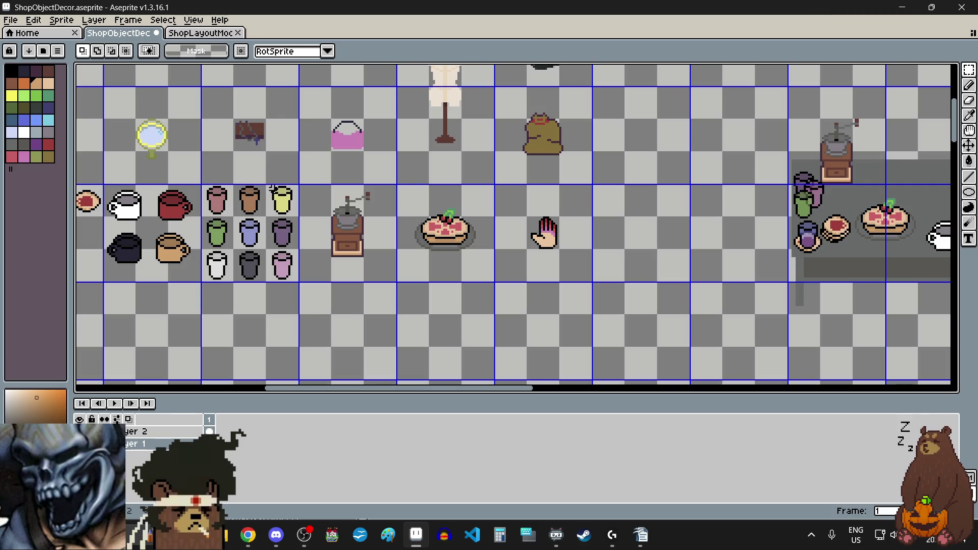
pyautogui.scroll(-2, 596, 261)
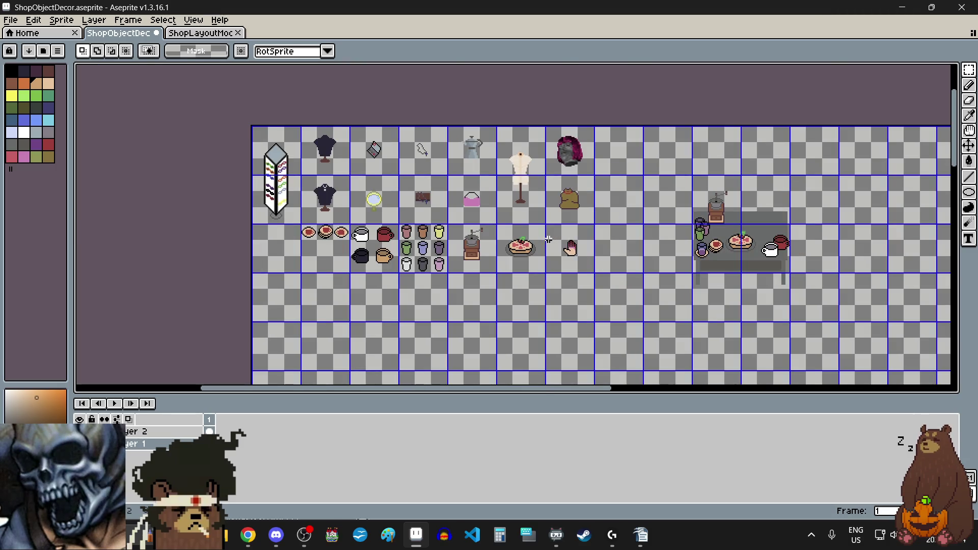
pyautogui.scroll(2, 552, 255)
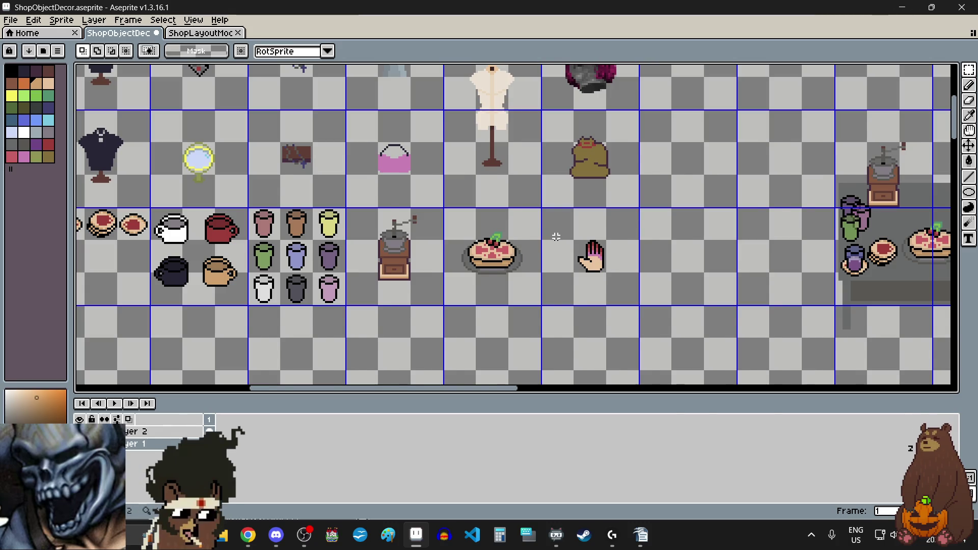
pyautogui.scroll(-2, 555, 237)
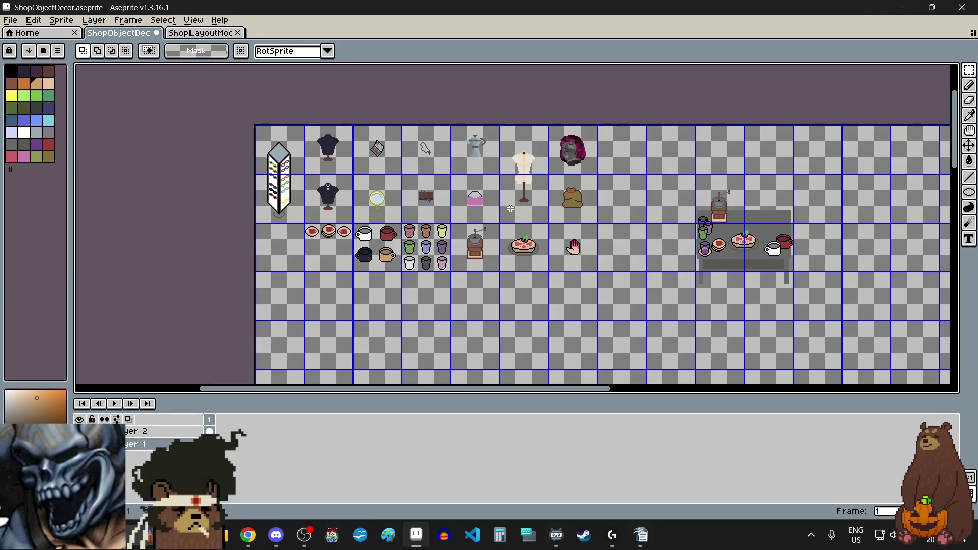
pyautogui.scroll(2, 711, 252)
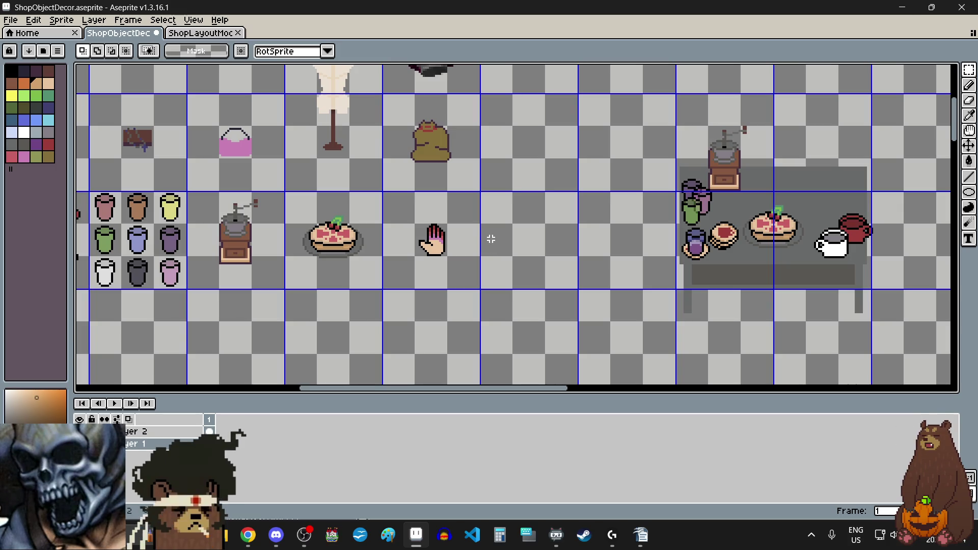
pyautogui.scroll(-2, 491, 239)
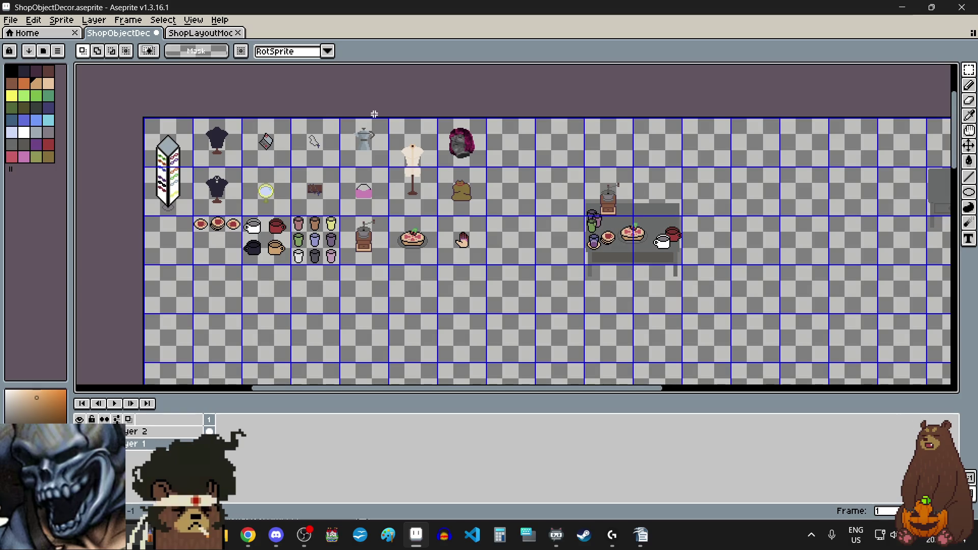
pyautogui.scroll(3, 353, 124)
# Move the selected moka pot to the back of the table, behind the pie and above the mugs.
pyautogui.moveTo(332, 127); pyautogui.dragTo(494, 271)
pyautogui.click(421, 195)
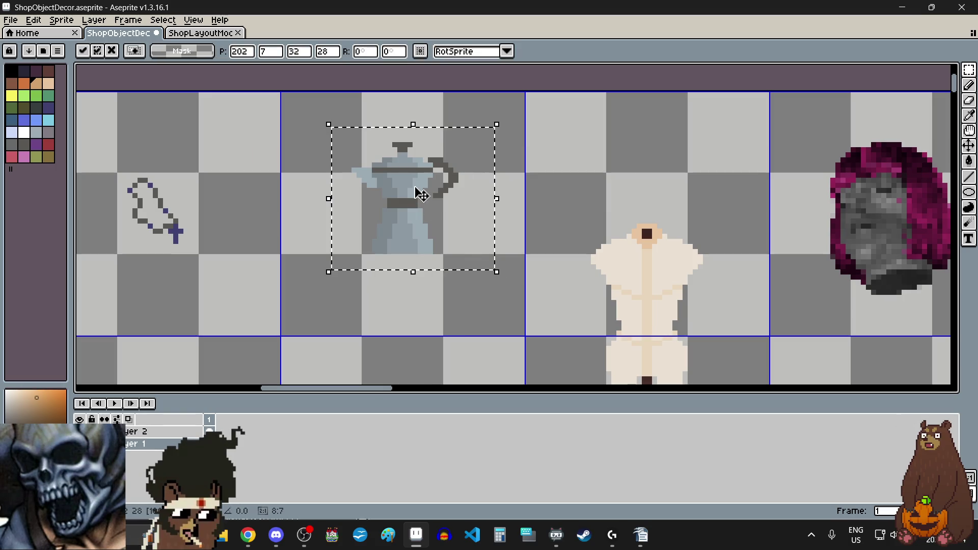
pyautogui.scroll(-3, 421, 196)
pyautogui.moveTo(414, 192); pyautogui.dragTo(735, 266)
pyautogui.scroll(3, 735, 266)
pyautogui.moveTo(655, 244)
pyautogui.mouseDown()
pyautogui.moveTo(601, 224)
pyautogui.moveTo(597, 268)
pyautogui.mouseUp()
pyautogui.scroll(-2, 601, 224)
pyautogui.scroll(2, 600, 269)
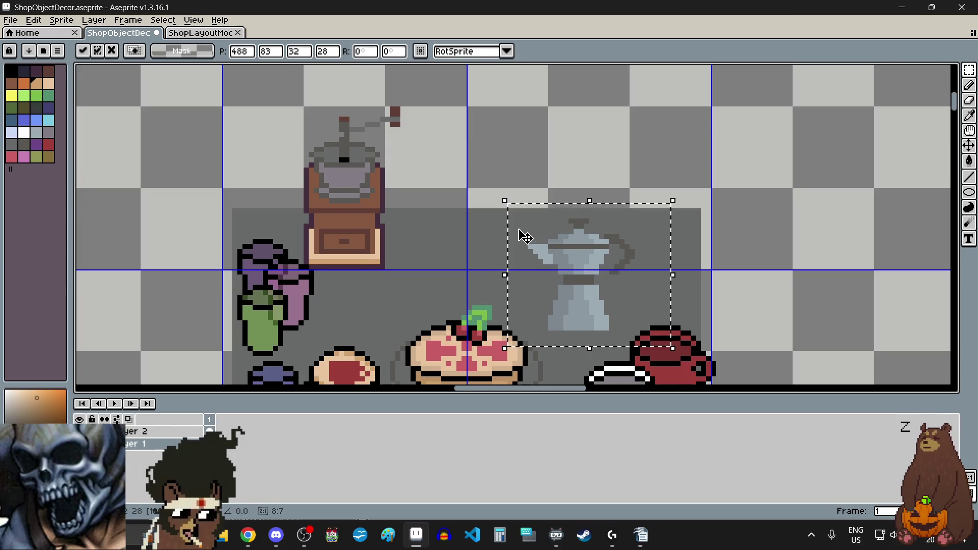
pyautogui.scroll(-3, 540, 239)
pyautogui.scroll(2, 560, 244)
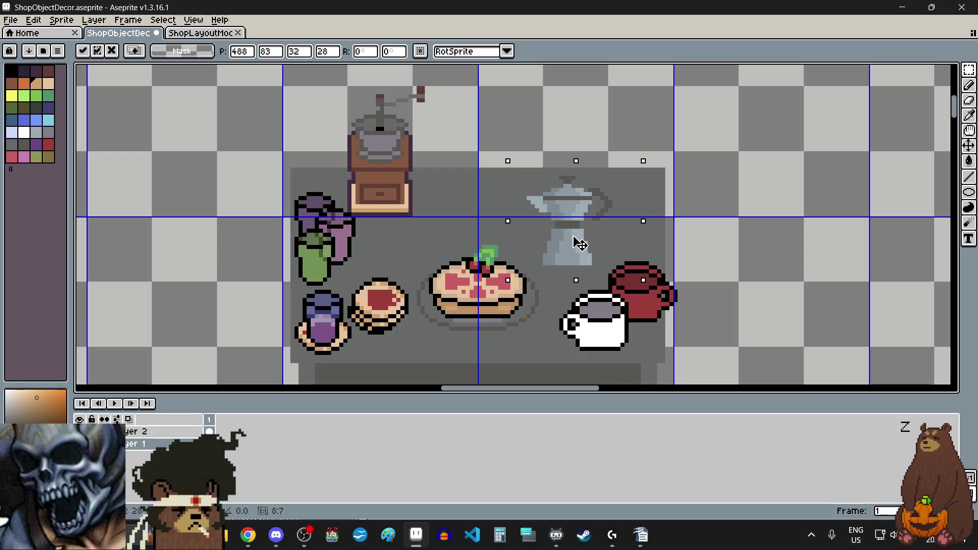
pyautogui.hotkey('ctrl', 'd')
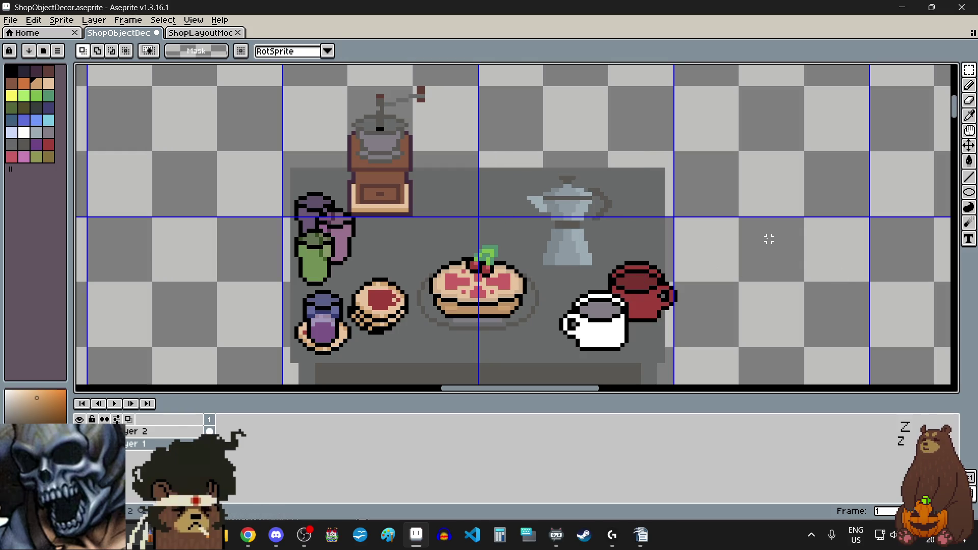
pyautogui.scroll(-3, 761, 235)
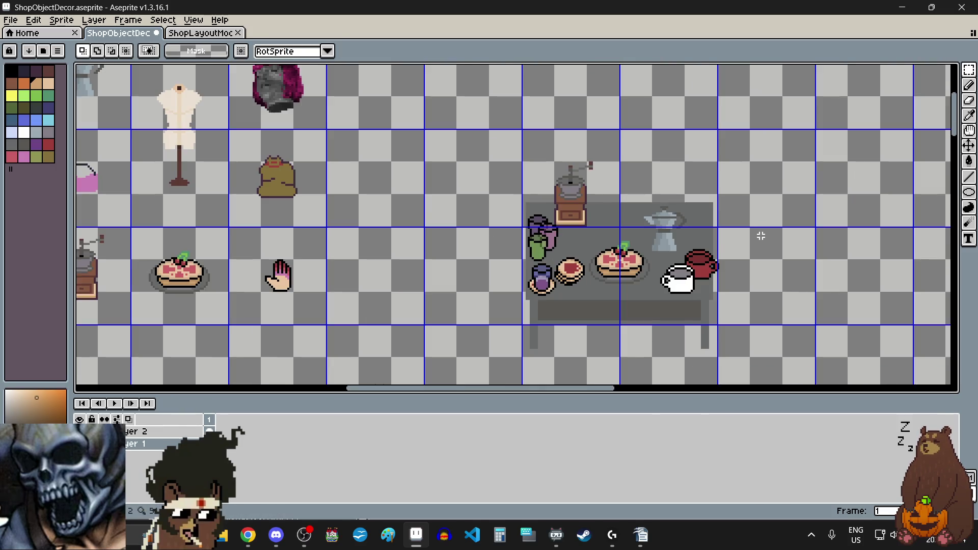
pyautogui.scroll(3, 780, 250)
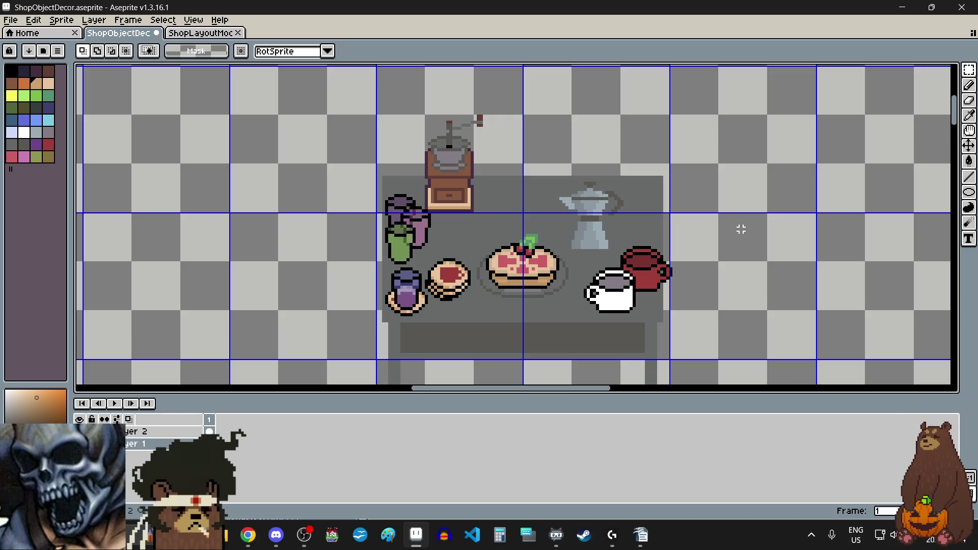
pyautogui.scroll(-1, 741, 229)
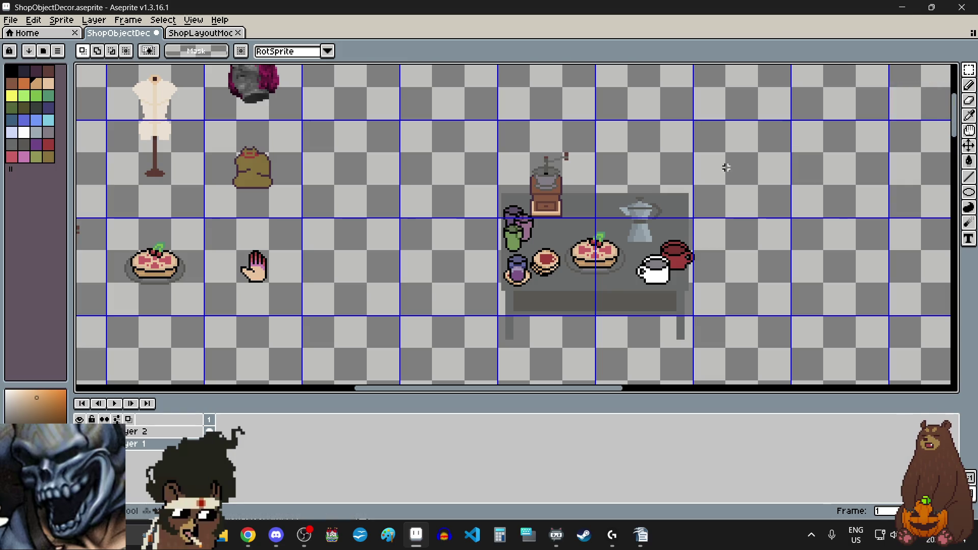
pyautogui.scroll(5, 545, 128)
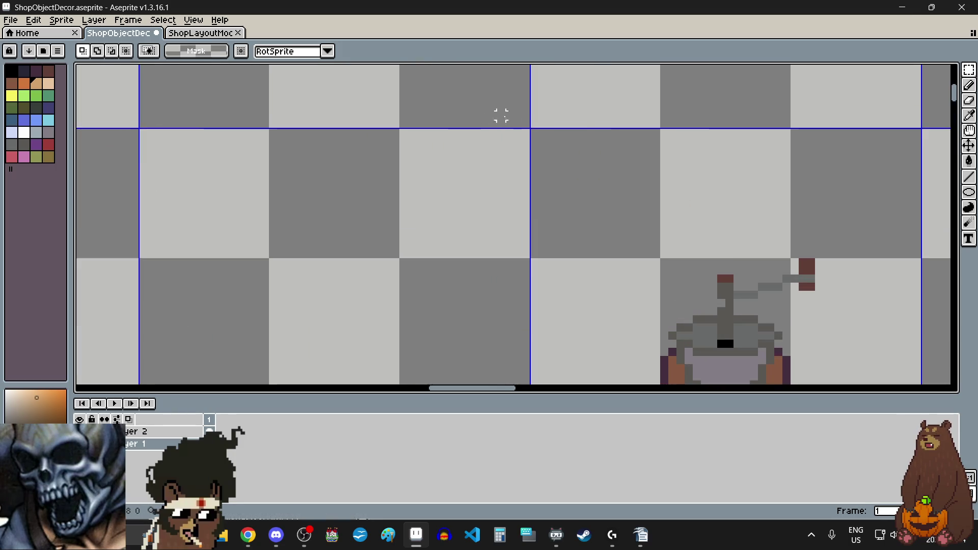
# Select the whole table mockup with its items and drag it toward the sheet's bottom edge.
pyautogui.scroll(-4, 543, 147)
pyautogui.scroll(-2, 532, 127)
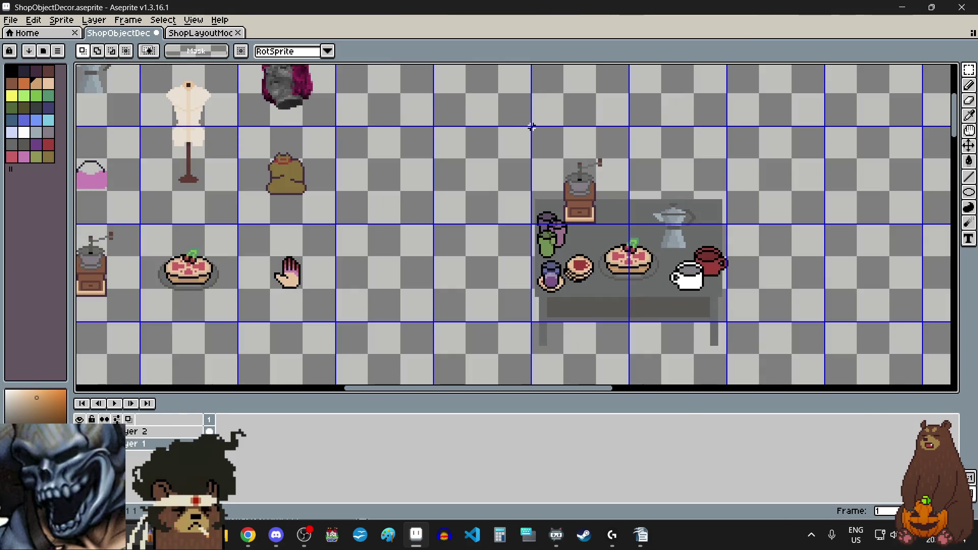
pyautogui.moveTo(532, 128)
pyautogui.mouseDown()
pyautogui.moveTo(640, 250)
pyautogui.moveTo(720, 371)
pyautogui.mouseUp()
pyautogui.scroll(3, 718, 366)
pyautogui.scroll(1, 711, 330)
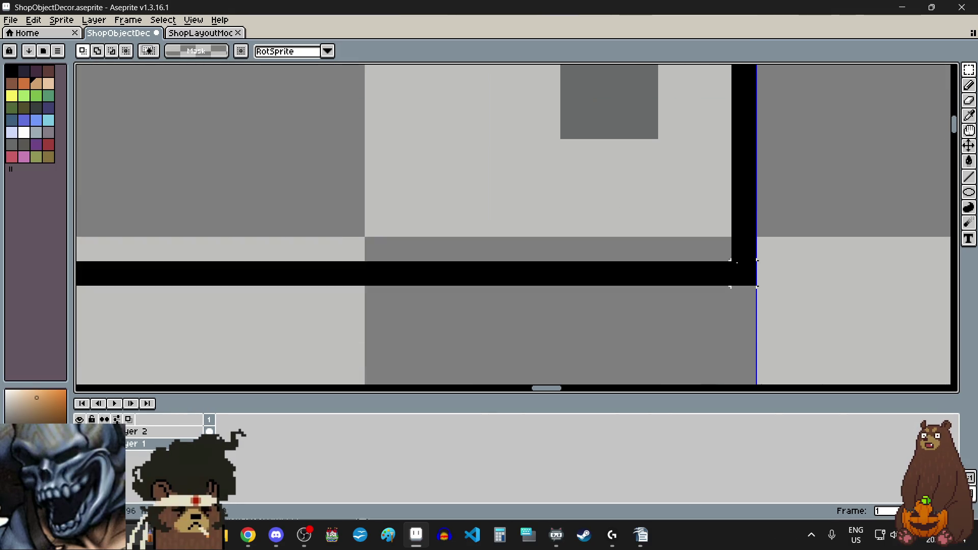
pyautogui.scroll(-6, 738, 221)
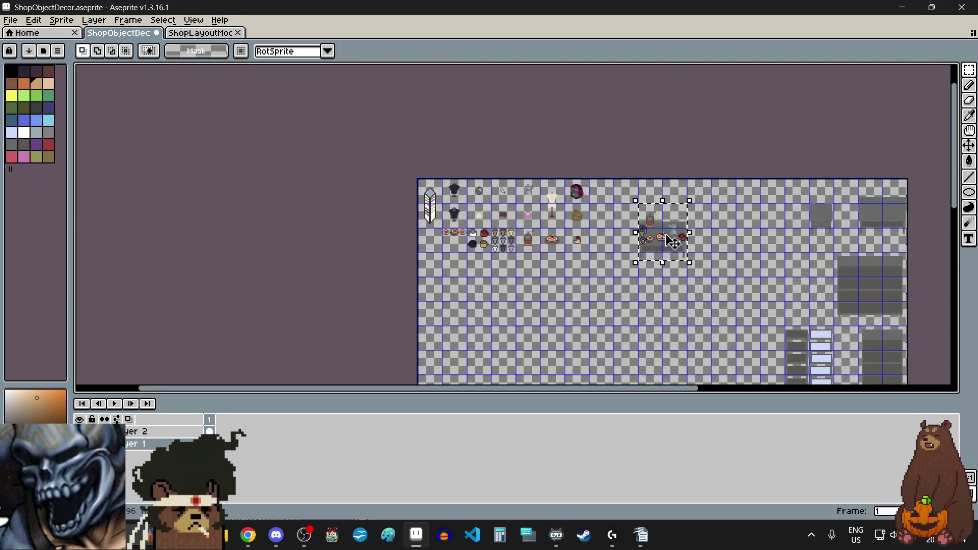
pyautogui.scroll(-3, 672, 243)
pyautogui.moveTo(667, 243)
pyautogui.mouseDown()
pyautogui.moveTo(659, 240)
pyautogui.moveTo(611, 382)
pyautogui.mouseUp()
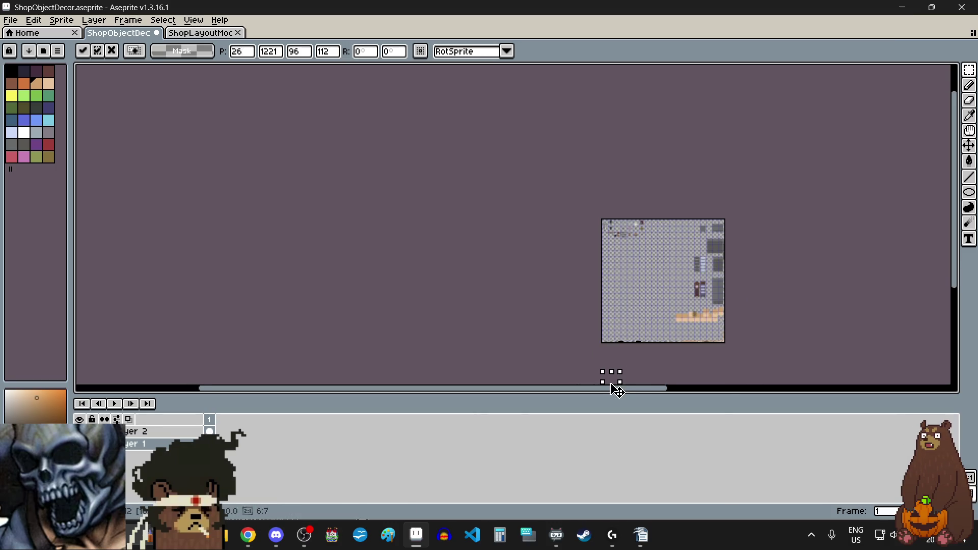
# Shift the table mockup up and left, nudge it a few pixels further left, and commit.
pyautogui.scroll(4, 615, 354)
pyautogui.scroll(-4, 625, 310)
pyautogui.moveTo(606, 200)
pyautogui.mouseDown()
pyautogui.moveTo(561, 183)
pyautogui.moveTo(548, 226)
pyautogui.mouseUp()
pyautogui.scroll(2, 552, 186)
pyautogui.scroll(3, 507, 173)
pyautogui.scroll(-1, 467, 221)
pyautogui.scroll(4, 493, 157)
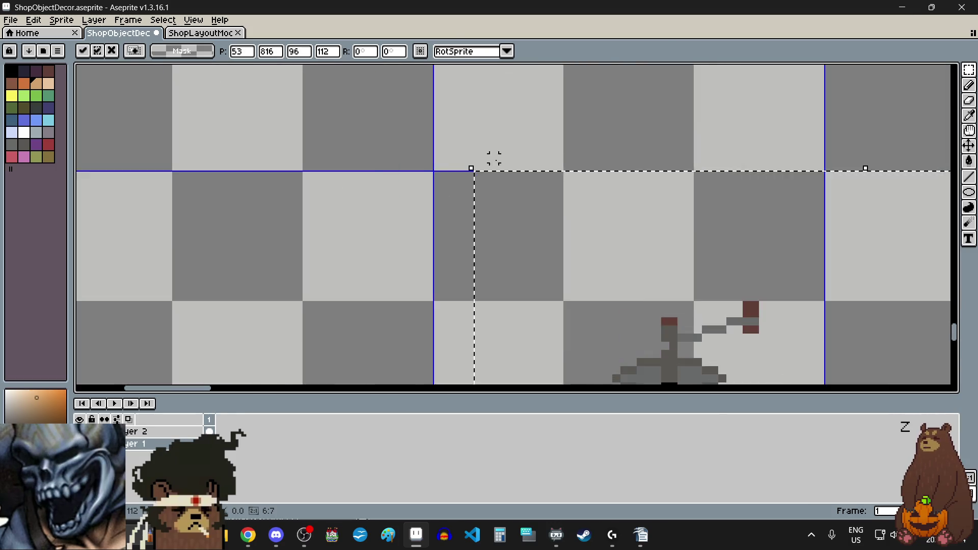
pyautogui.moveTo(548, 267); pyautogui.dragTo(465, 262)
pyautogui.scroll(-5, 455, 244)
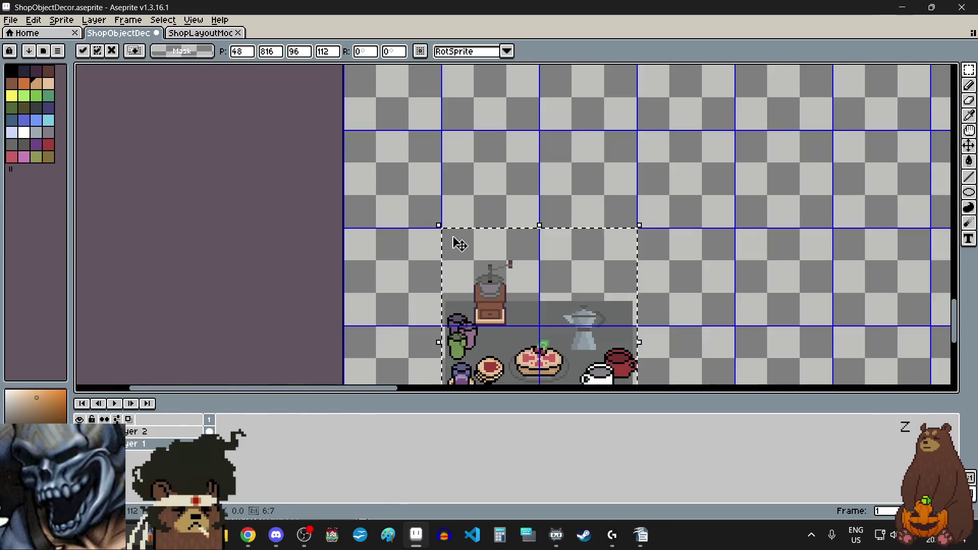
pyautogui.scroll(1, 457, 291)
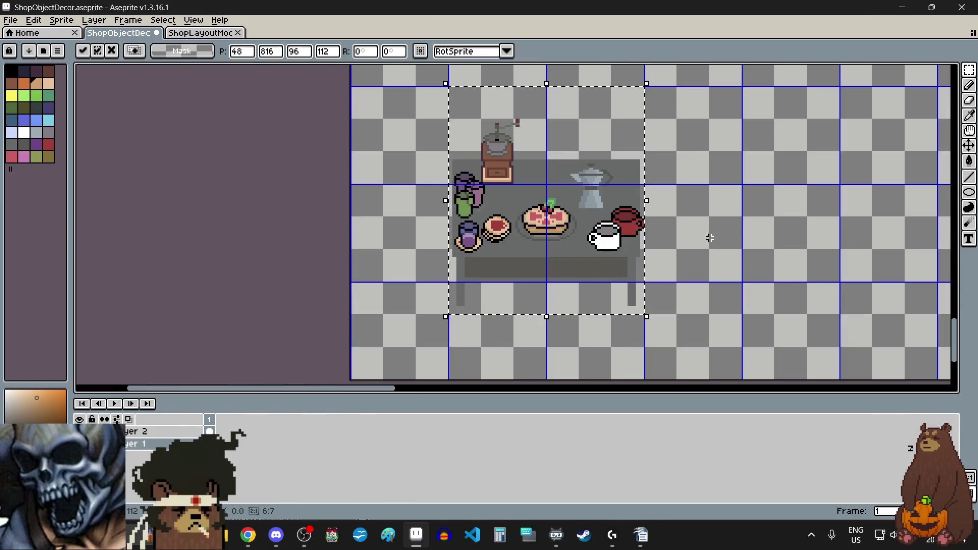
pyautogui.click(748, 238)
# Bring VLC media player to the front, idle with no clip loaded.
pyautogui.scroll(-1, 713, 249)
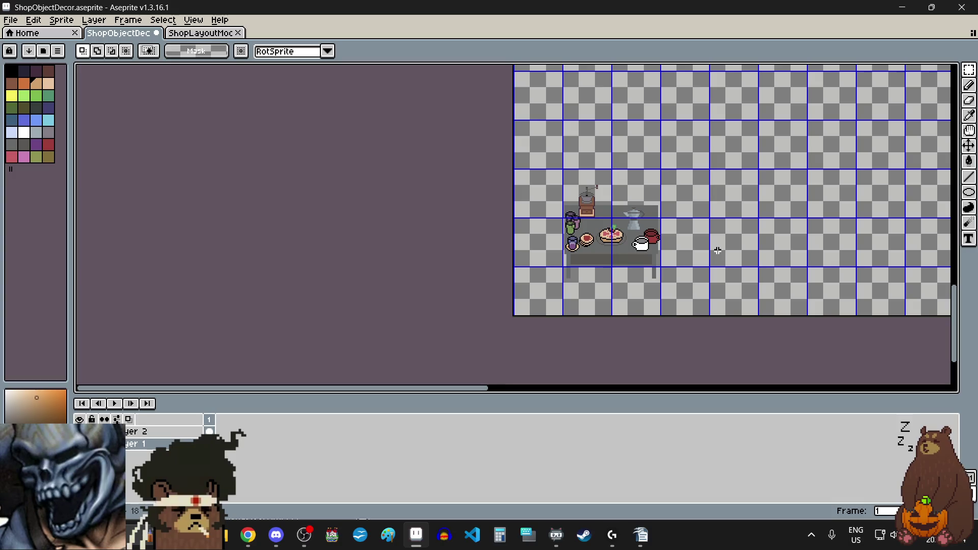
pyautogui.hscroll(2, 713, 246)
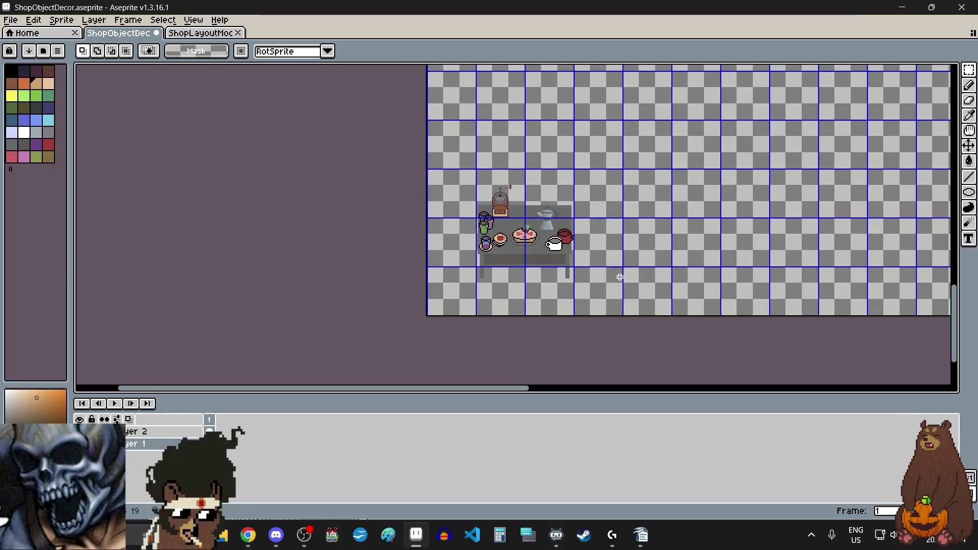
pyautogui.scroll(2, 557, 174)
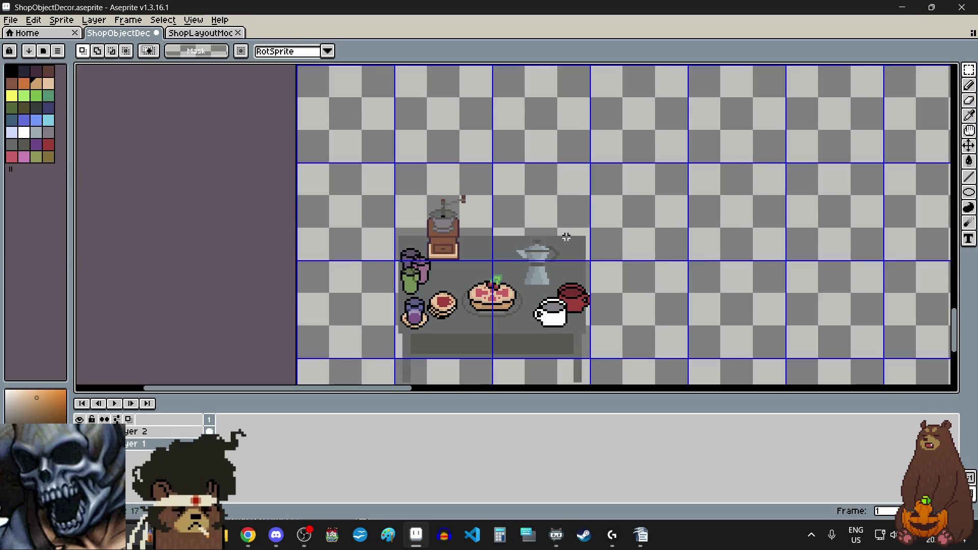
pyautogui.scroll(-3, 568, 238)
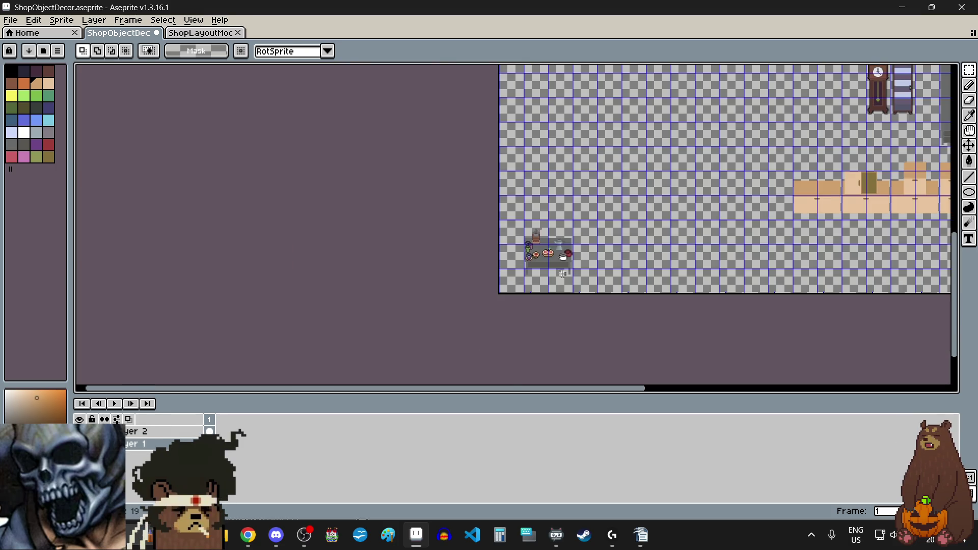
pyautogui.scroll(3, 562, 274)
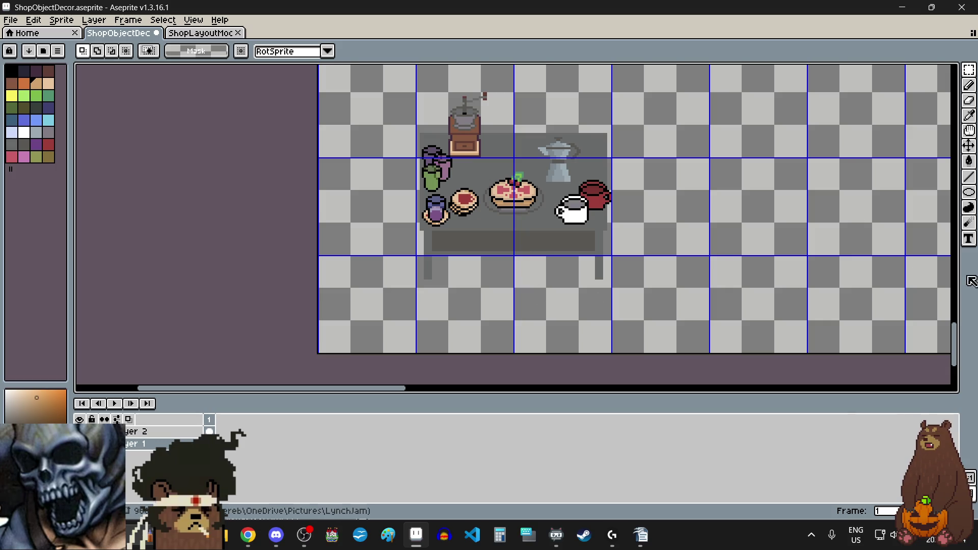
pyautogui.moveTo(958, 349); pyautogui.dragTo(956, 342)
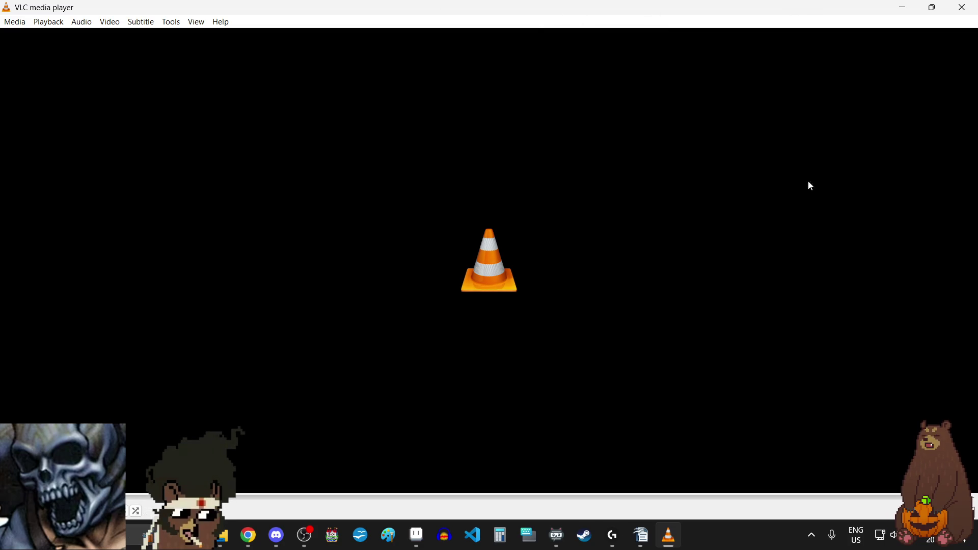
# Close the VLC media player window to get back to the decor sheet in Aseprite.
pyautogui.click(963, 7)
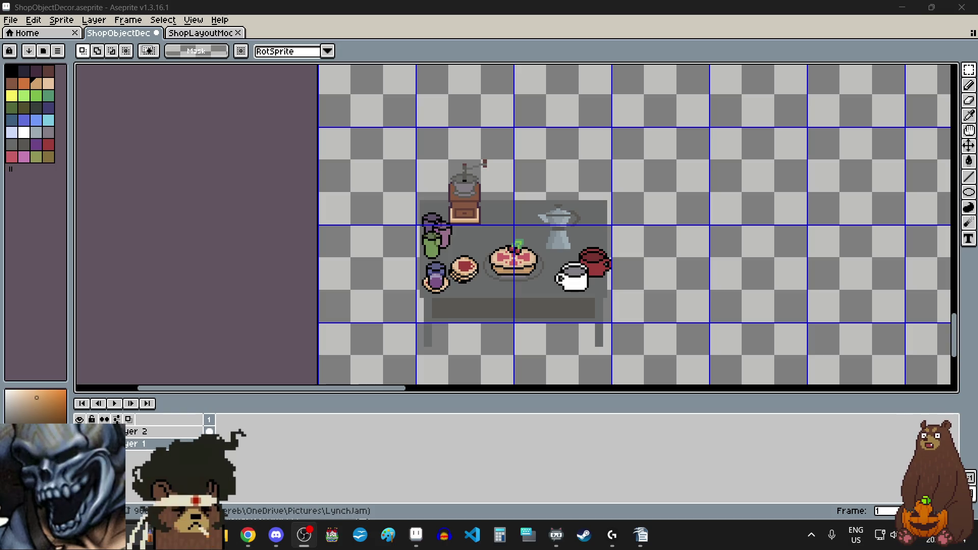
pyautogui.scroll(-5, 492, 281)
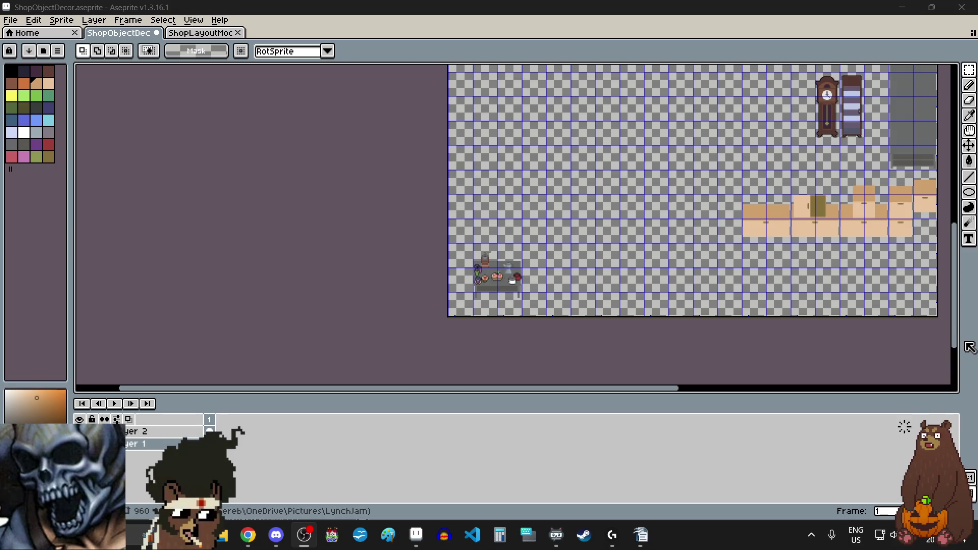
pyautogui.moveTo(957, 334)
pyautogui.mouseDown()
pyautogui.moveTo(958, 219)
pyautogui.moveTo(958, 382)
pyautogui.mouseUp()
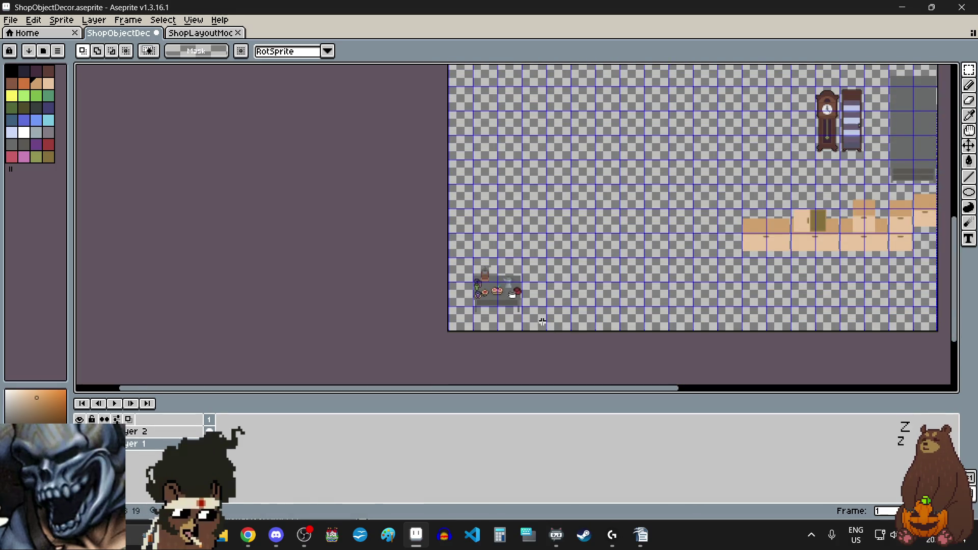
pyautogui.scroll(2, 497, 294)
pyautogui.scroll(1, 455, 286)
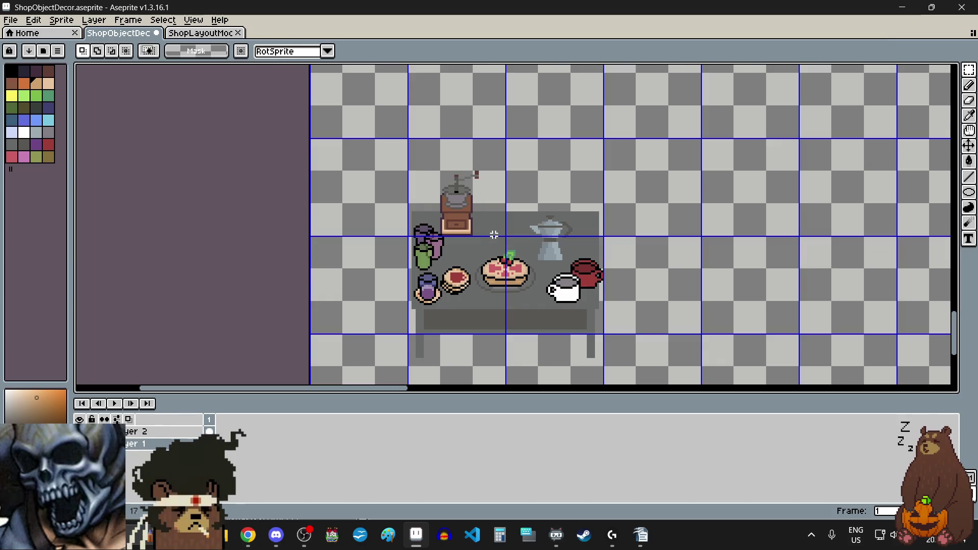
pyautogui.scroll(2, 494, 234)
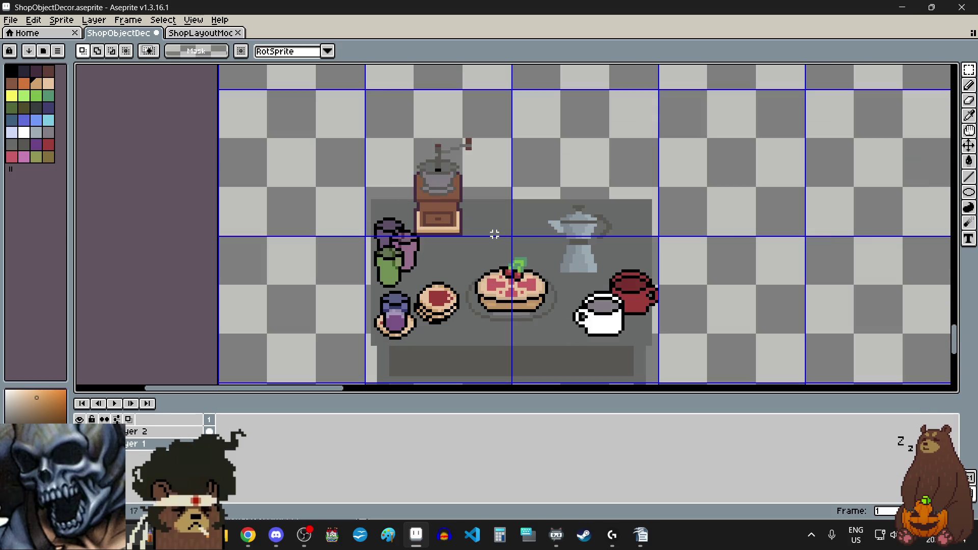
pyautogui.scroll(4, 493, 234)
pyautogui.scroll(-4, 493, 234)
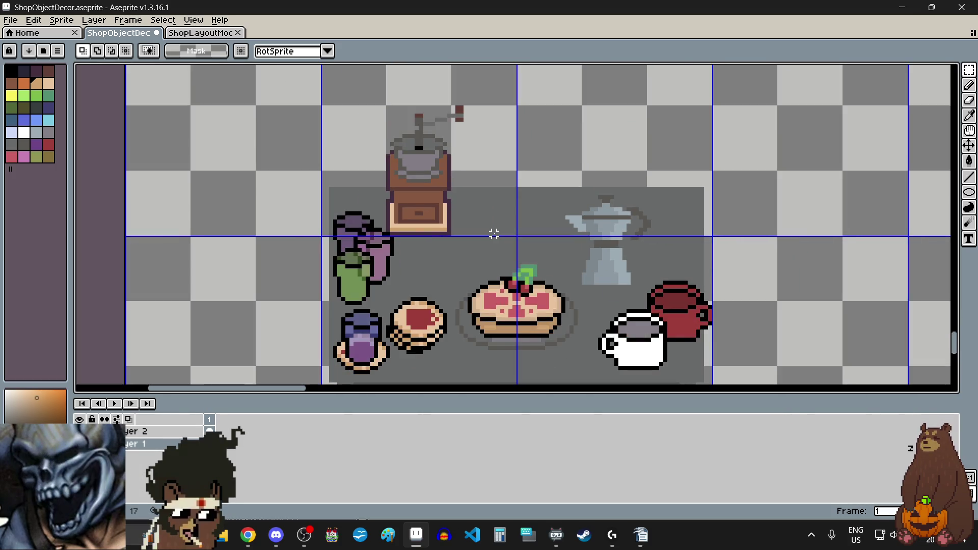
pyautogui.scroll(-4, 473, 258)
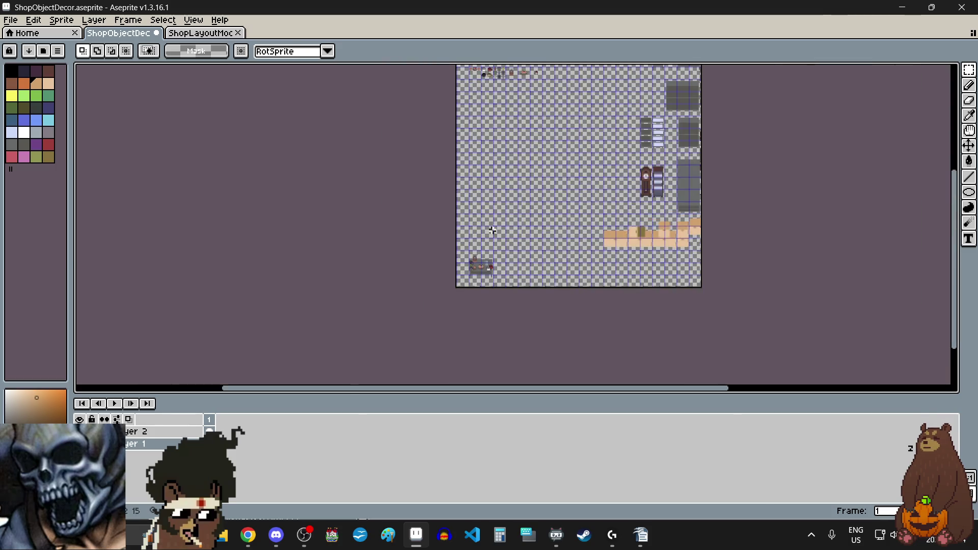
# Pick black from the palette, switch to the Pencil tool, then open 619th7.gif in the viewer.
pyautogui.scroll(3, 507, 77)
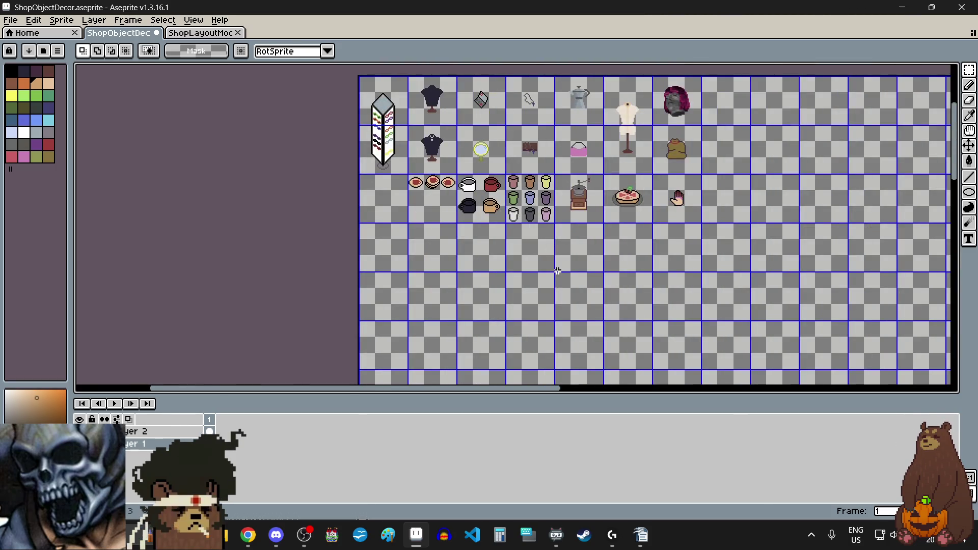
pyautogui.scroll(3, 595, 175)
pyautogui.scroll(-1, 594, 174)
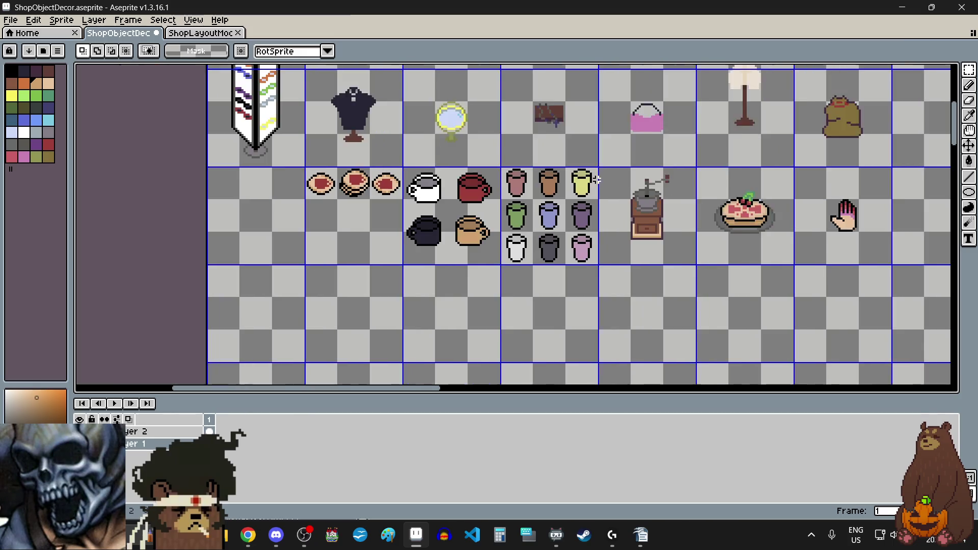
pyautogui.scroll(2, 445, 307)
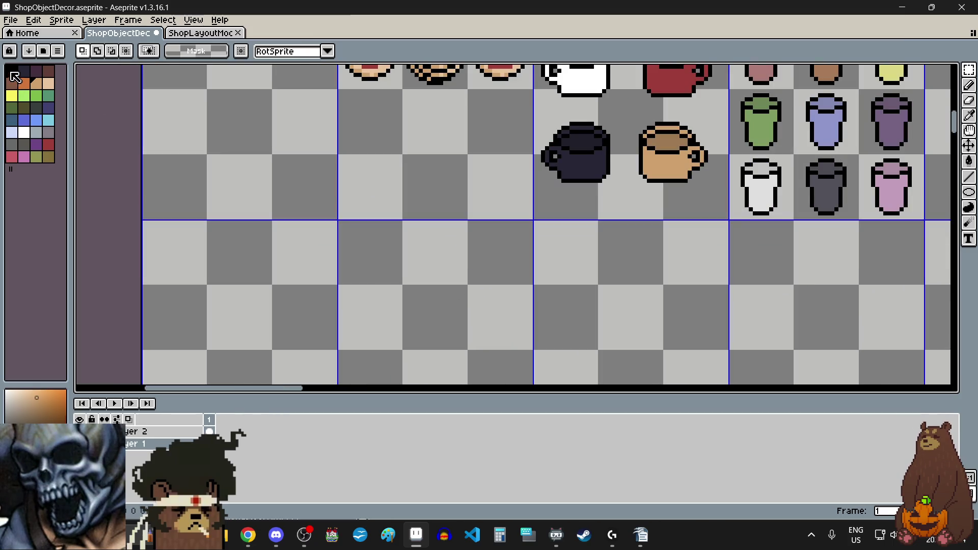
pyautogui.click(11, 70)
pyautogui.hscroll(-3, 438, 303)
pyautogui.scroll(2, 425, 299)
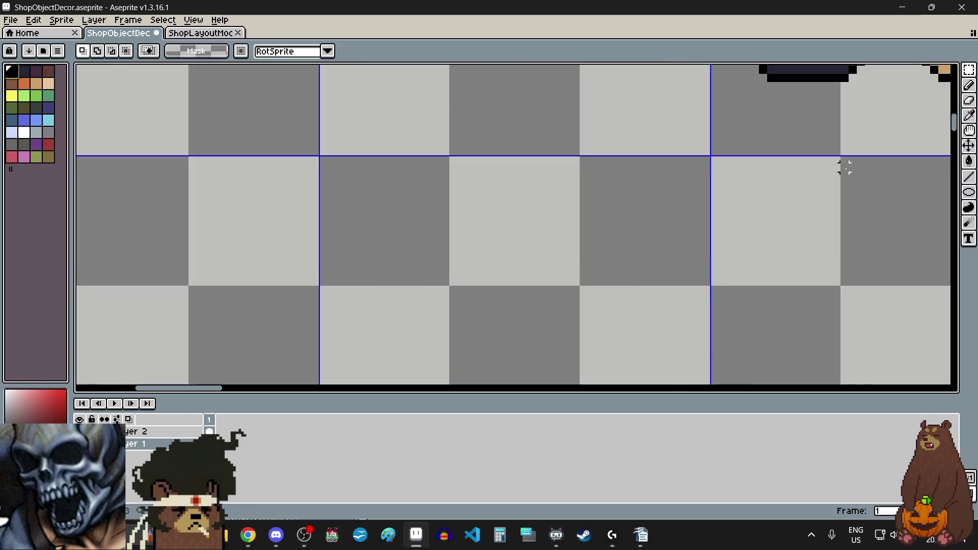
pyautogui.click(969, 85)
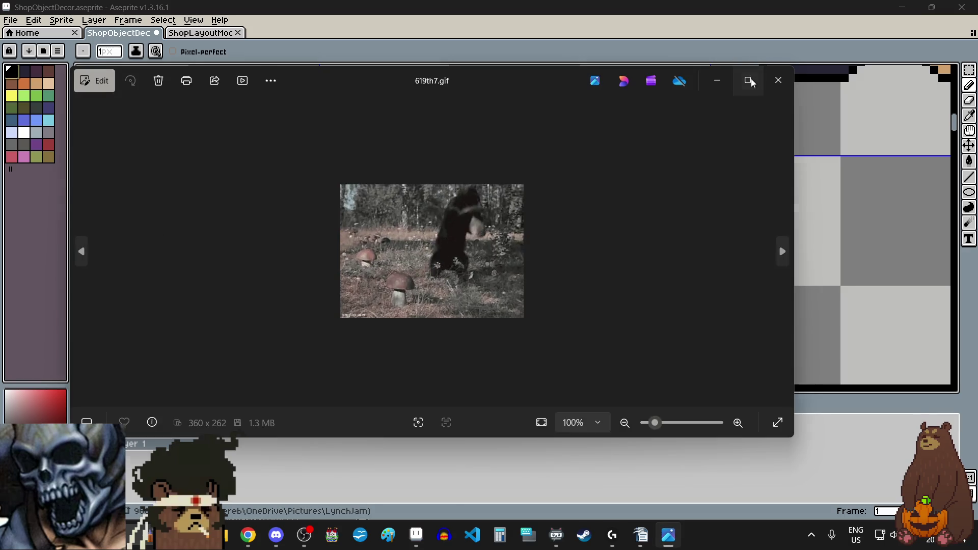
pyautogui.click(747, 78)
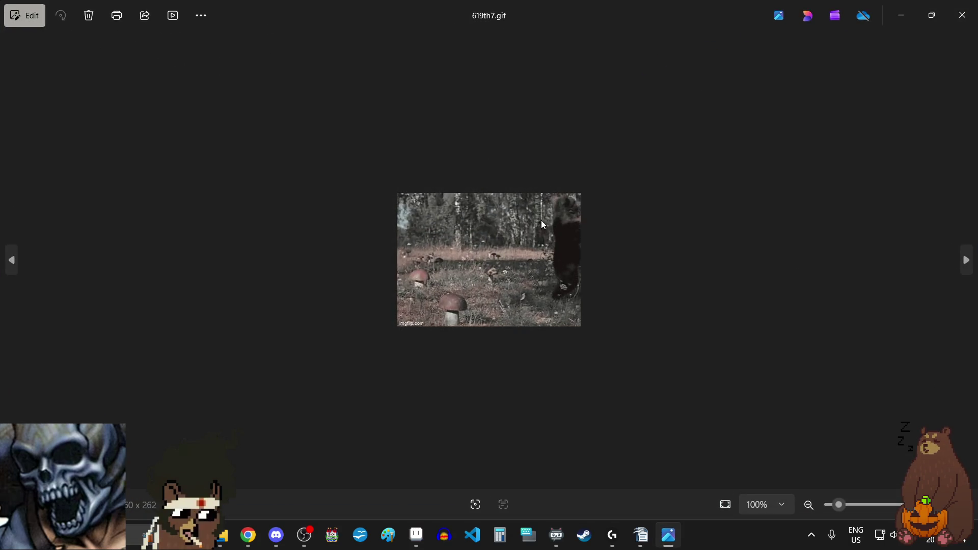
# Zoom the 619th7.gif animation to 314%, then close the Photos window.
pyautogui.scroll(5, 493, 265)
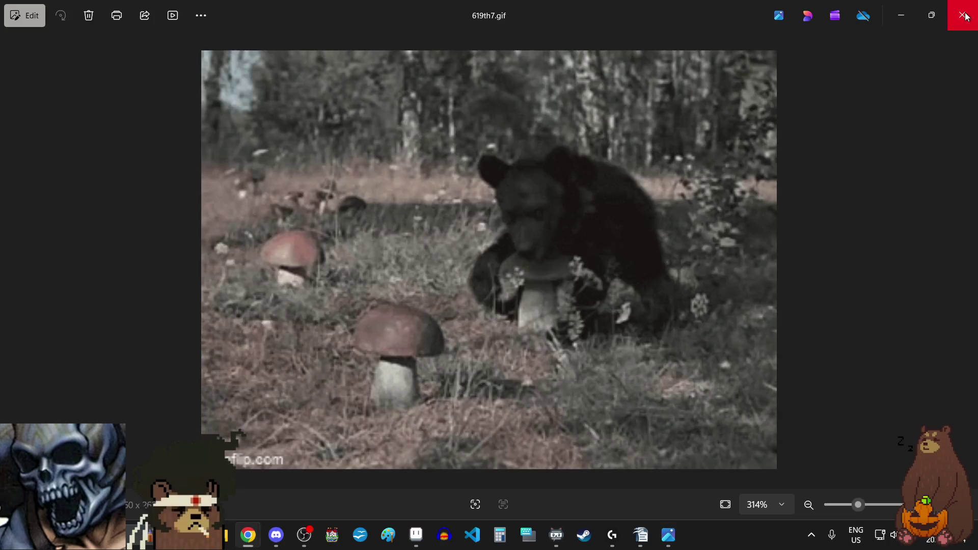
pyautogui.click(961, 15)
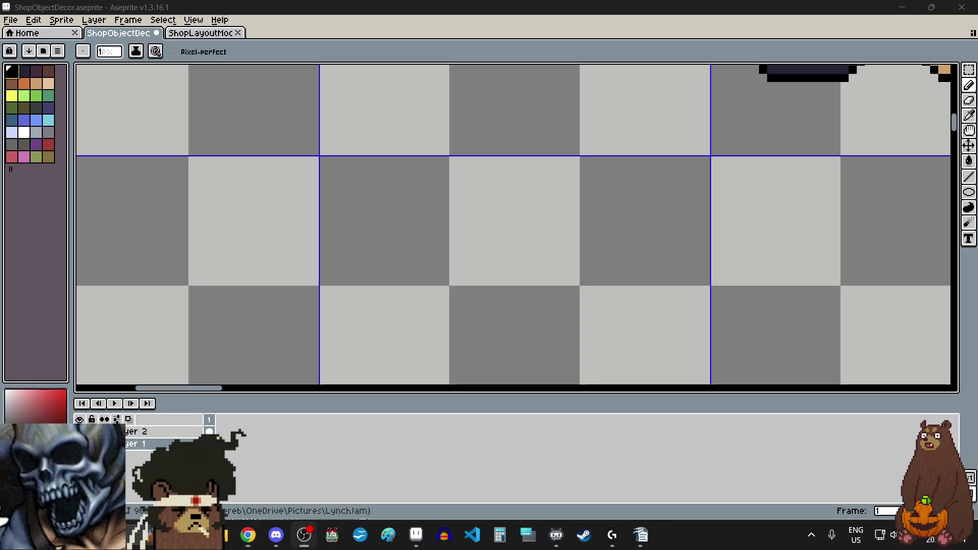
# Pick the Rectangular Marquee tool and scroll the sheet down to the table mockup.
pyautogui.scroll(-5, 622, 220)
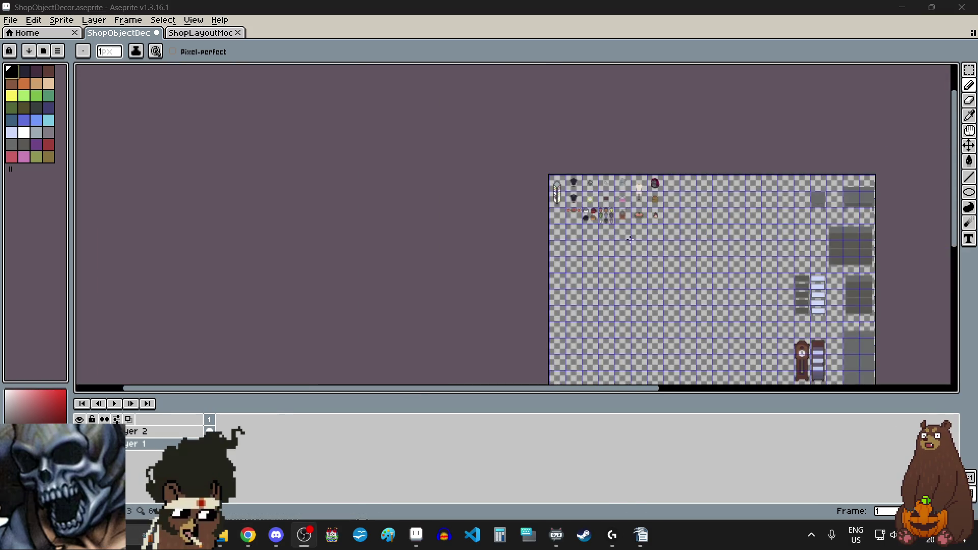
pyautogui.scroll(2, 661, 315)
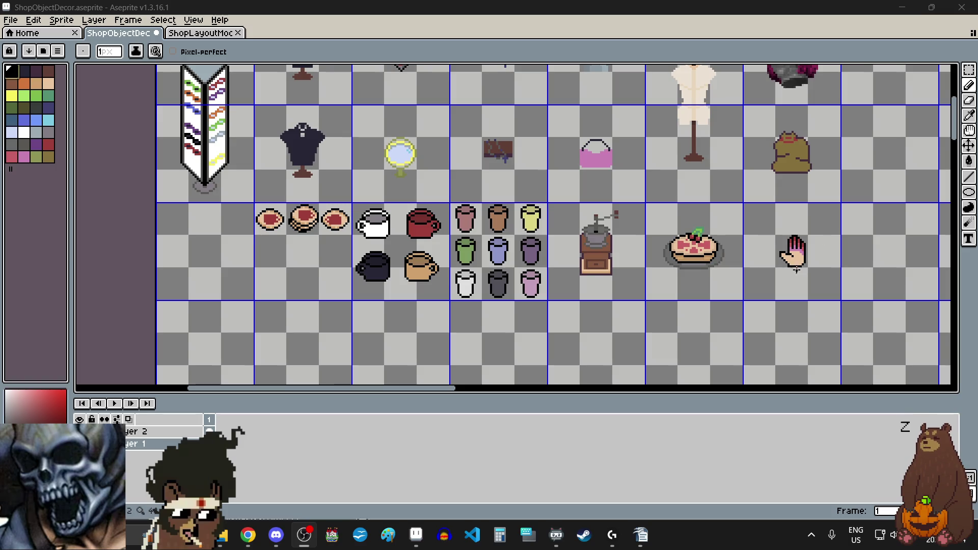
pyautogui.click(969, 70)
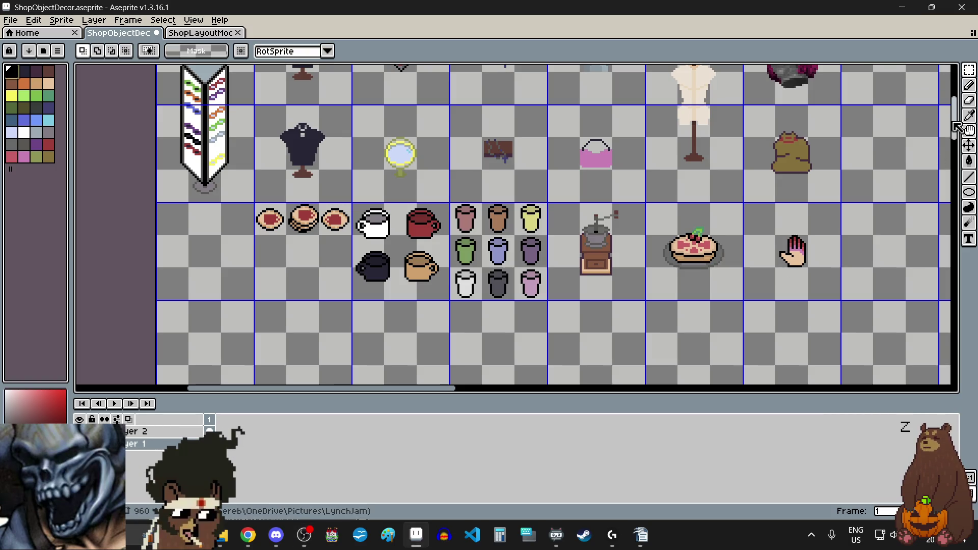
pyautogui.moveTo(954, 119); pyautogui.dragTo(951, 339)
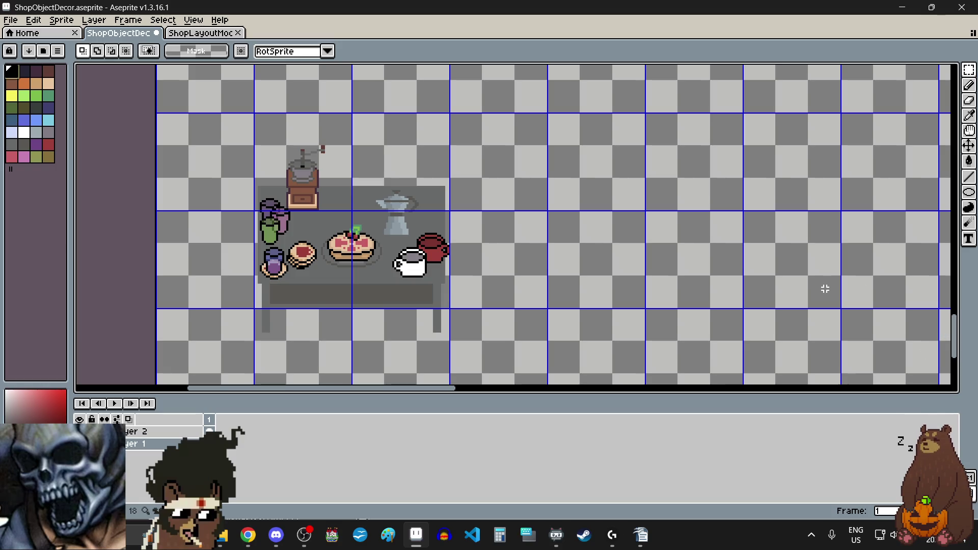
# Zoom in on the moka pot on the table, then zoom back out to the item grid.
pyautogui.scroll(3, 376, 212)
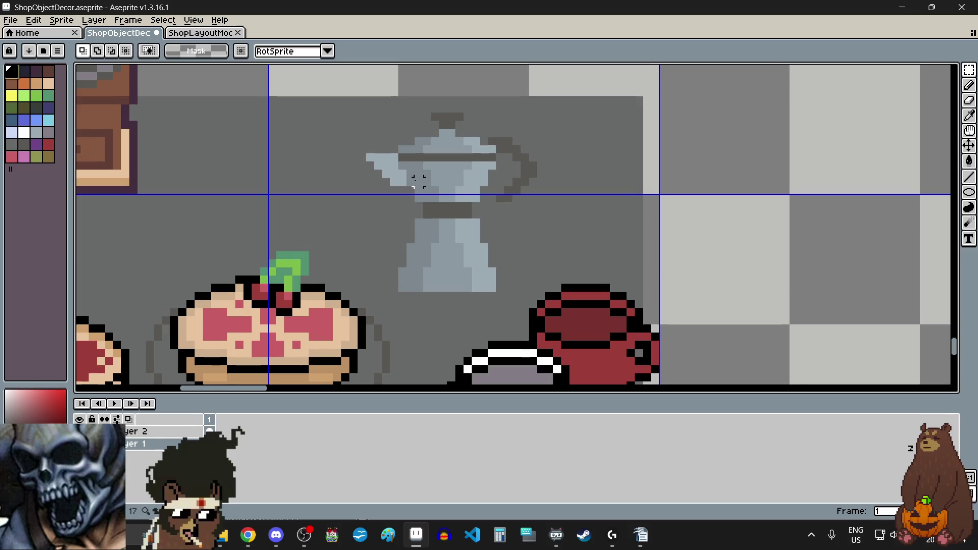
pyautogui.scroll(2, 419, 183)
pyautogui.scroll(-4, 435, 214)
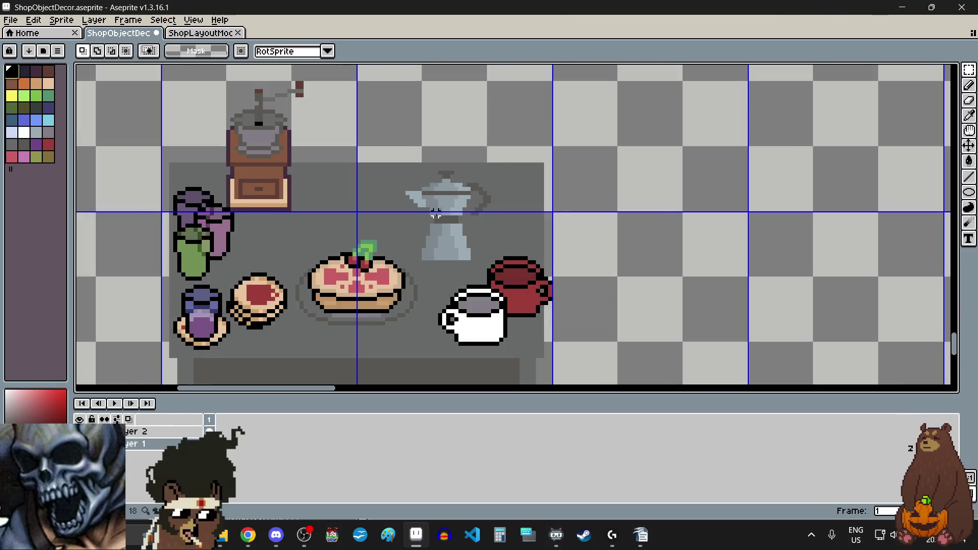
pyautogui.scroll(2, 435, 214)
pyautogui.scroll(-2, 434, 219)
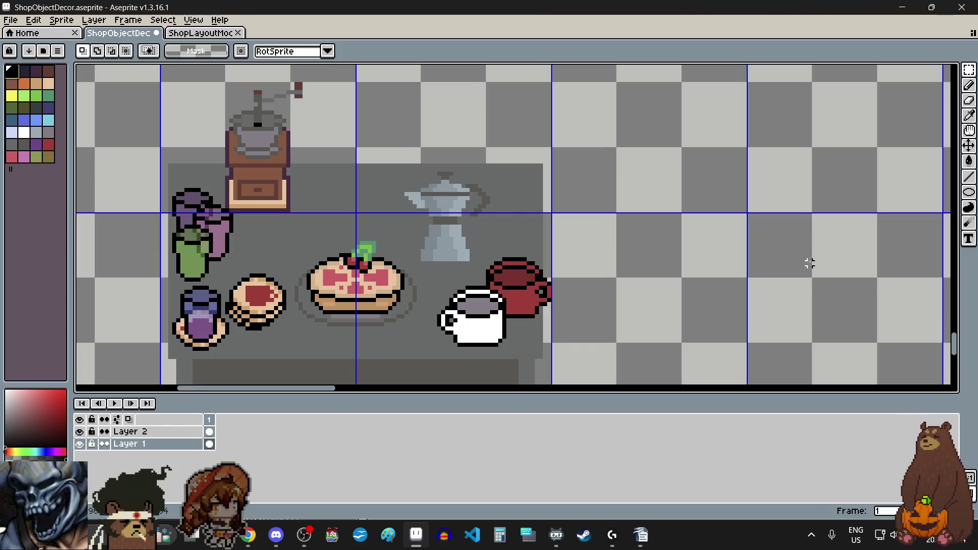
pyautogui.scroll(-3, 699, 272)
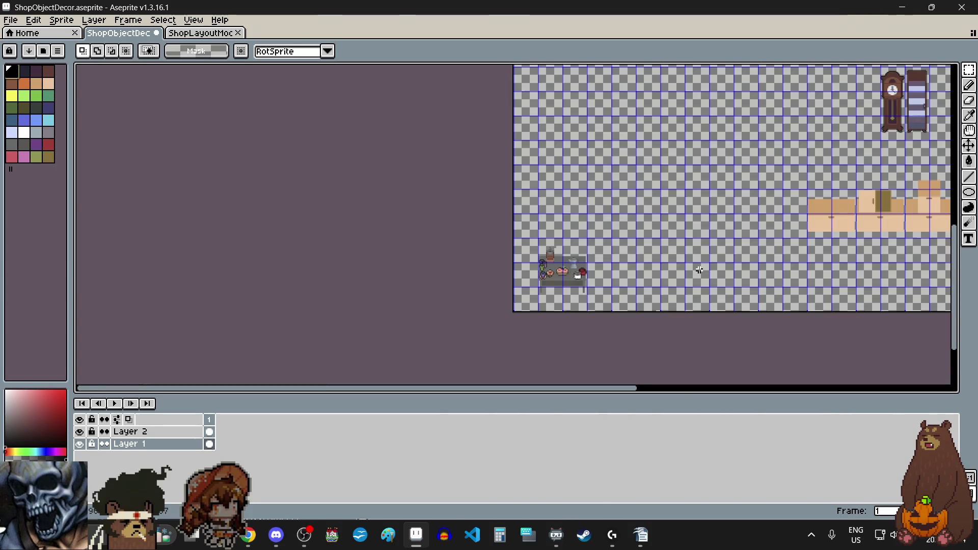
pyautogui.scroll(-2, 677, 240)
pyautogui.scroll(5, 648, 97)
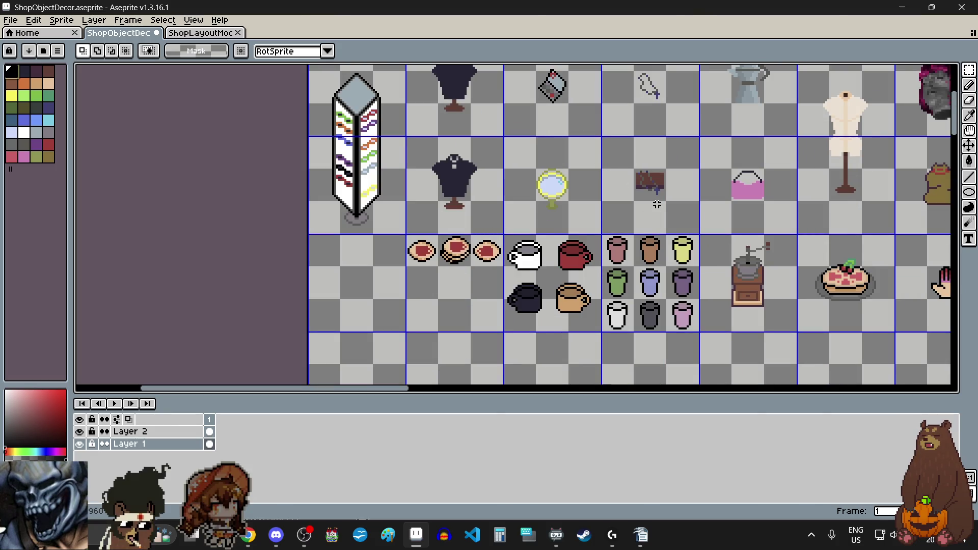
pyautogui.scroll(-2, 657, 204)
pyautogui.scroll(6, 683, 159)
pyautogui.scroll(-2, 683, 159)
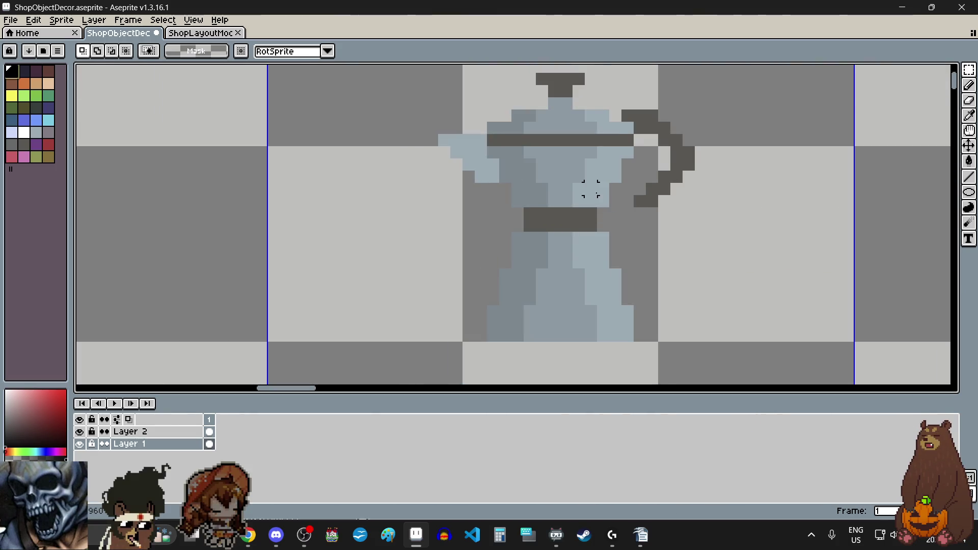
pyautogui.scroll(-3, 553, 197)
pyautogui.scroll(-1, 554, 197)
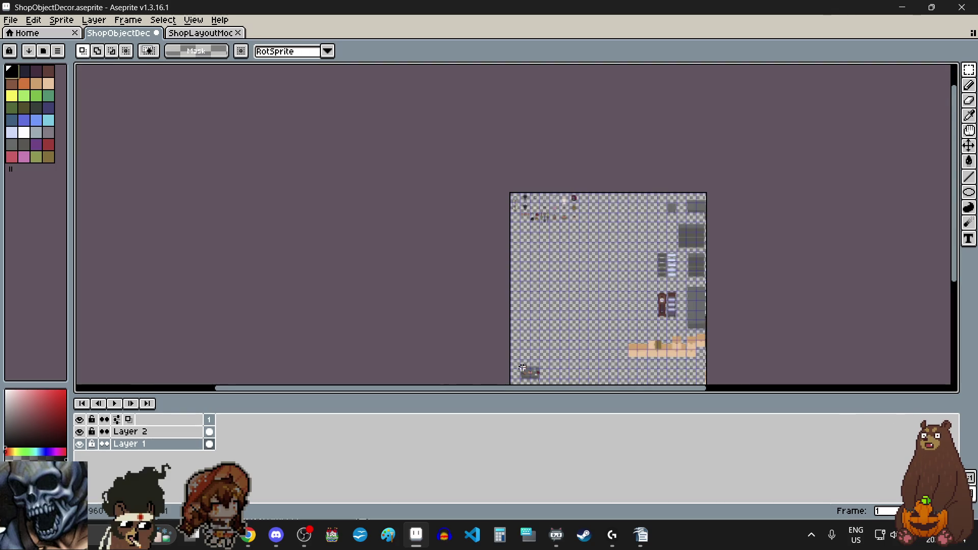
pyautogui.scroll(5, 522, 369)
pyautogui.scroll(-1, 590, 291)
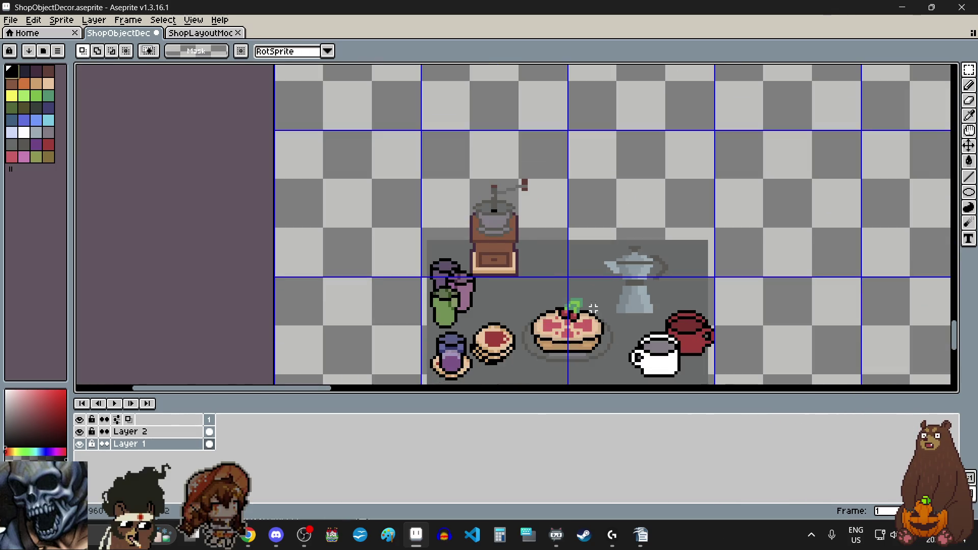
pyautogui.scroll(-5, 590, 309)
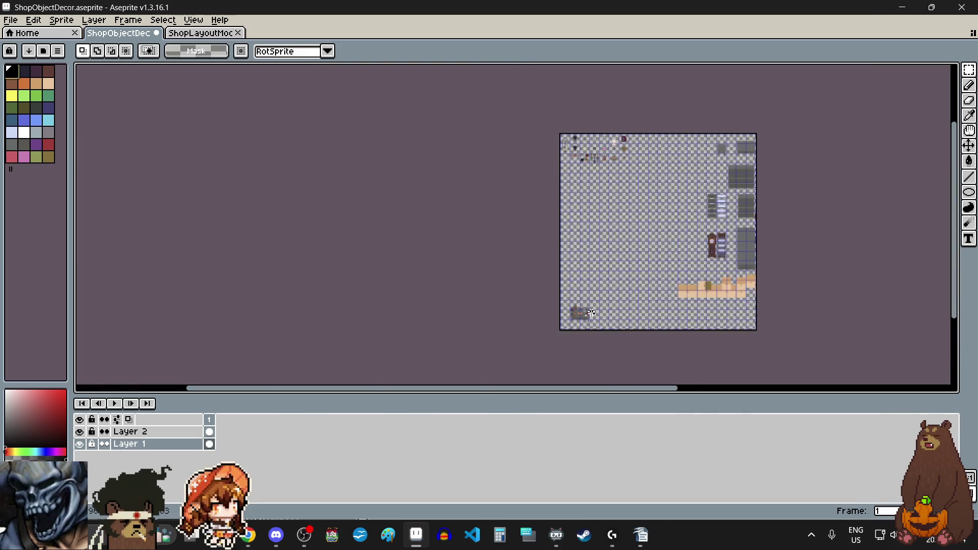
pyautogui.scroll(3, 591, 134)
pyautogui.scroll(3, 614, 182)
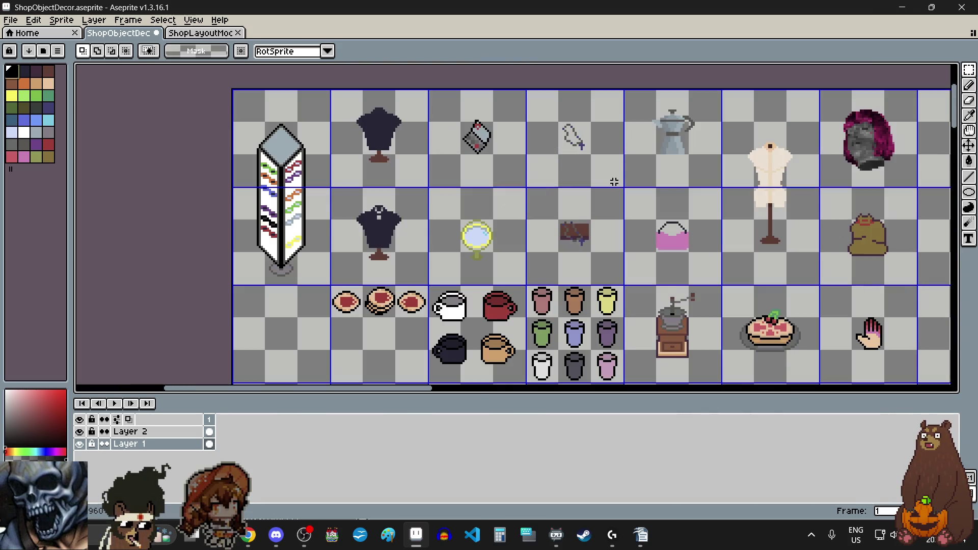
pyautogui.scroll(-3, 613, 187)
pyautogui.scroll(3, 606, 189)
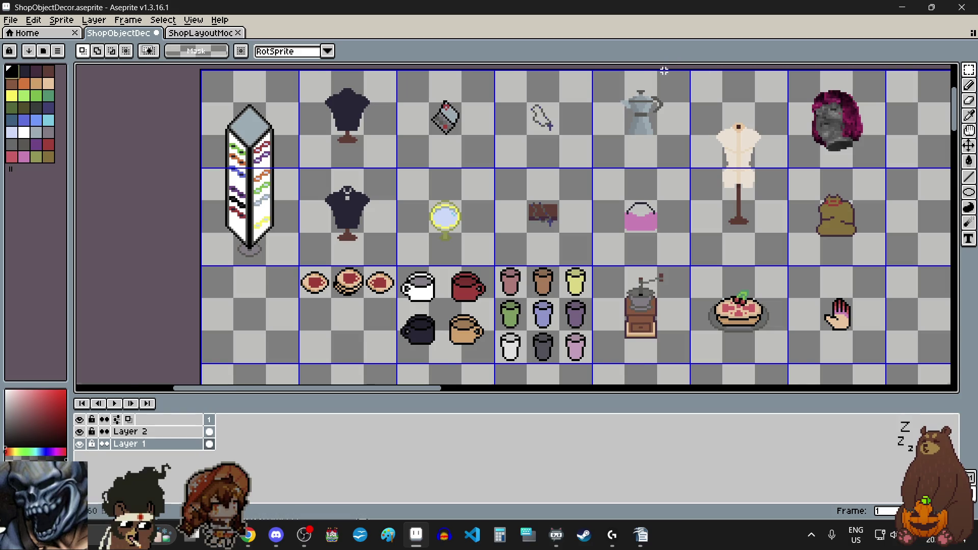
# Select the moka pot's grid cell and preview a black plus-shaped outline with Shift+O.
pyautogui.scroll(2, 662, 66)
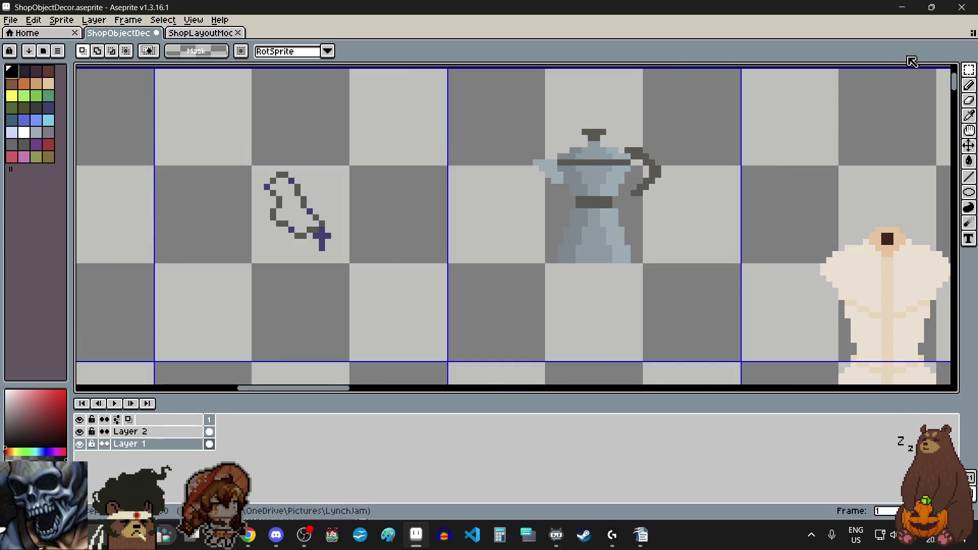
pyautogui.moveTo(968, 72)
pyautogui.click(891, 76)
pyautogui.moveTo(731, 273); pyautogui.dragTo(718, 284)
pyautogui.hotkey('shift', 'o')
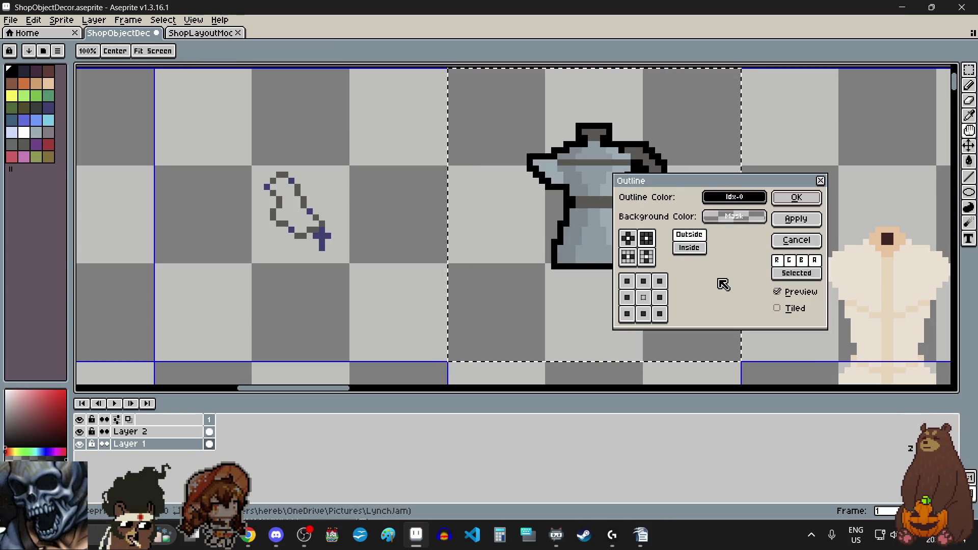
pyautogui.click(628, 238)
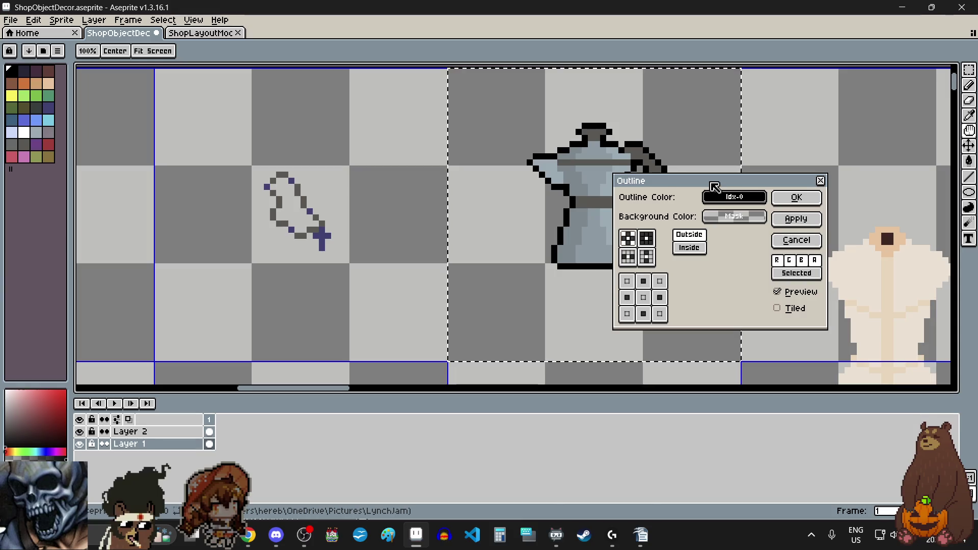